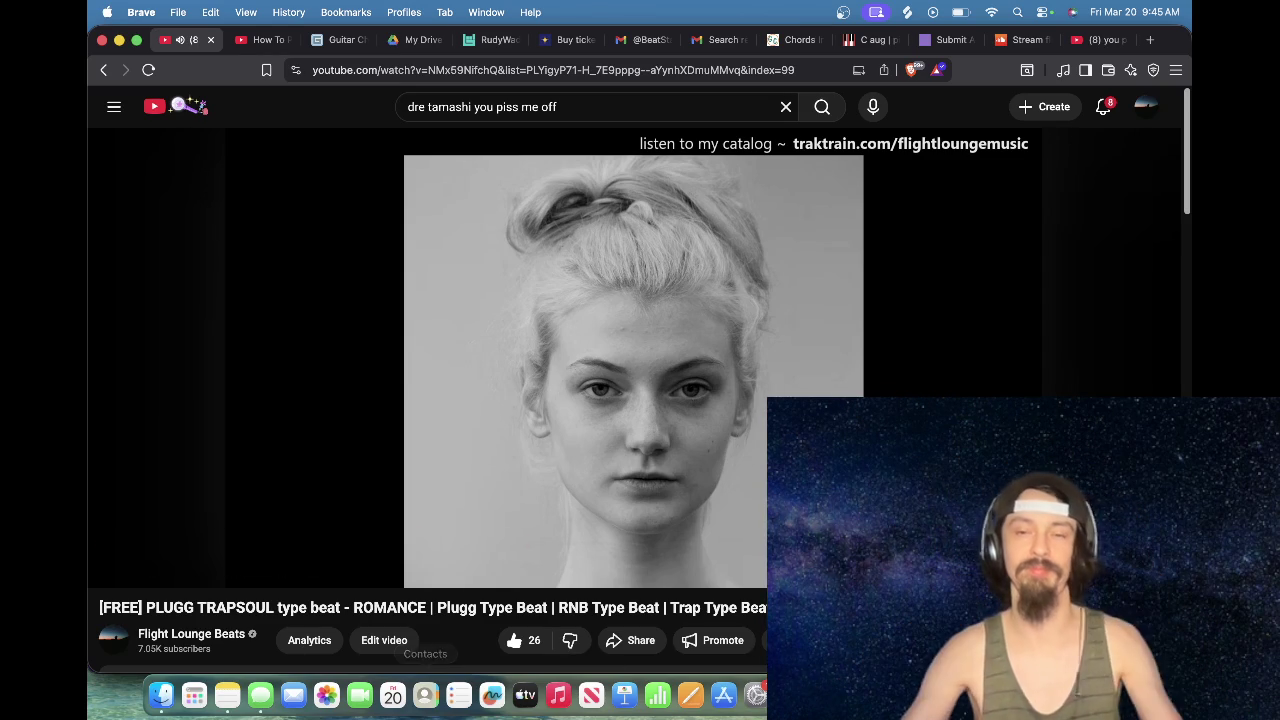
# Step: Switch from Brave to Ableton Live and play the arrangement from bar 81
pyautogui.press('super+Tab')
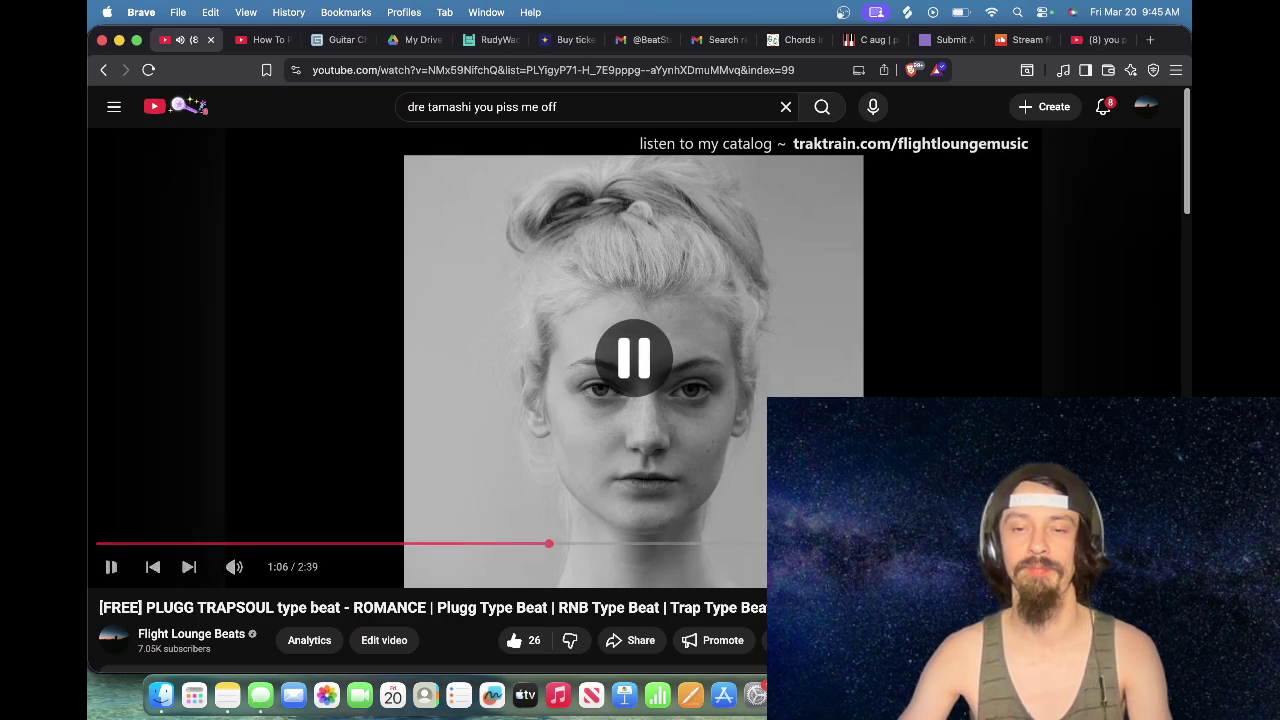
pyautogui.click(675, 224)
pyautogui.press('space')
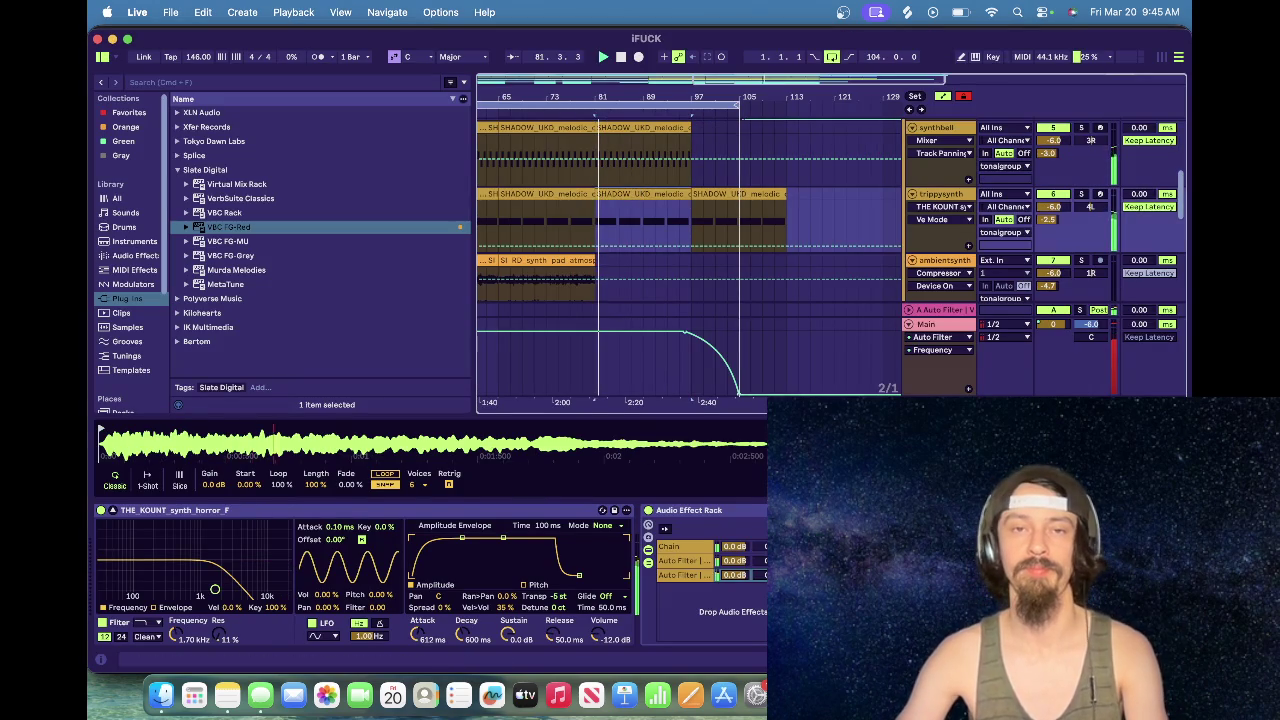
# Step: Play the trippysynth section near bar 81, then stop and jump back to the song start
pyautogui.click(605, 215)
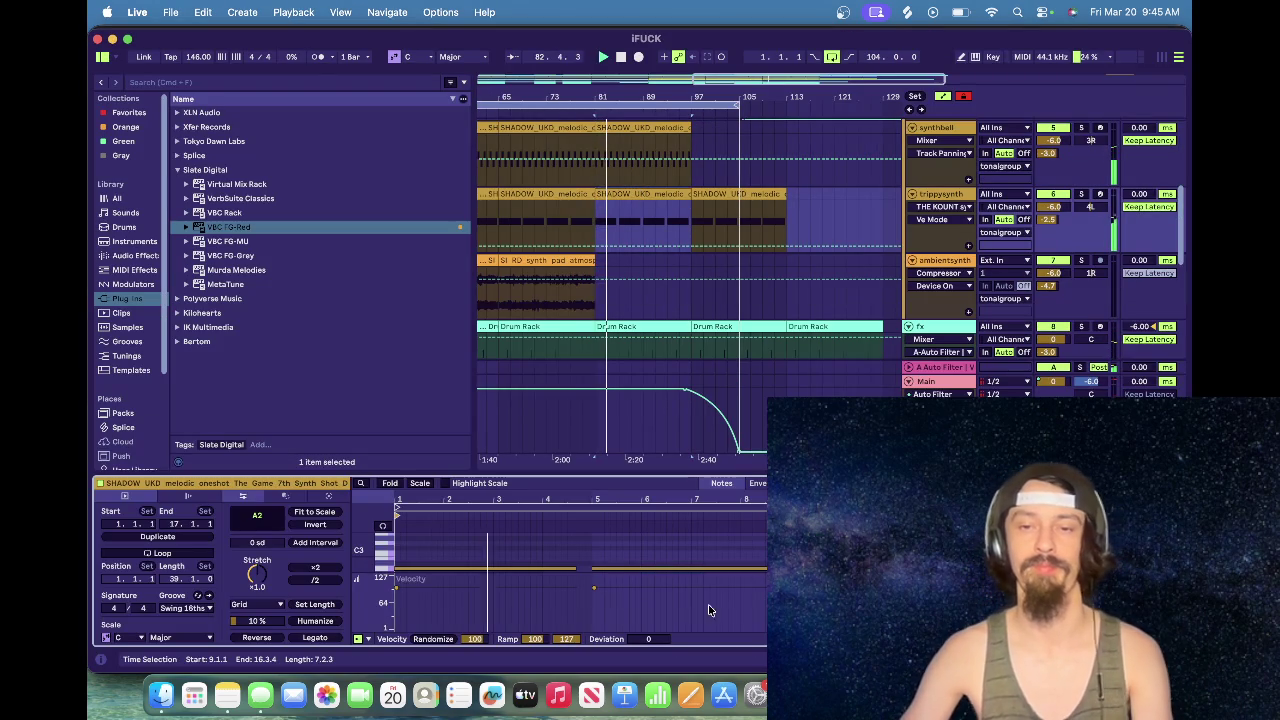
pyautogui.click(521, 578)
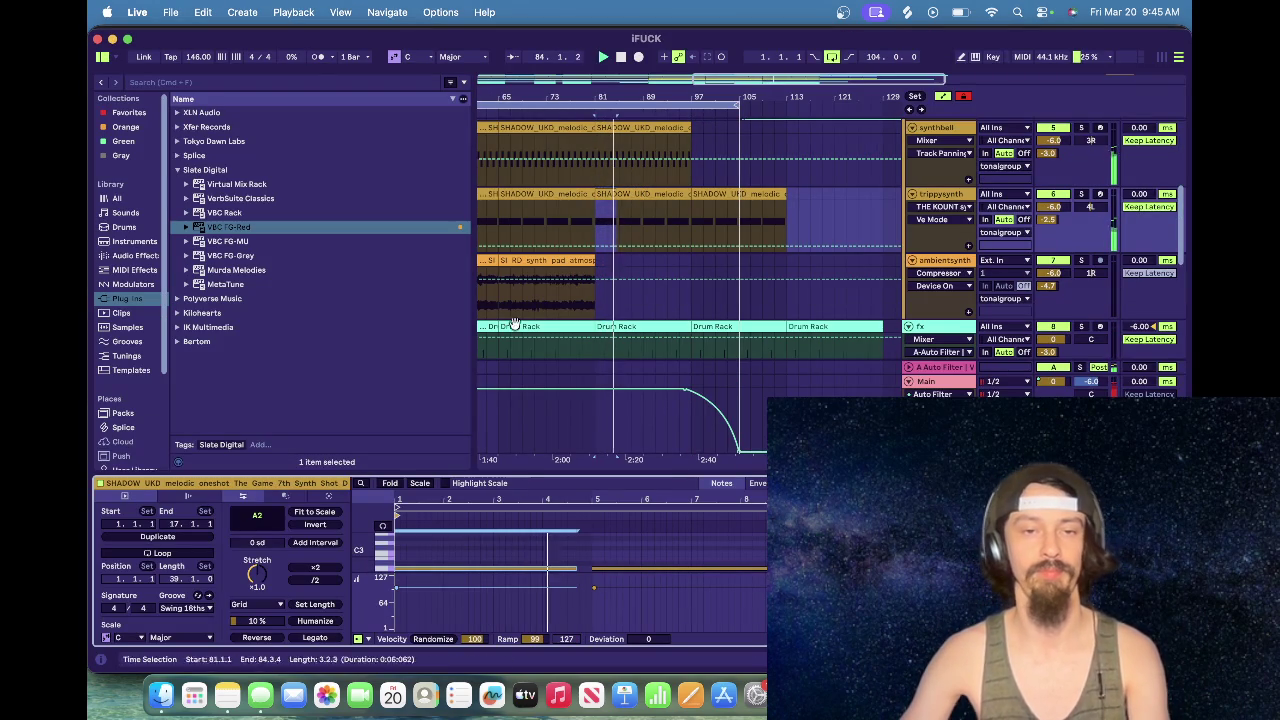
pyautogui.press('super+z')
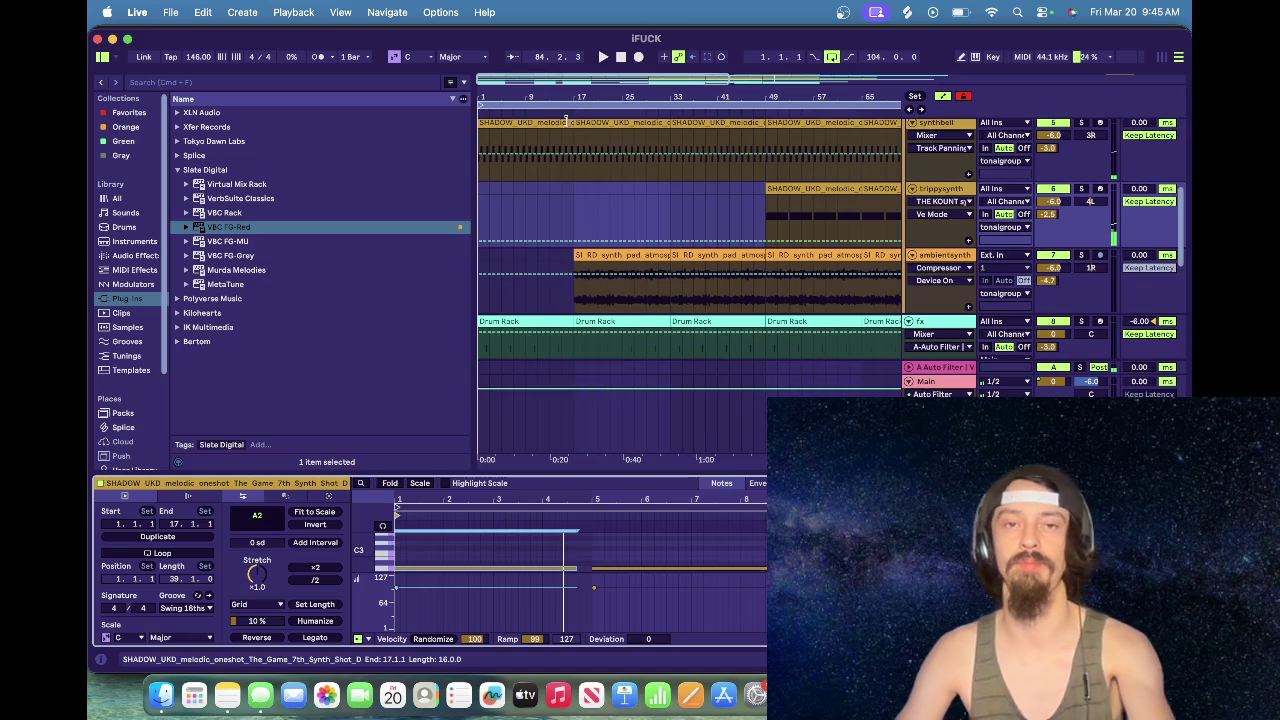
pyautogui.press('super+a')
# Step: Look through the synthbell, pad and SHADOW UKD clips, then open the 808 clip at bars 41–49
pyautogui.click(404, 551)
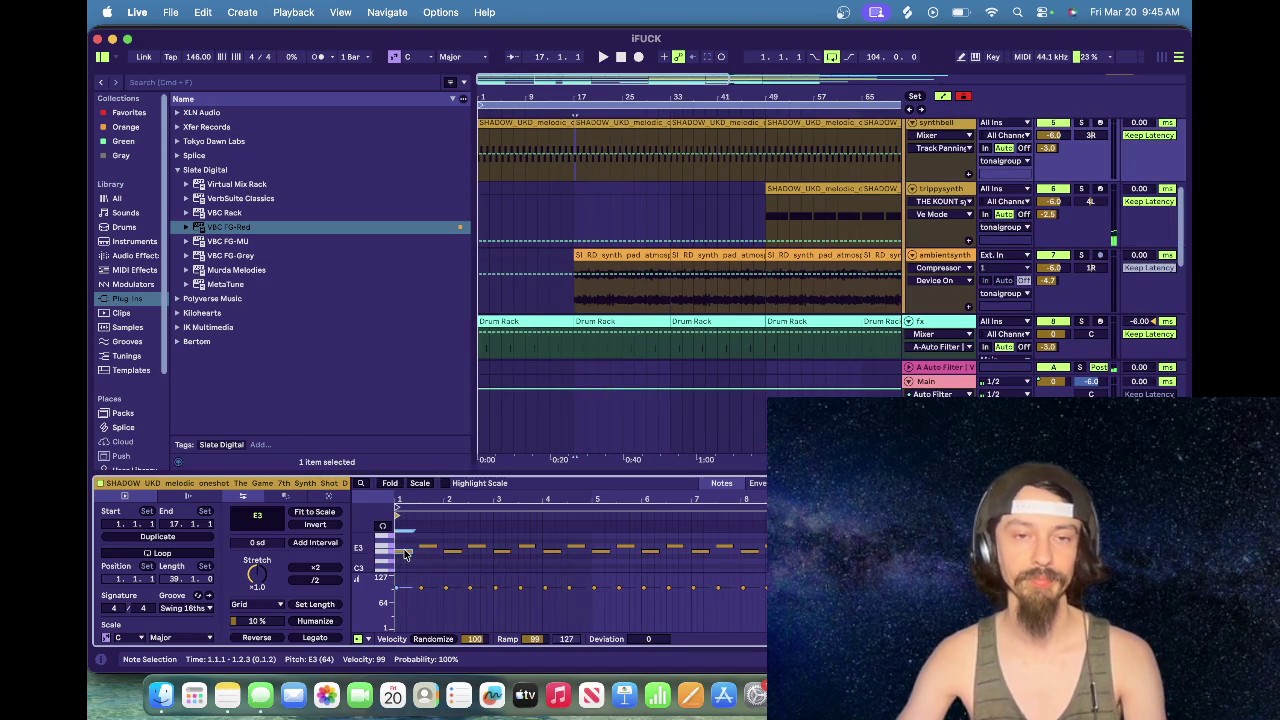
pyautogui.scroll(-2, 400, 567)
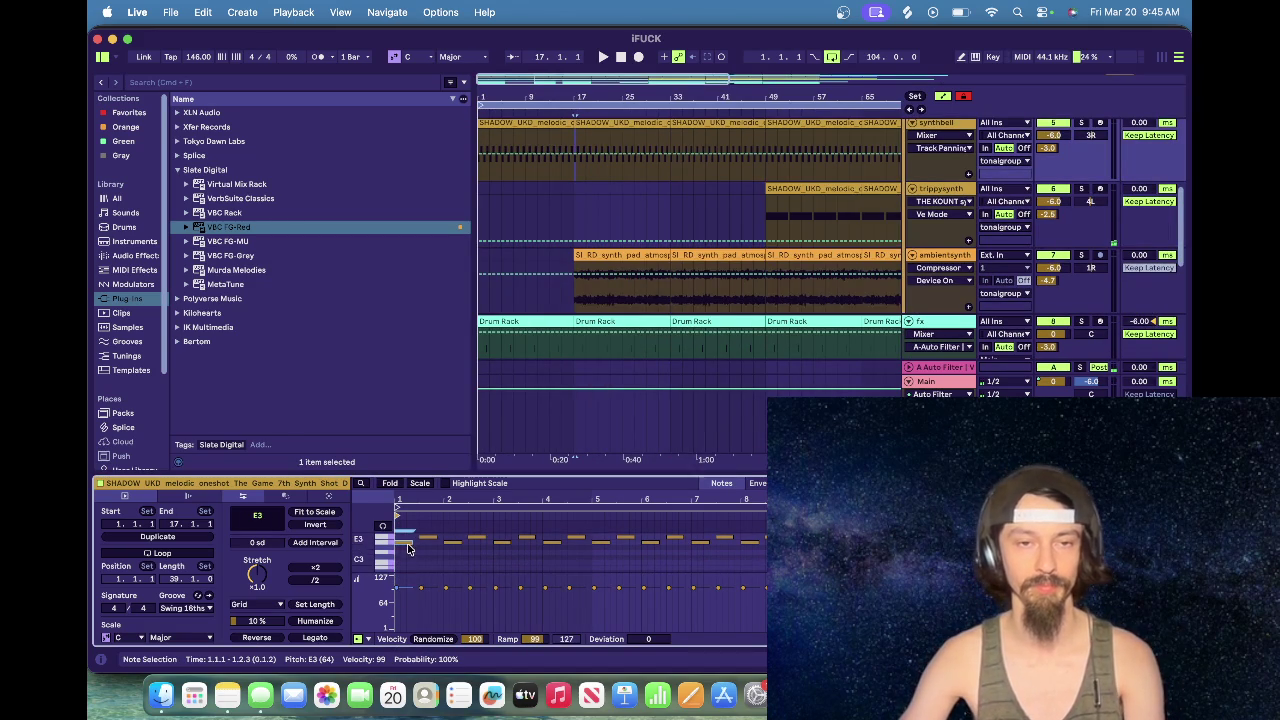
pyautogui.scroll(-1, 828, 242)
pyautogui.click(828, 244)
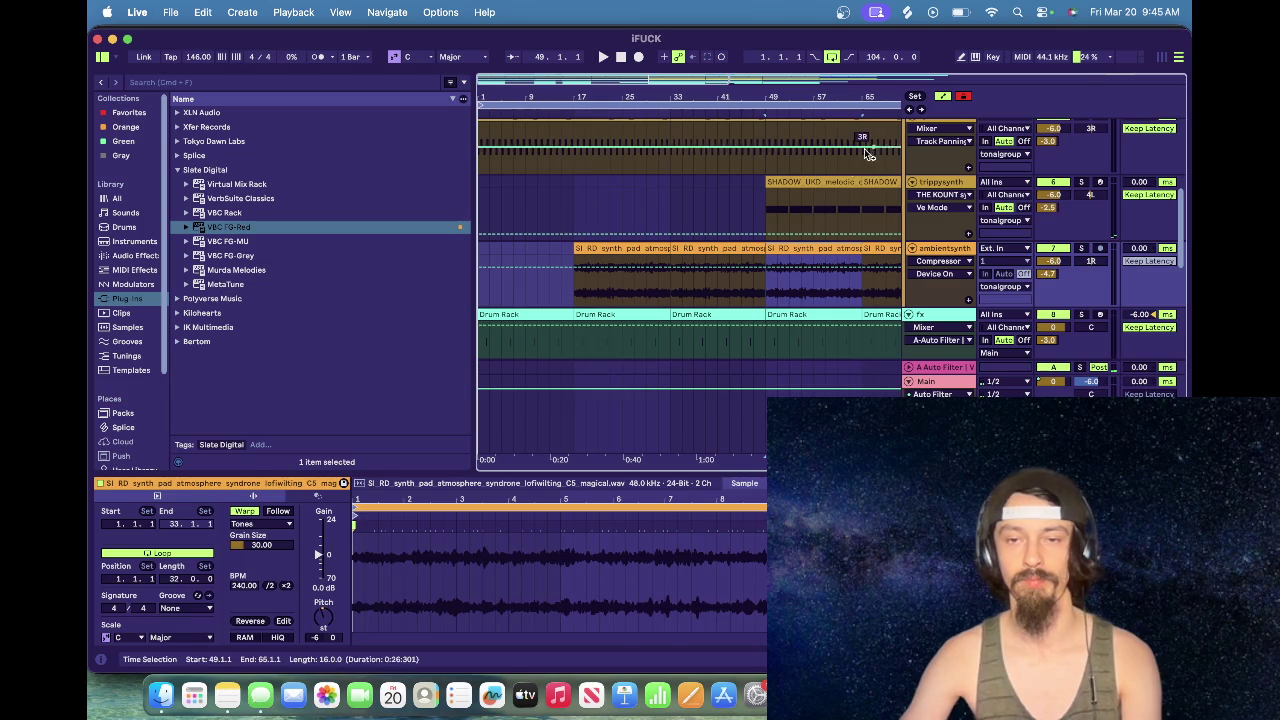
pyautogui.click(826, 200)
pyautogui.scroll(5, 819, 255)
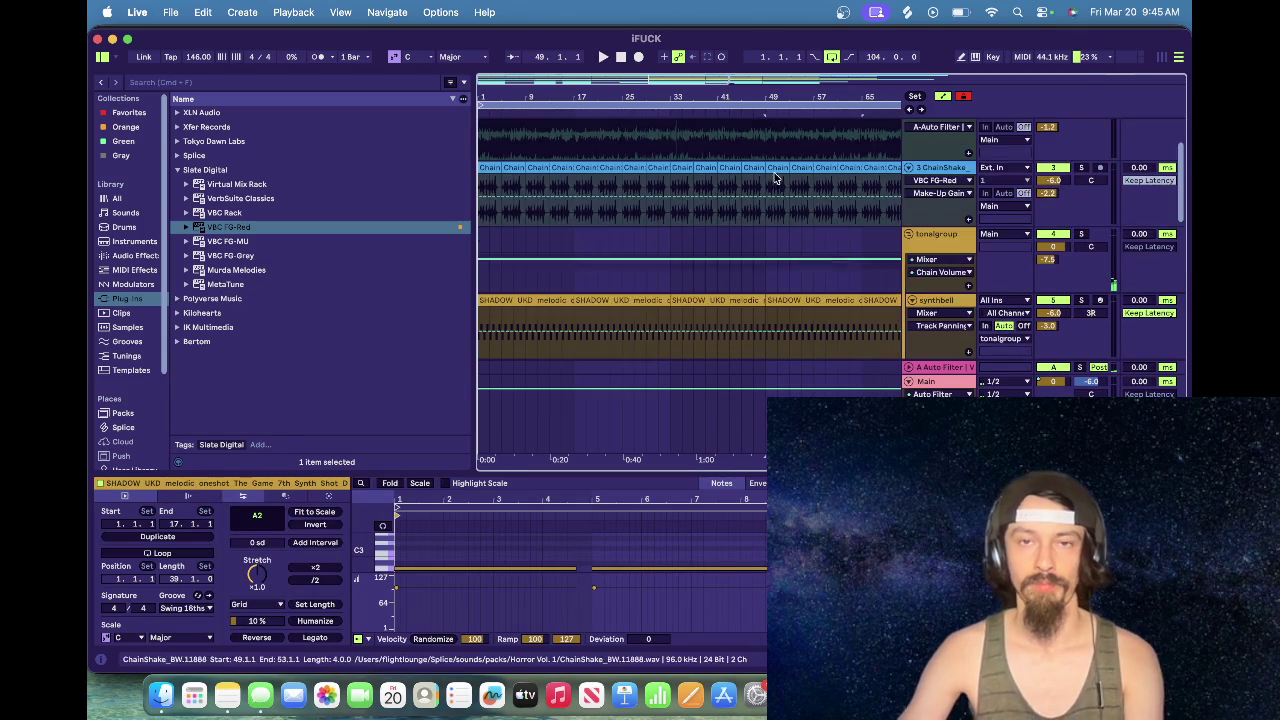
pyautogui.scroll(3, 790, 215)
pyautogui.click(743, 128)
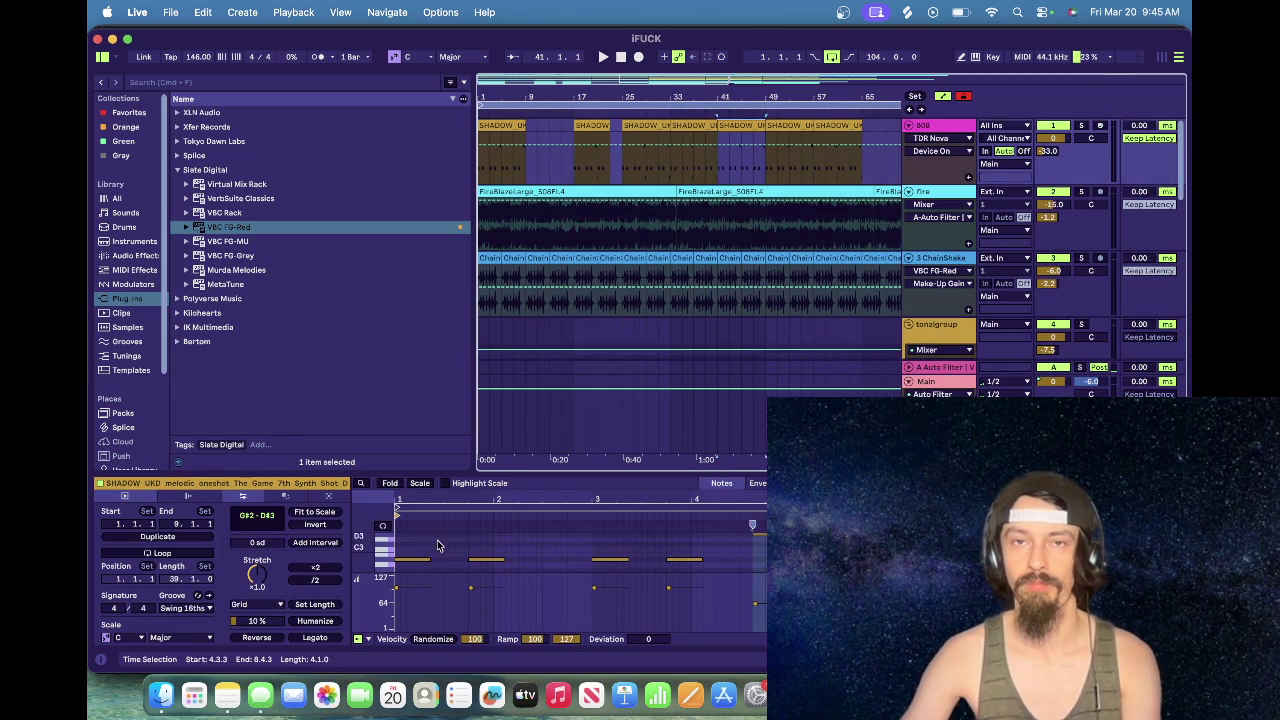
# Step: Audition the 808 clip with all its notes transposed down a semitone, then restore them
pyautogui.press('Up')
pyautogui.press('space')
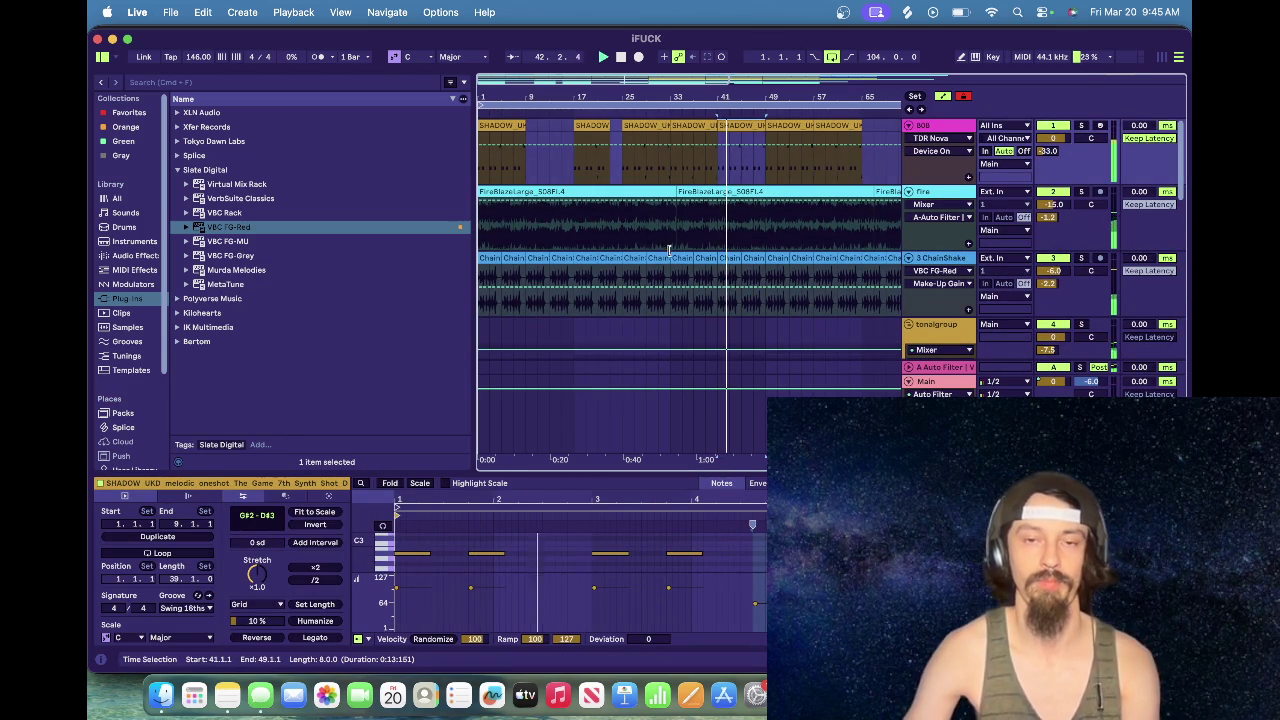
pyautogui.click(437, 562)
pyautogui.press('super+a')
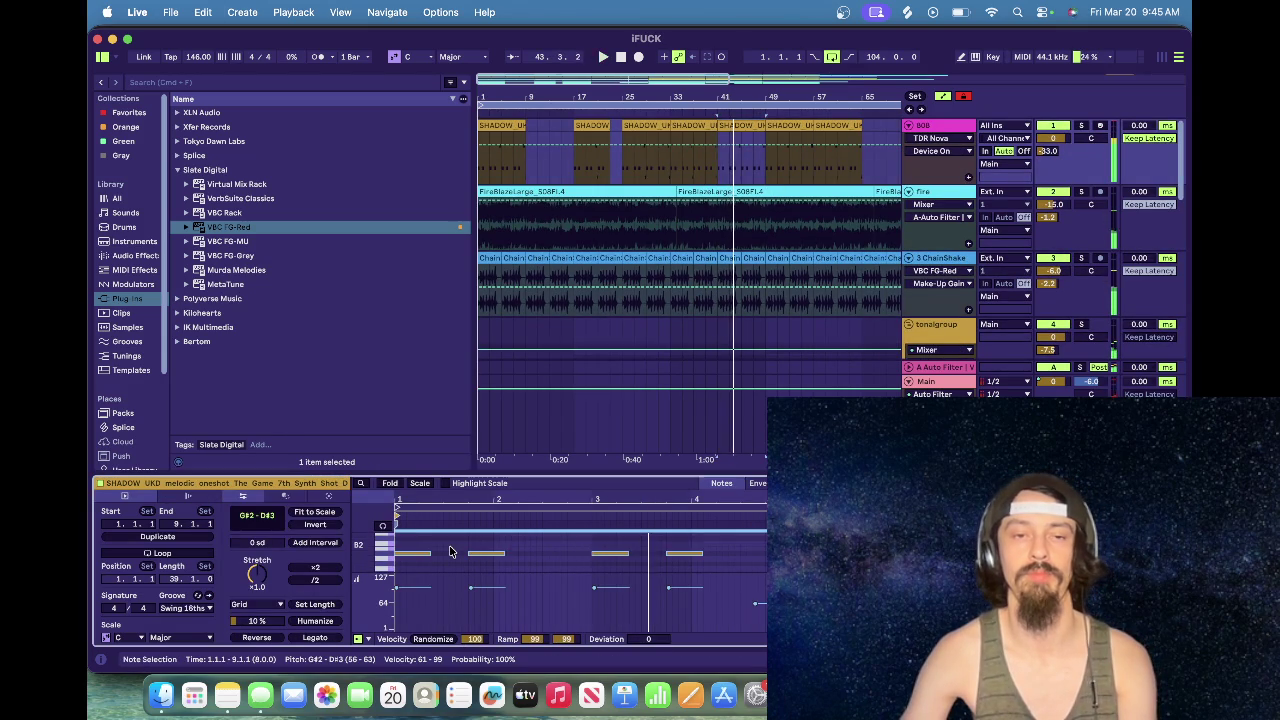
pyautogui.press('Down')
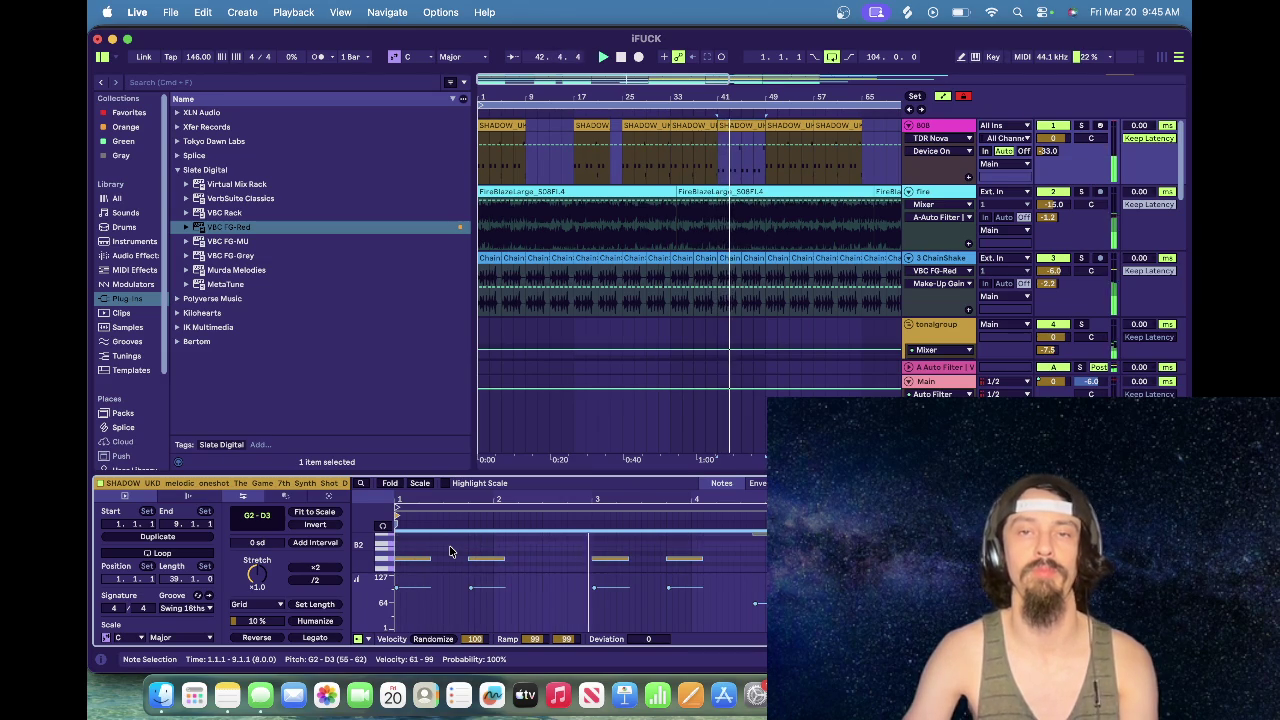
pyautogui.press('Up')
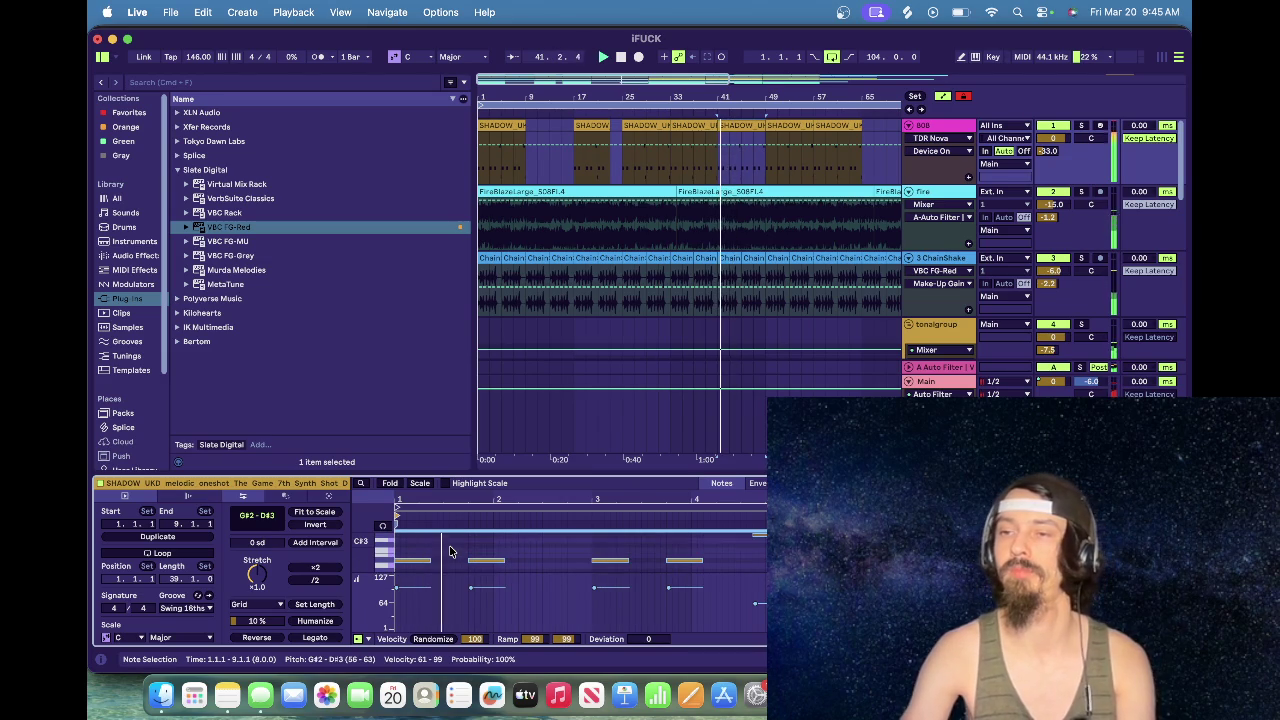
pyautogui.click(503, 124)
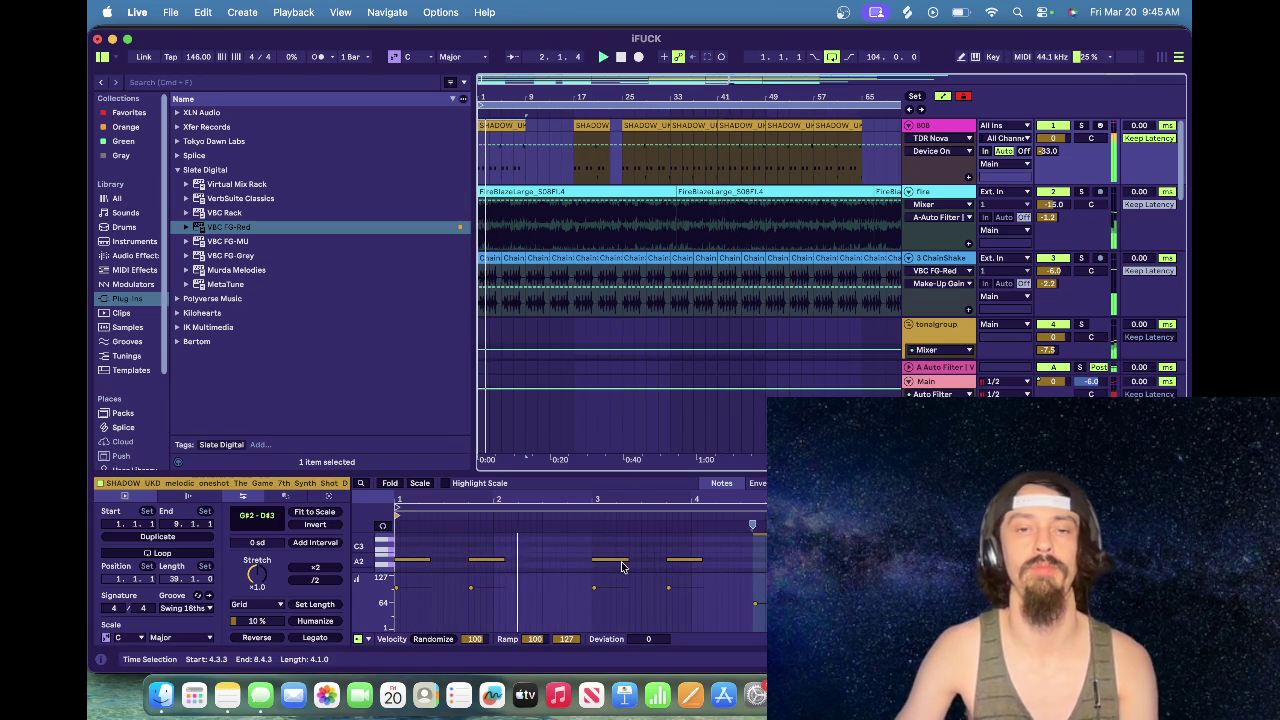
# Step: Lower the 808 clip's A#2 notes to A2, then open the short 808 clip at bars 17–23
pyautogui.click(581, 538)
pyautogui.press('super+a')
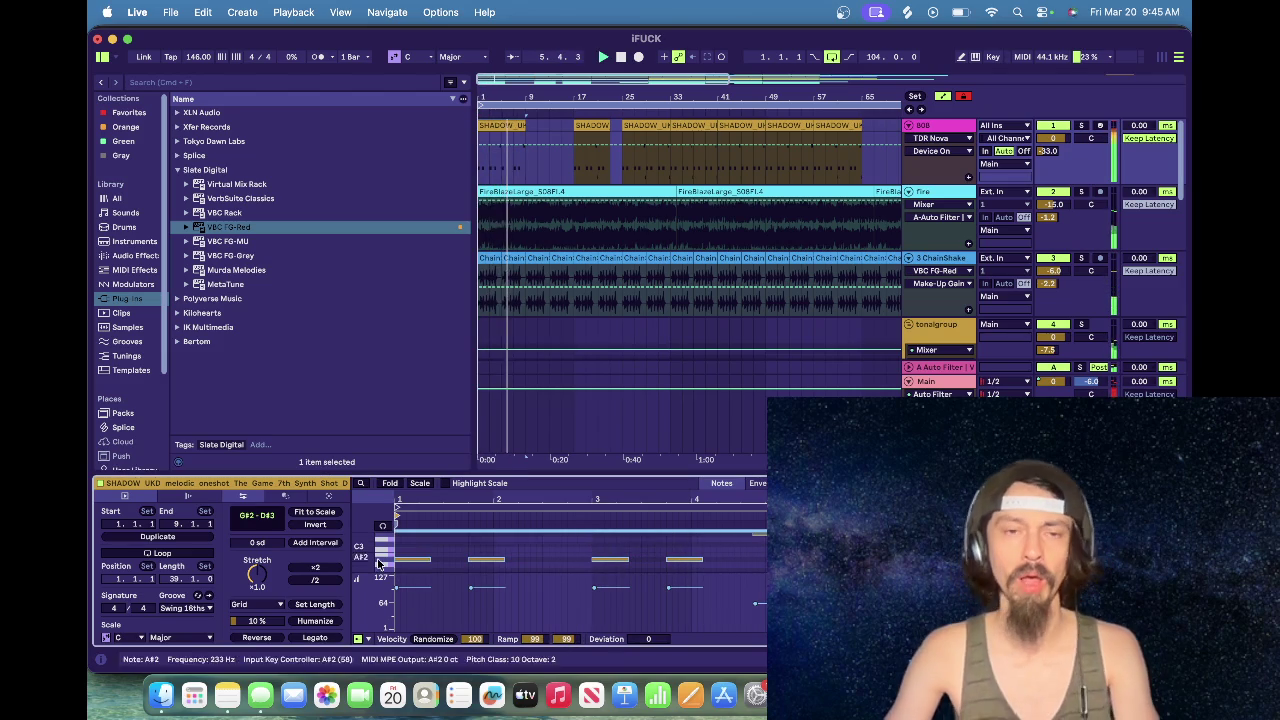
pyautogui.click(378, 563)
pyautogui.press('Down')
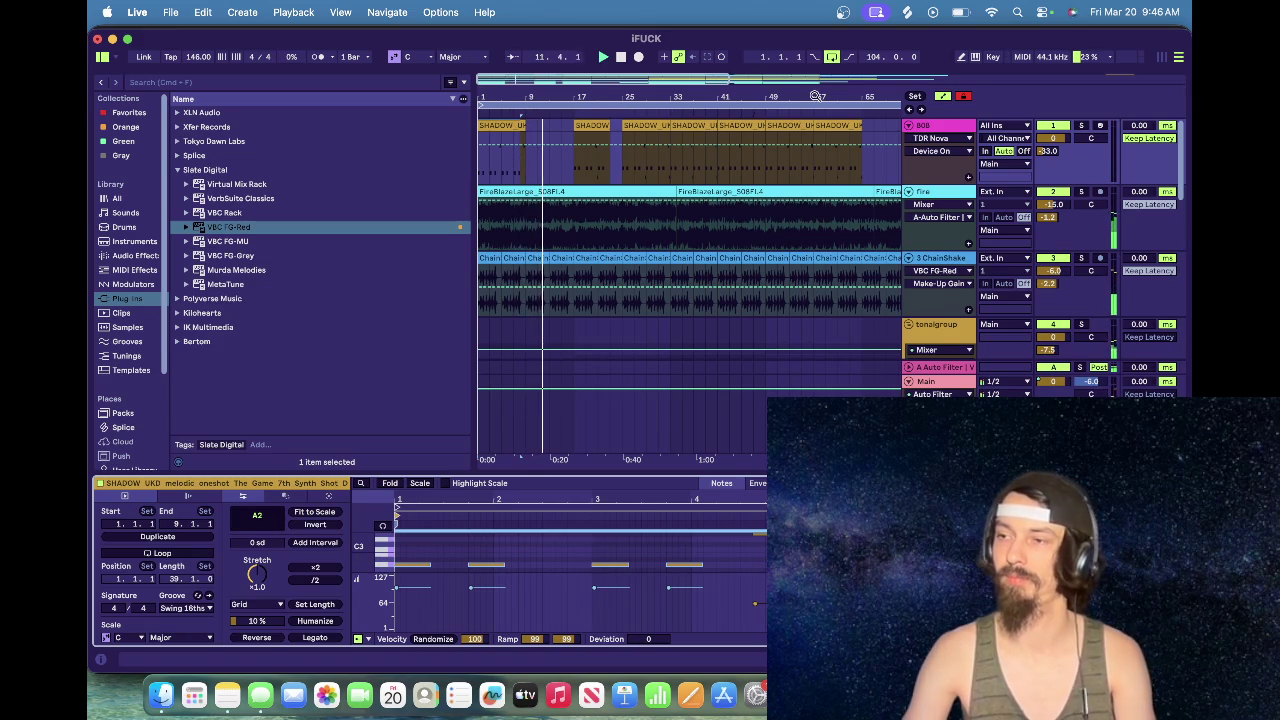
pyautogui.click(590, 127)
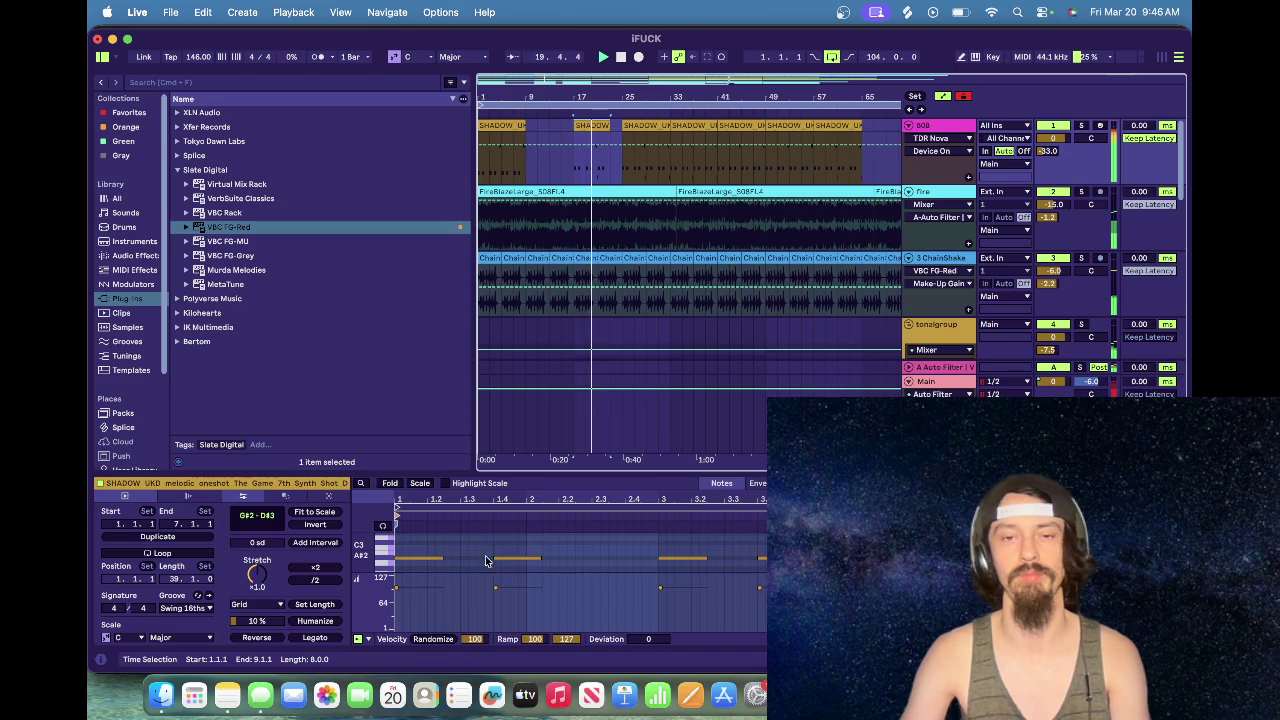
pyautogui.click(470, 503)
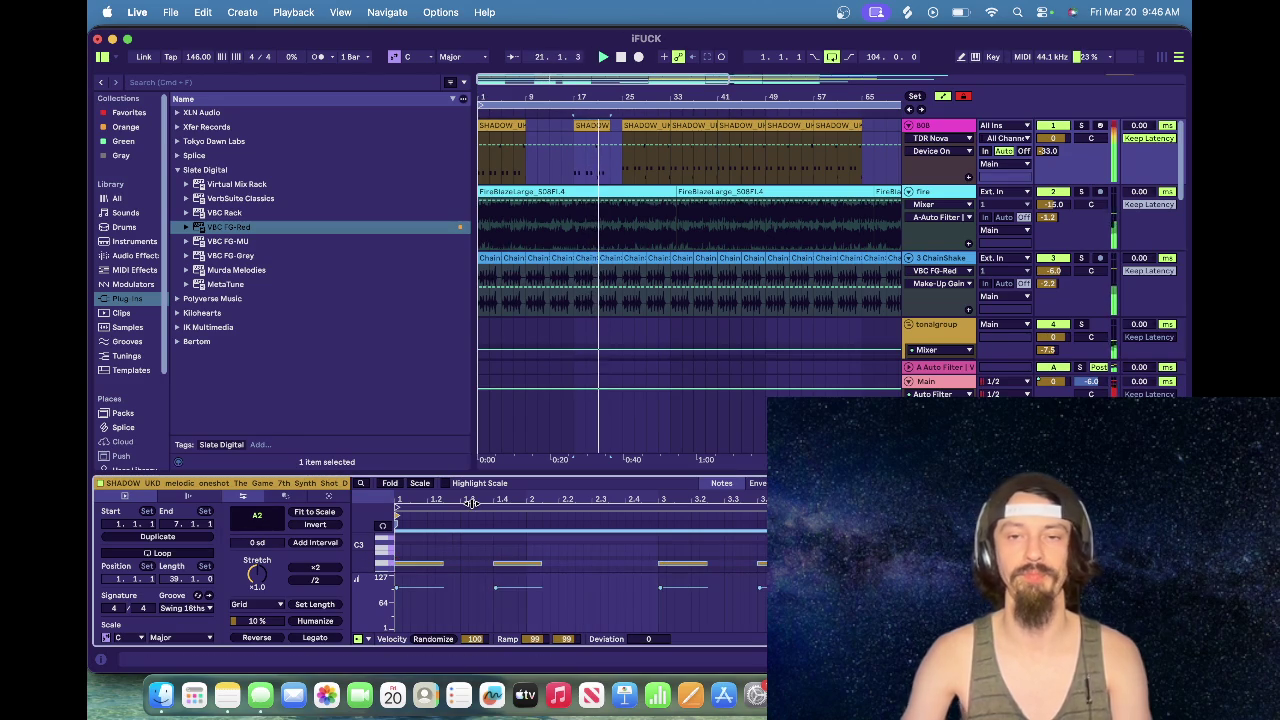
pyautogui.scroll(2, 420, 560)
pyautogui.click(384, 552)
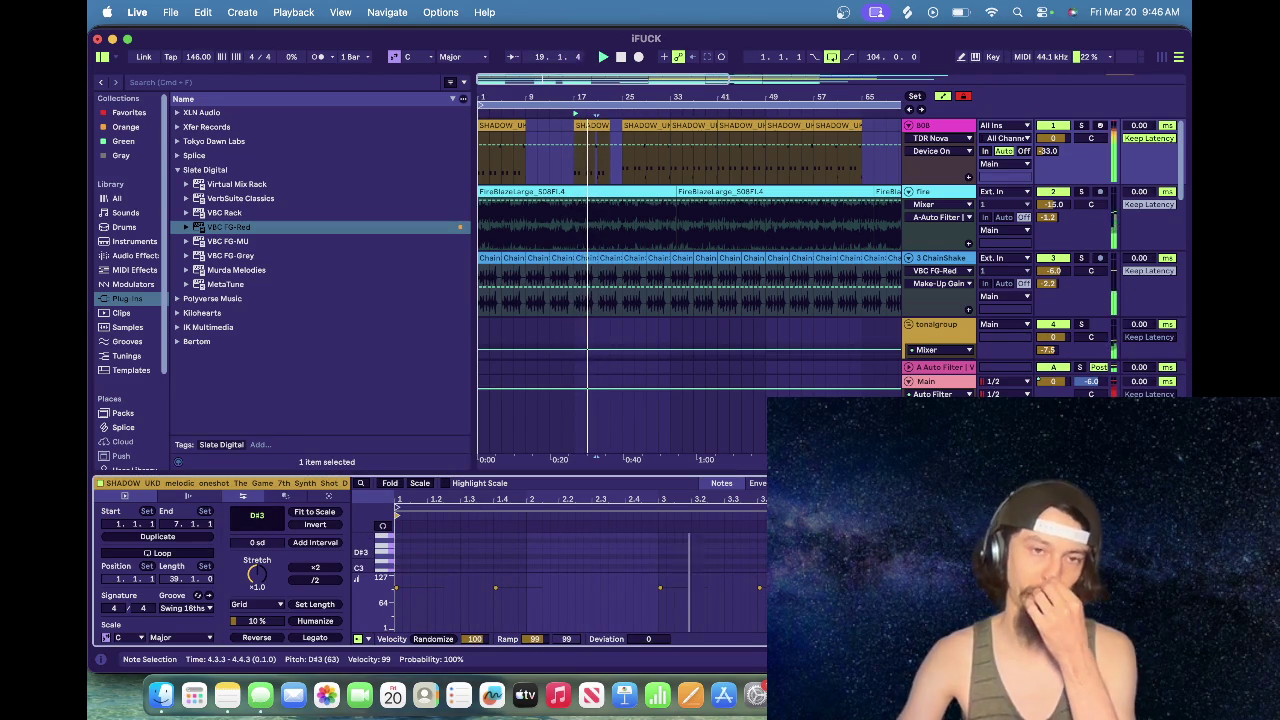
pyautogui.click(575, 163)
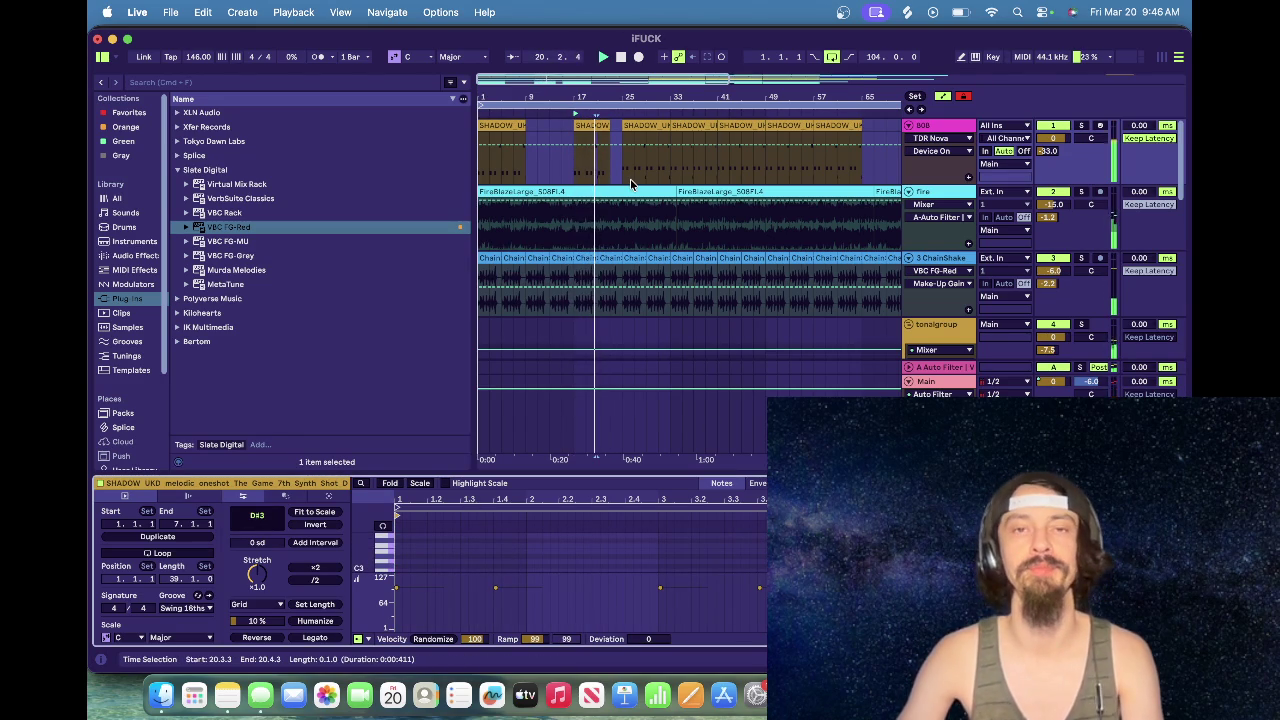
pyautogui.scroll(-3, 632, 180)
pyautogui.click(613, 241)
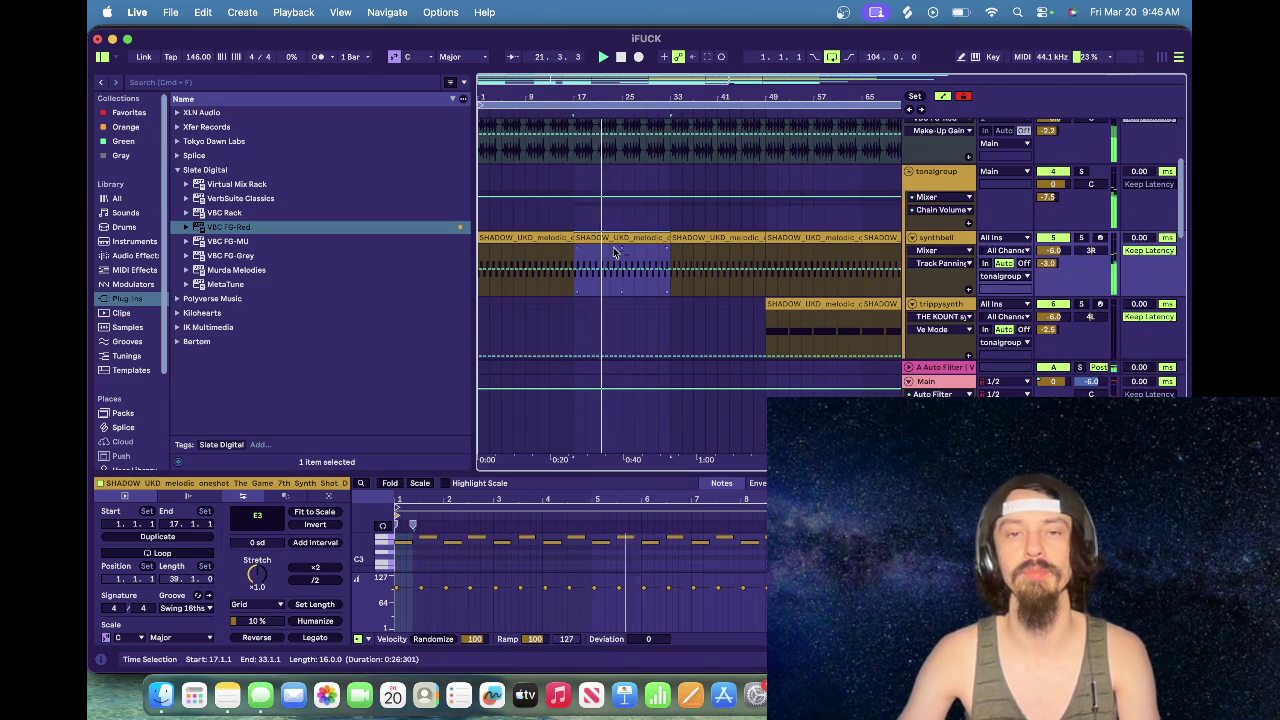
pyautogui.click(552, 541)
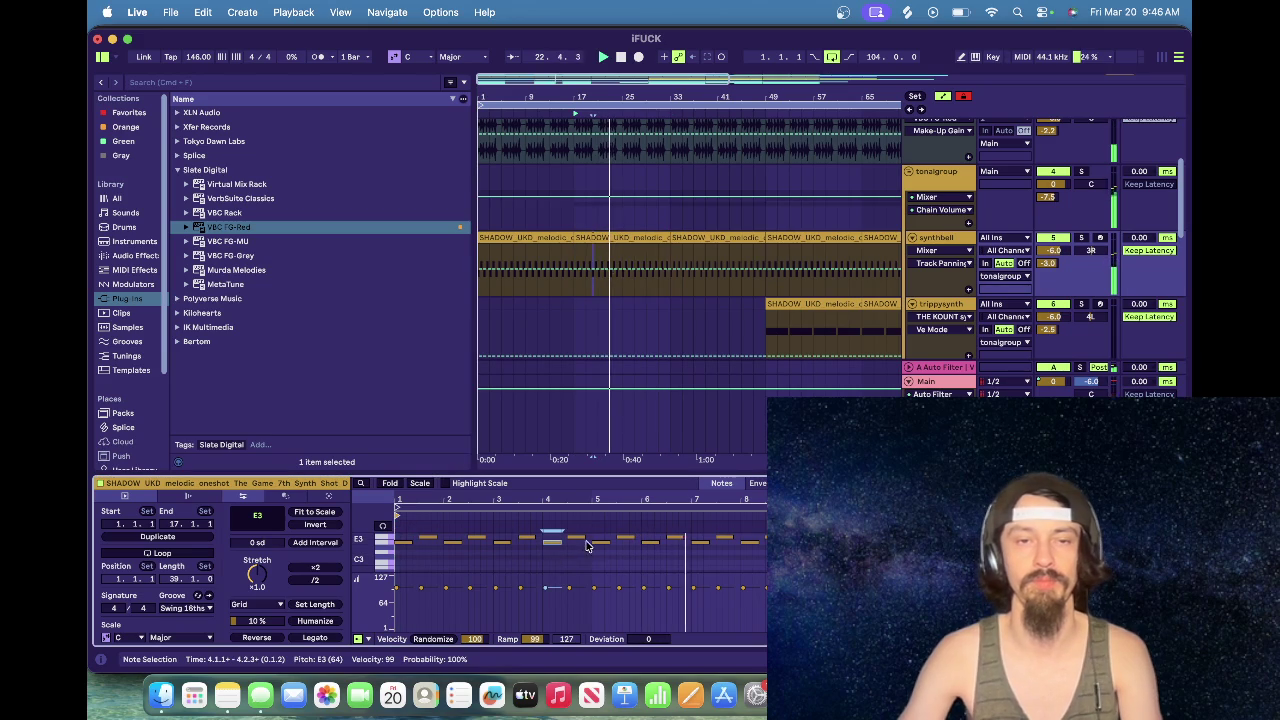
pyautogui.click(577, 537)
pyautogui.click(602, 270)
pyautogui.scroll(3, 638, 241)
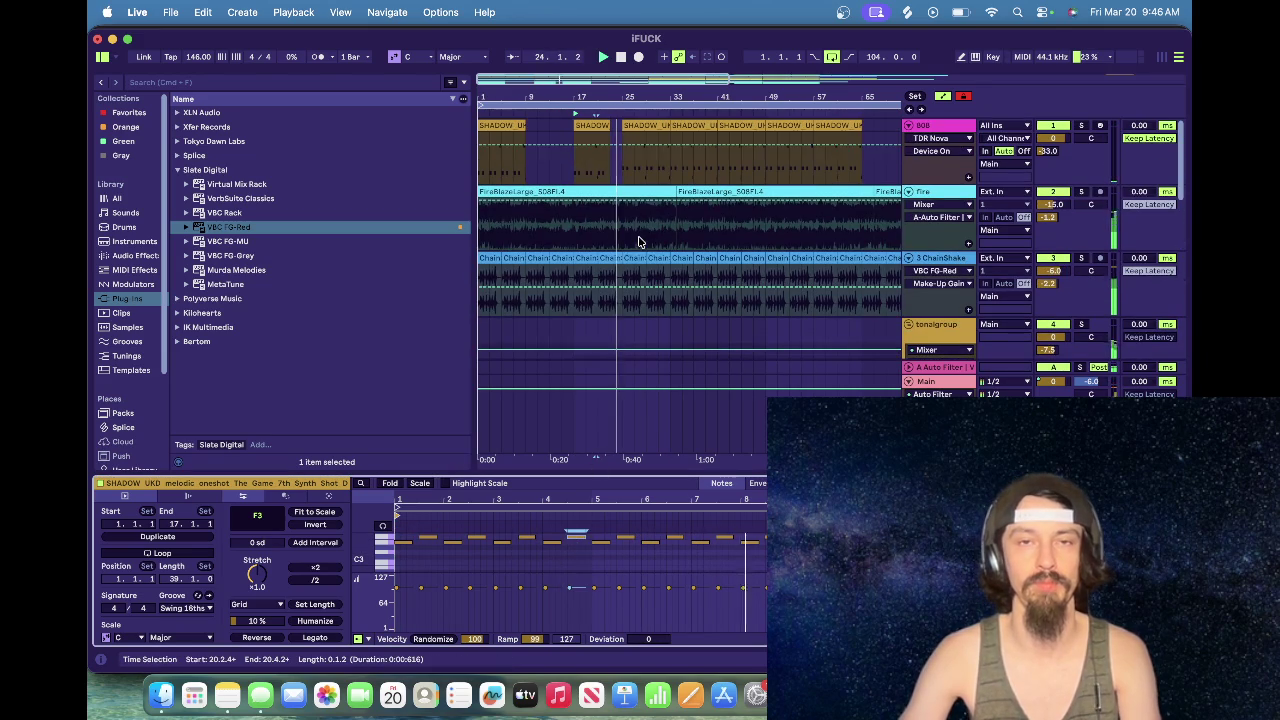
pyautogui.click(603, 150)
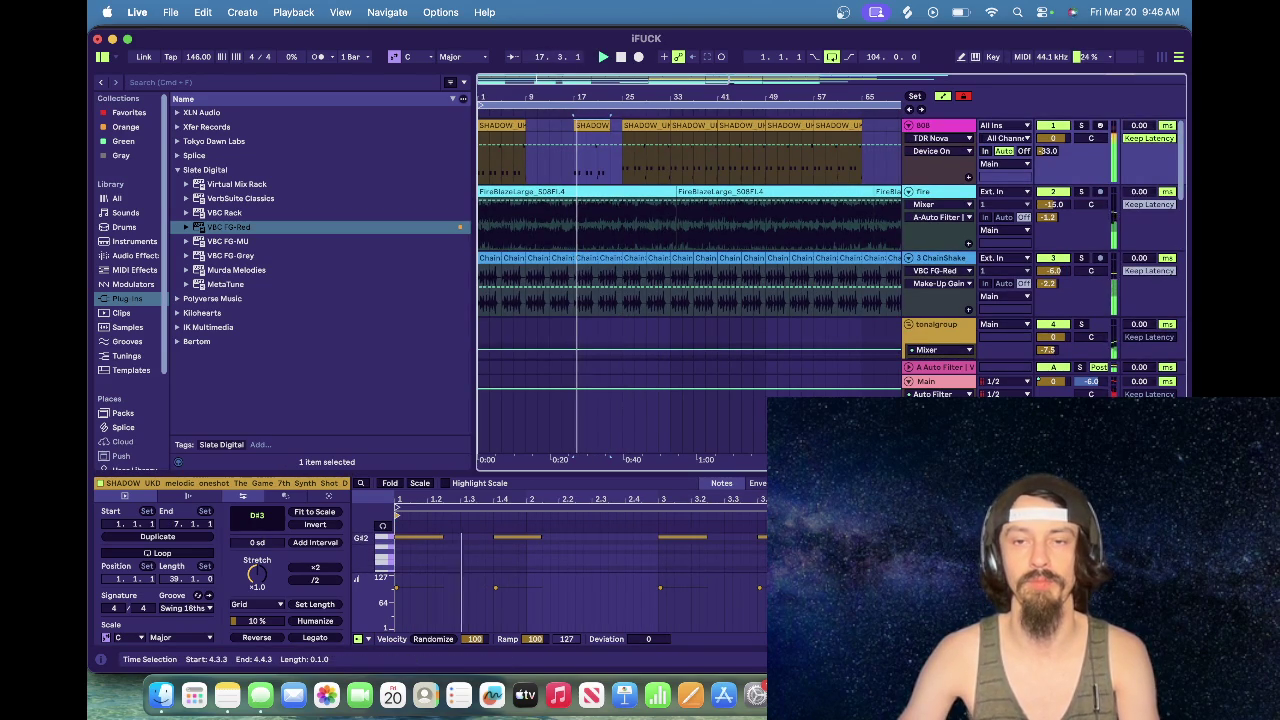
pyautogui.click(483, 539)
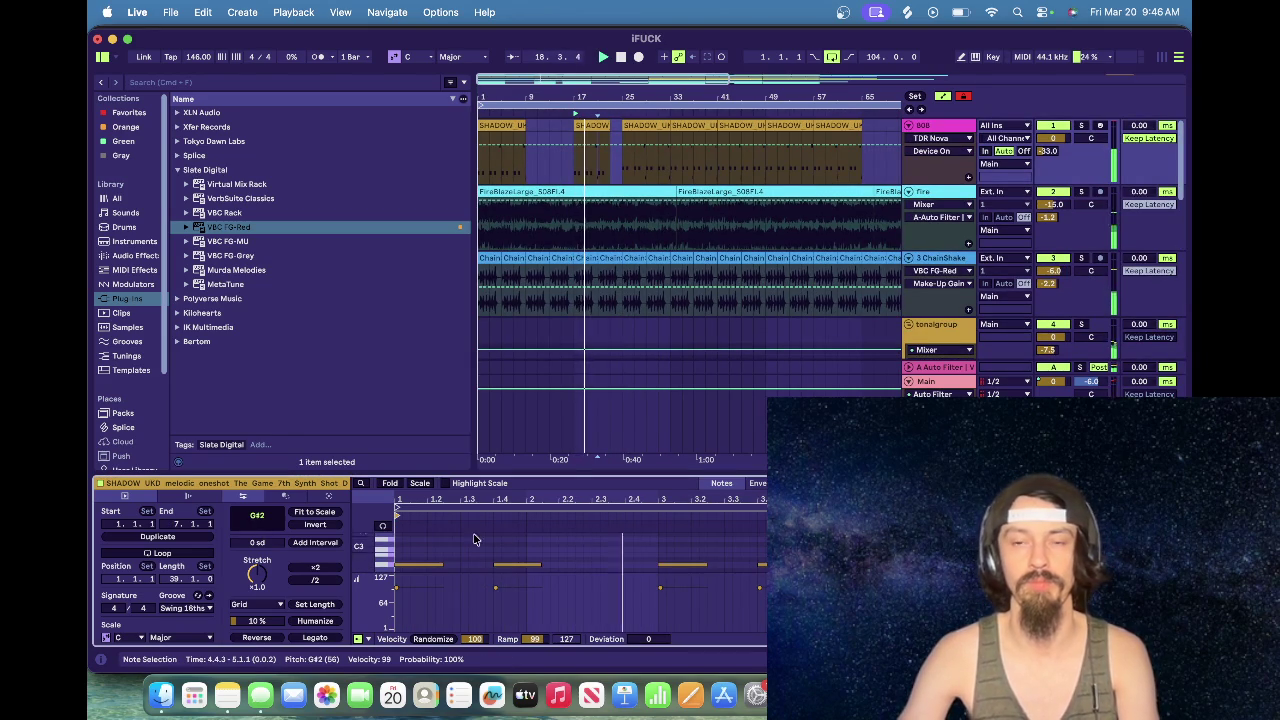
pyautogui.click(390, 539)
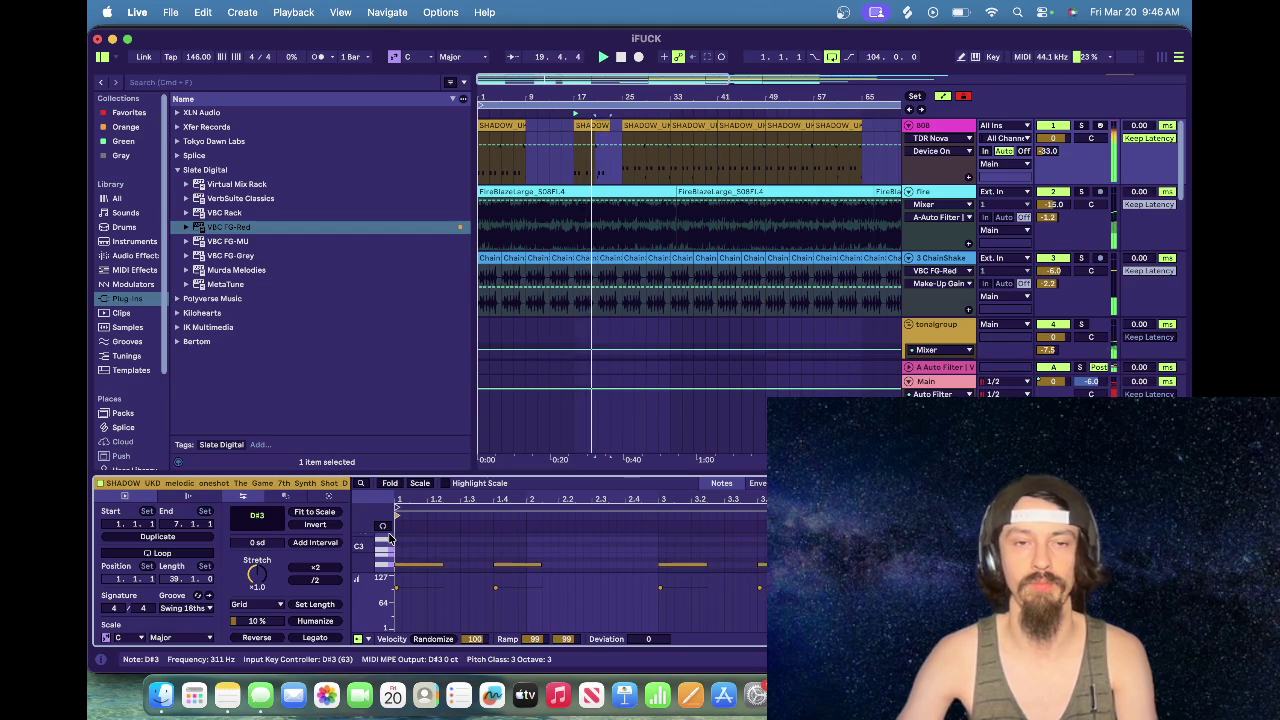
pyautogui.click(390, 533)
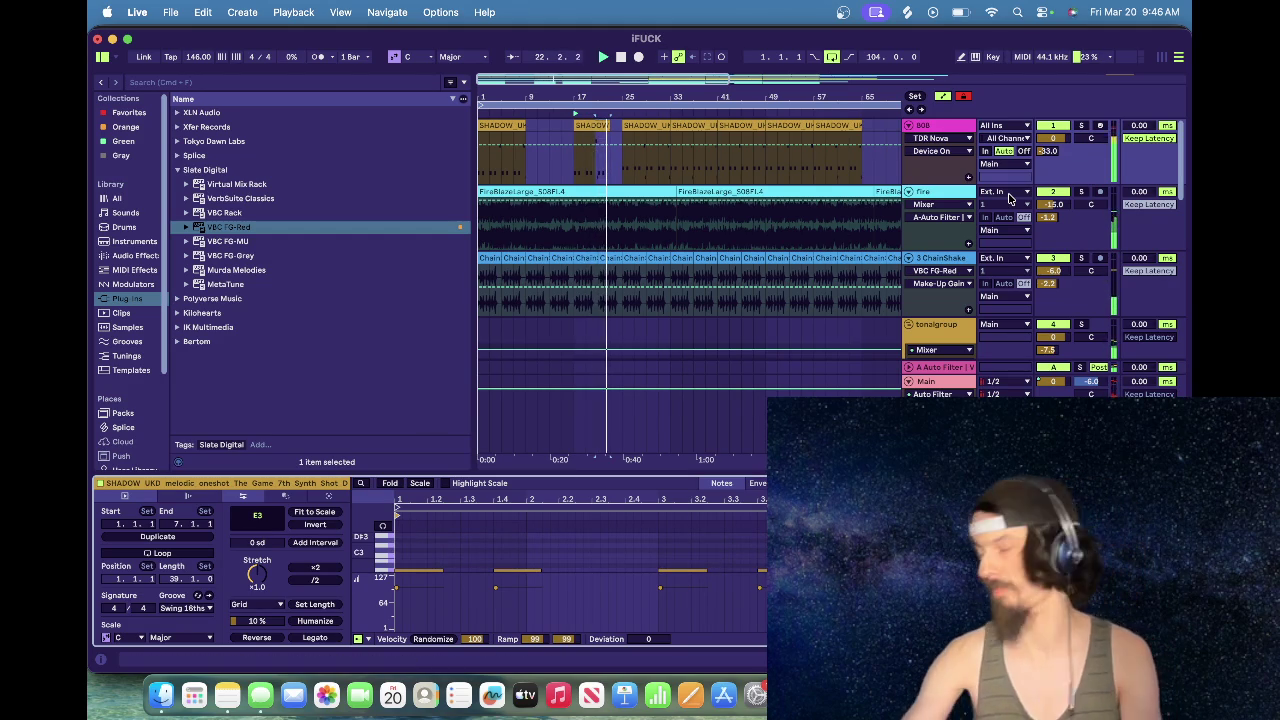
pyautogui.hotkey('ctrl', 'a')
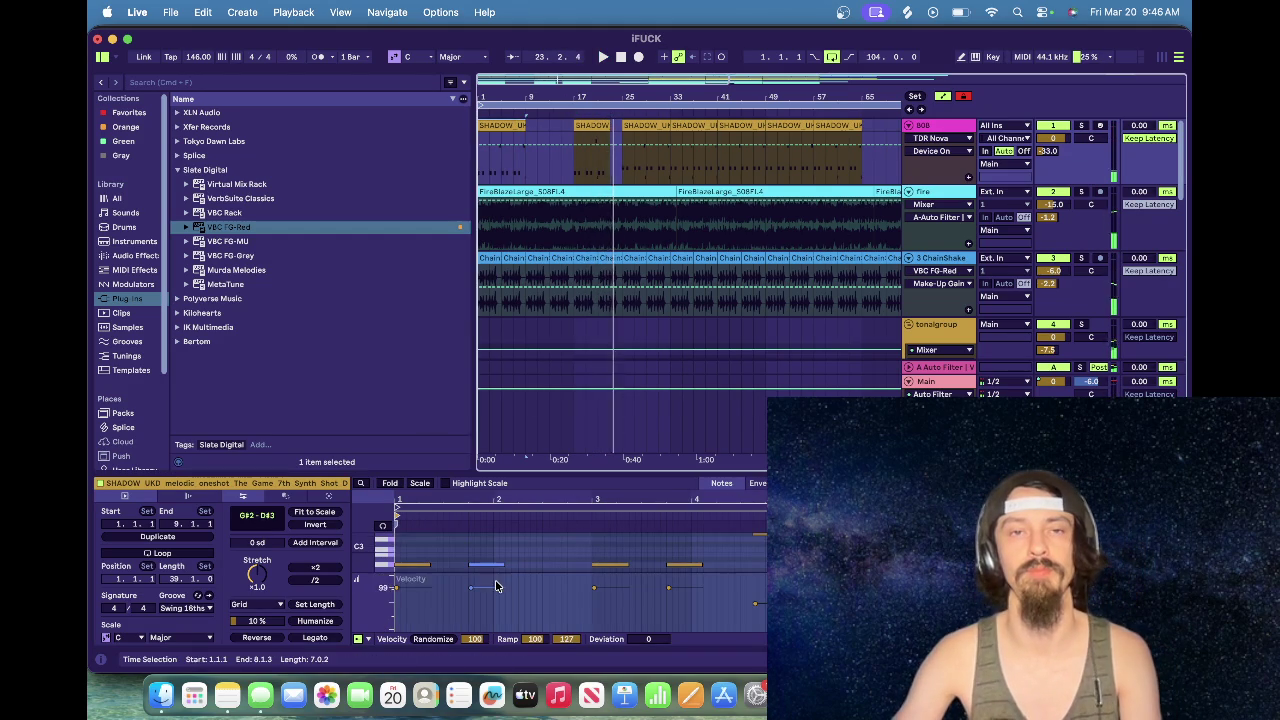
pyautogui.click(386, 538)
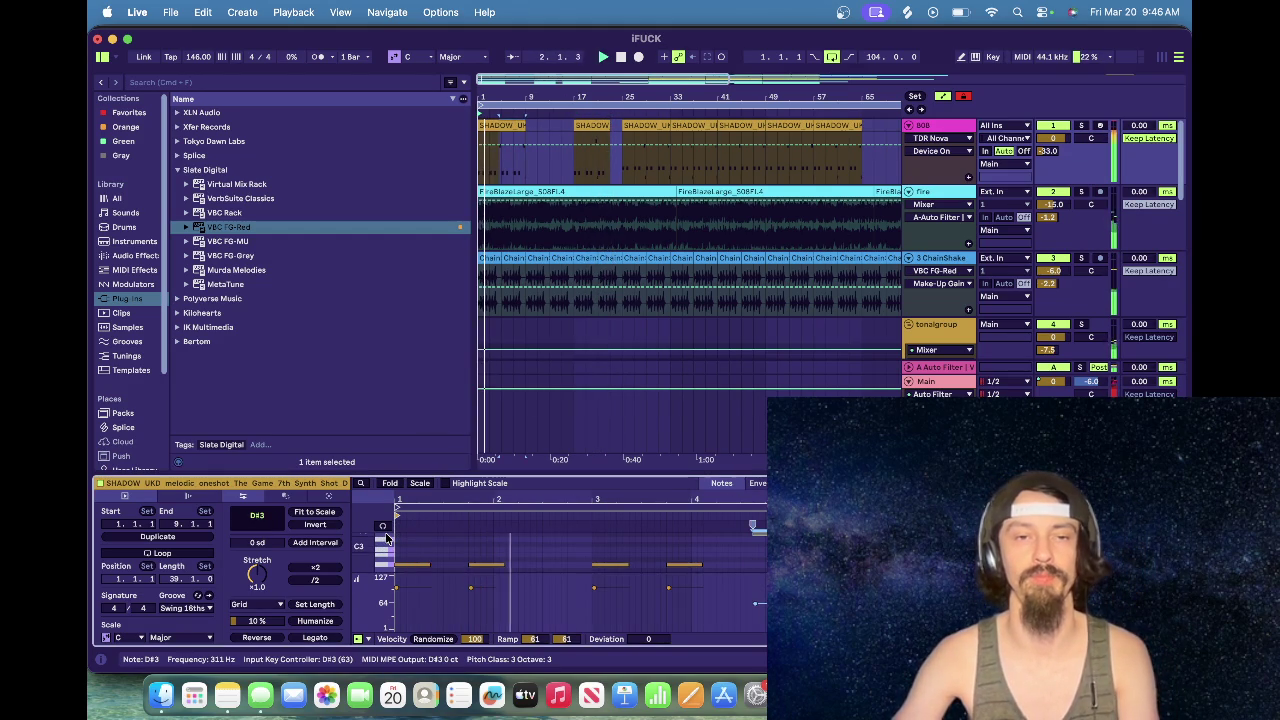
pyautogui.click(386, 536)
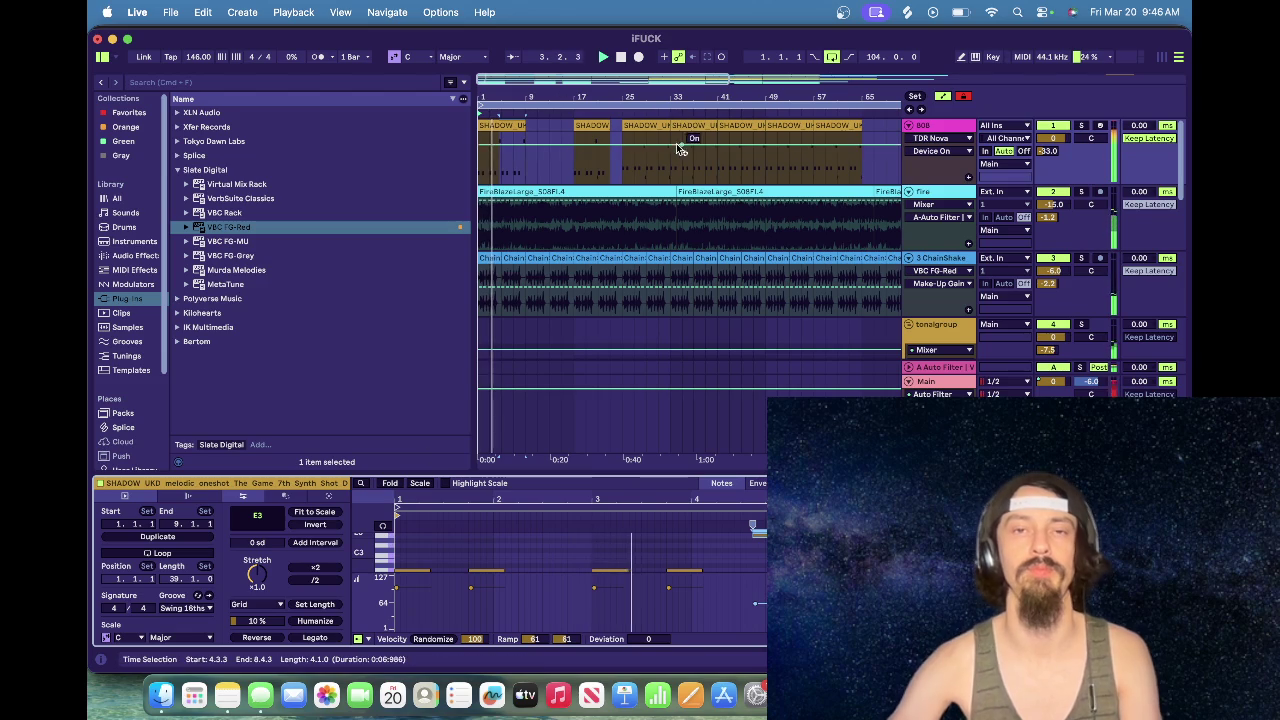
pyautogui.click(648, 128)
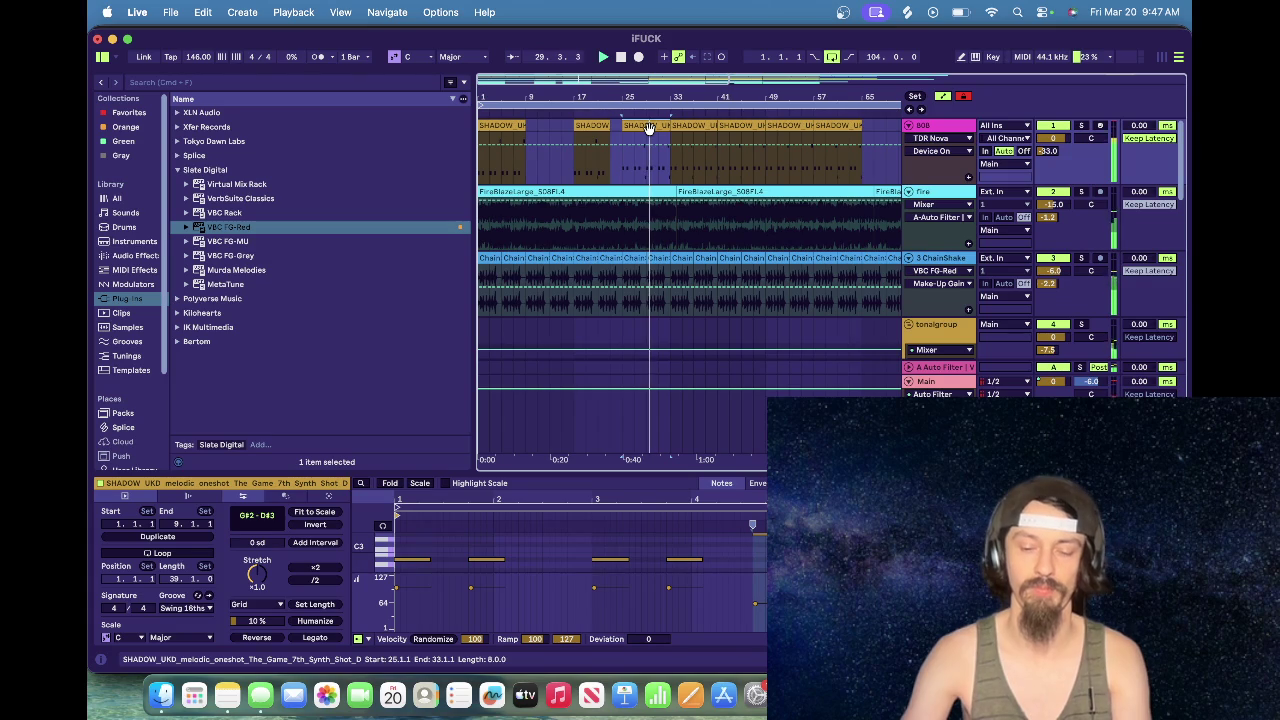
pyautogui.click(507, 132)
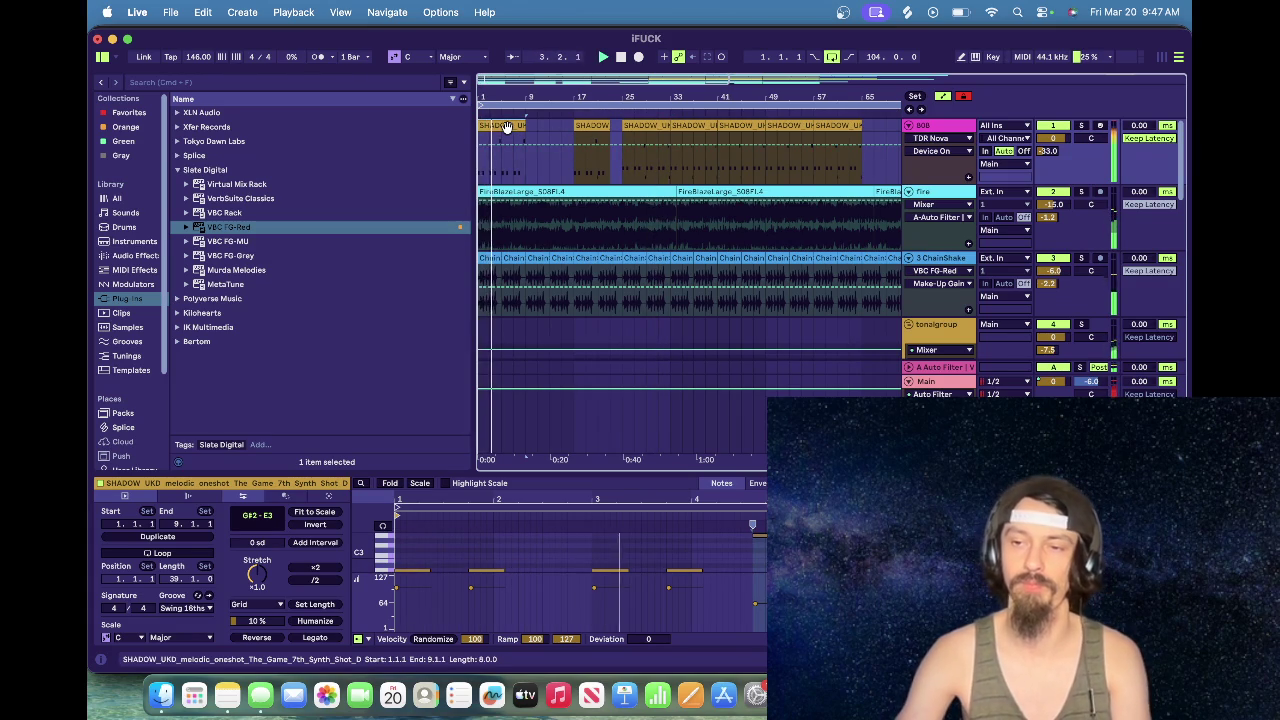
pyautogui.click(658, 125)
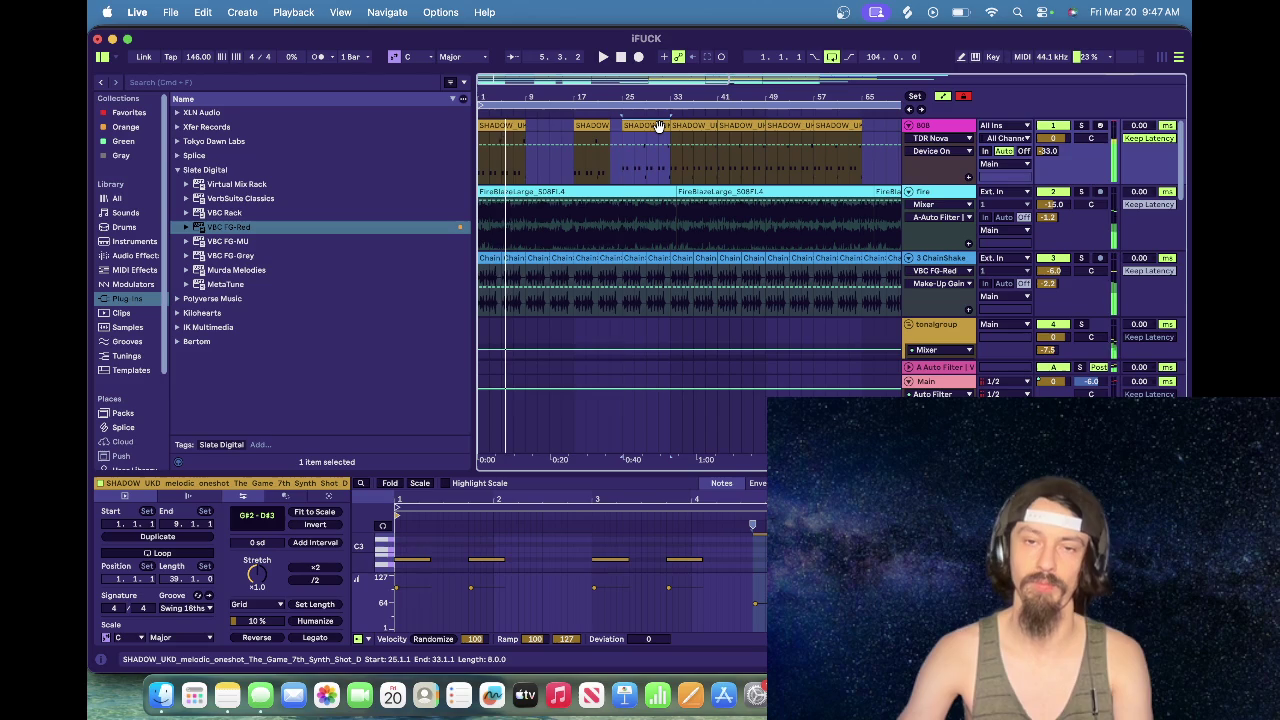
pyautogui.click(616, 553)
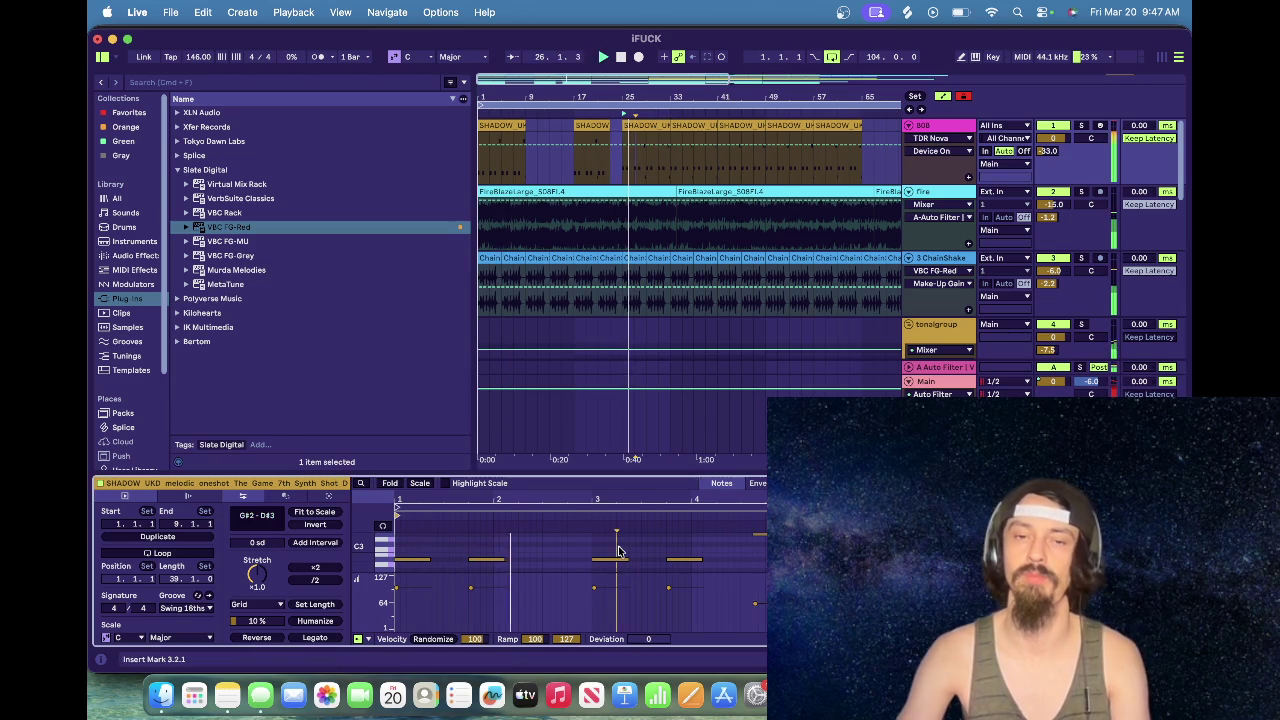
pyautogui.click(388, 562)
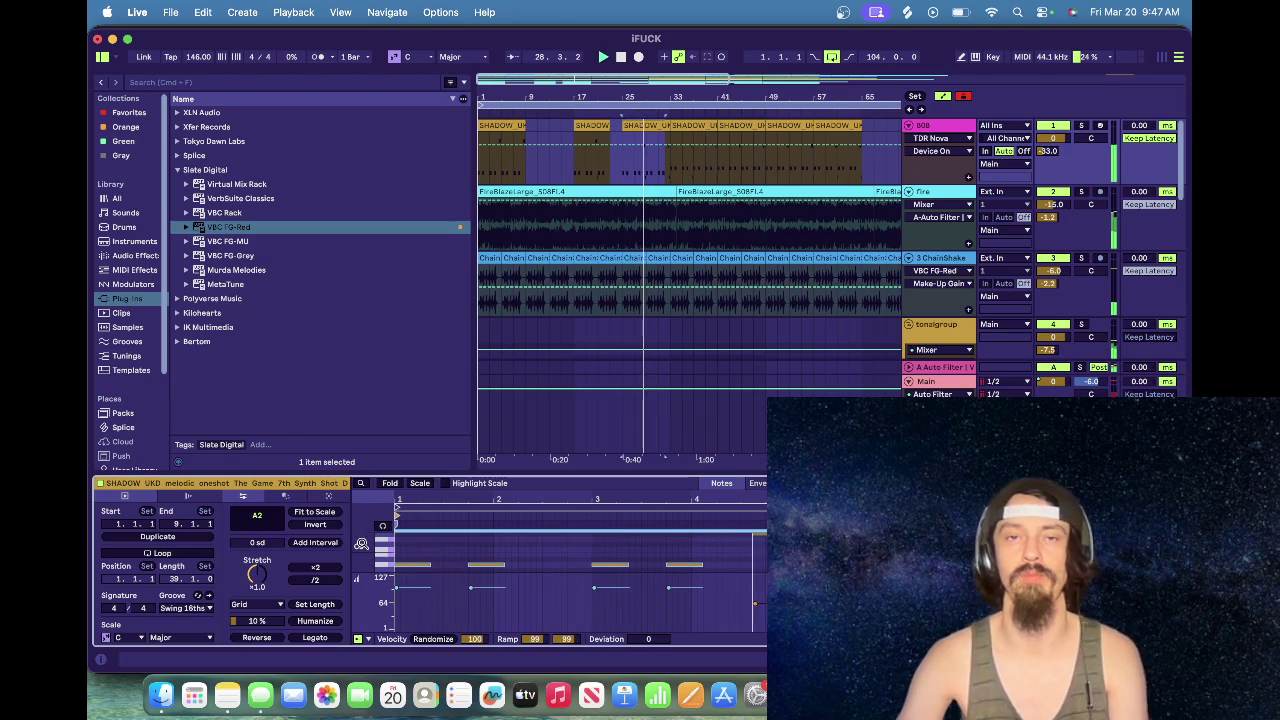
pyautogui.click(388, 532)
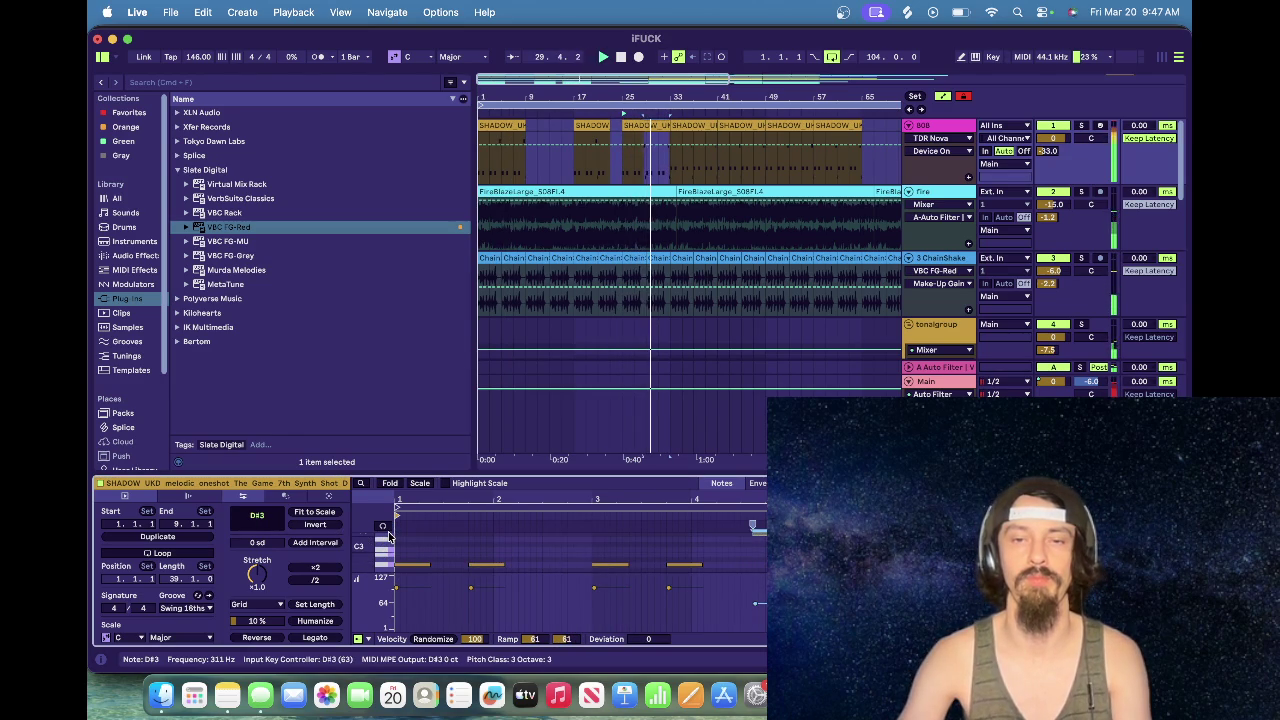
pyautogui.click(695, 127)
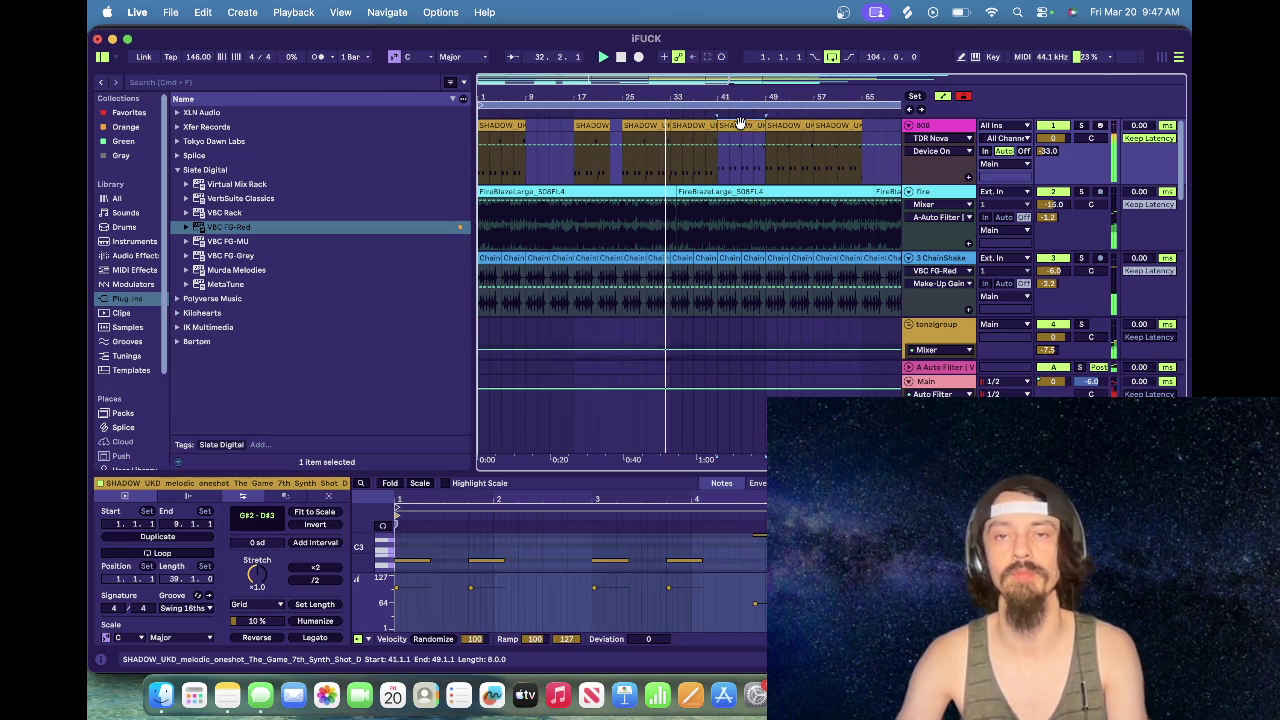
pyautogui.click(815, 136)
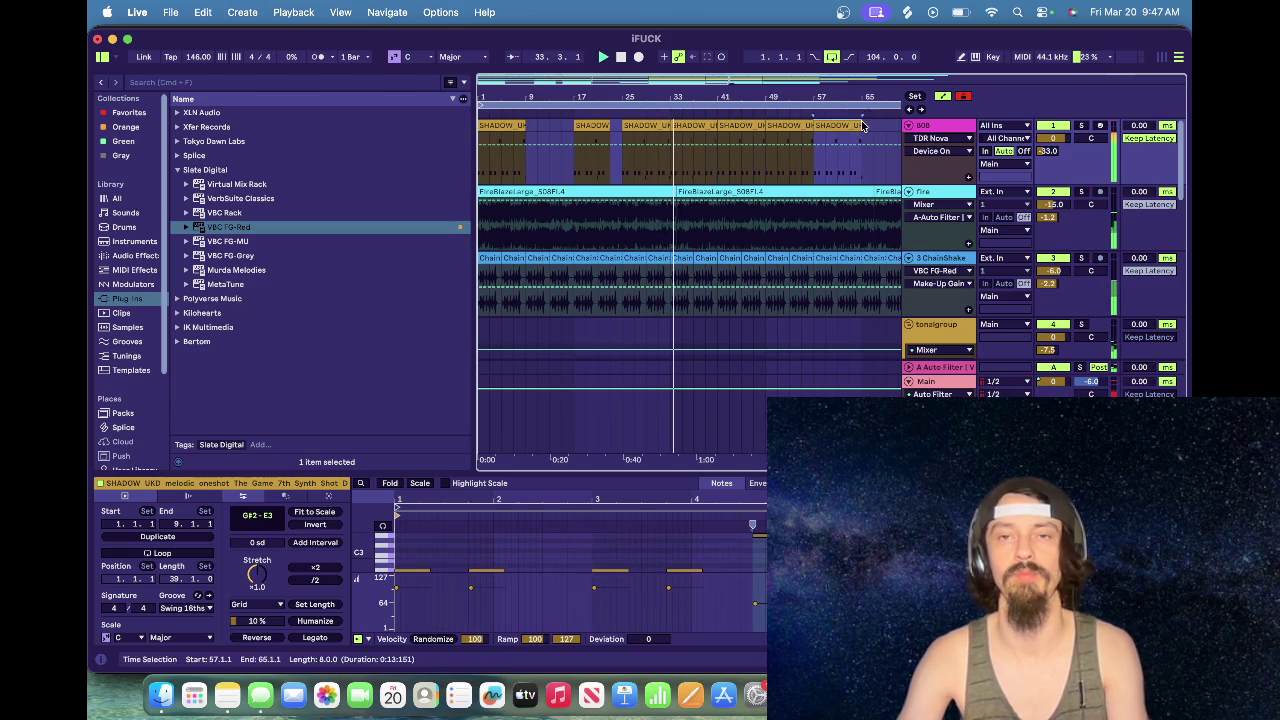
pyautogui.moveTo(640, 100); pyautogui.dragTo(640, 95)
pyautogui.scroll(-5, 606, 200)
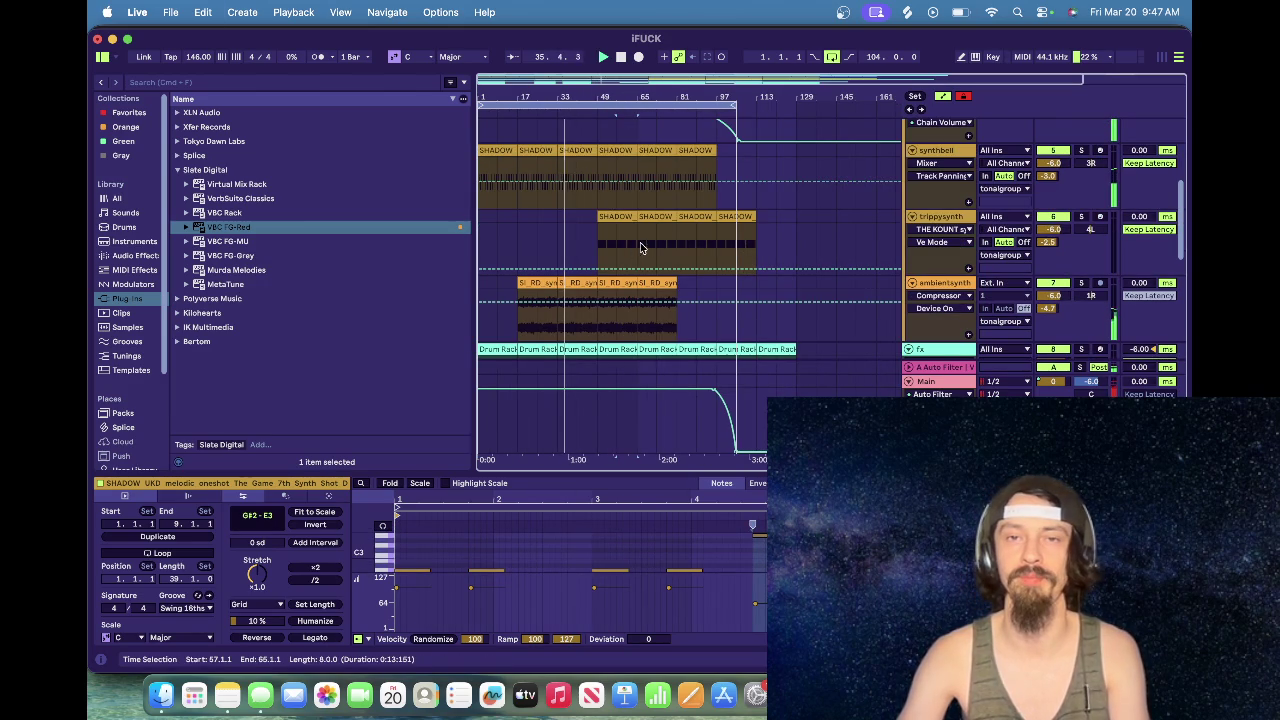
# Step: Select the SI_RD pad clips on the ambientsynth track and show their clip settings
pyautogui.click(577, 308)
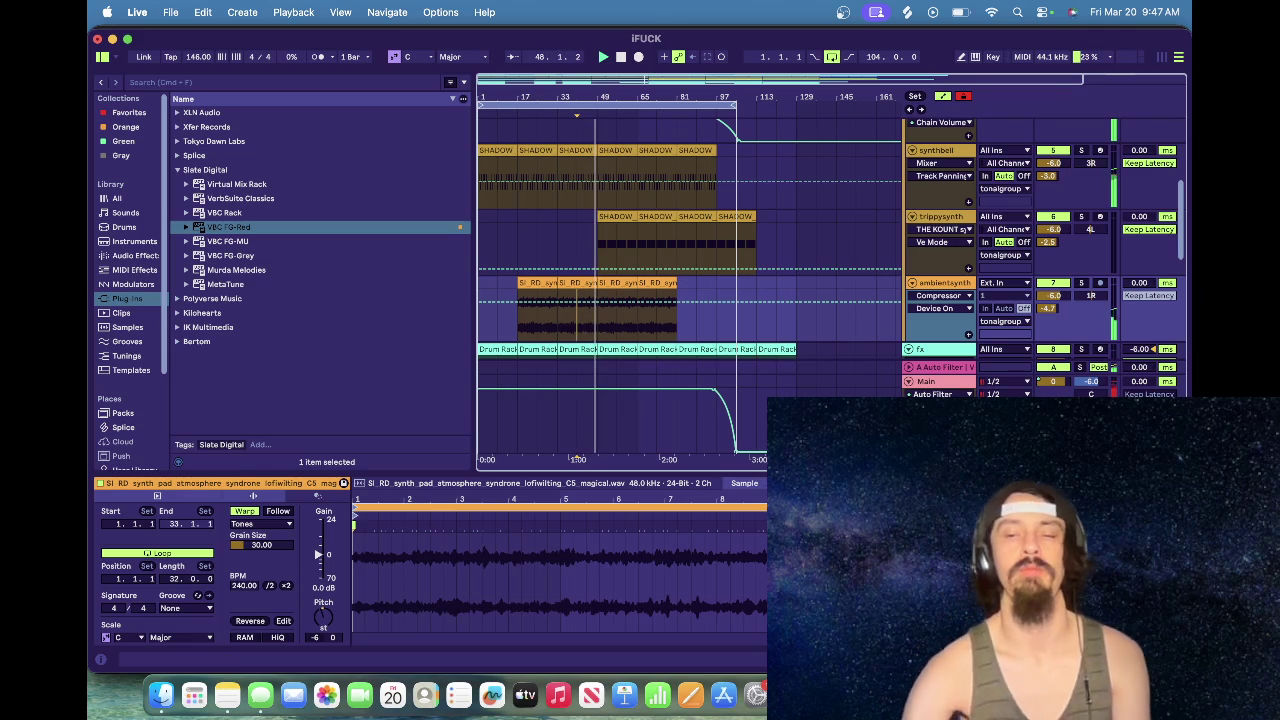
pyautogui.hotkey('shift', 'Tab')
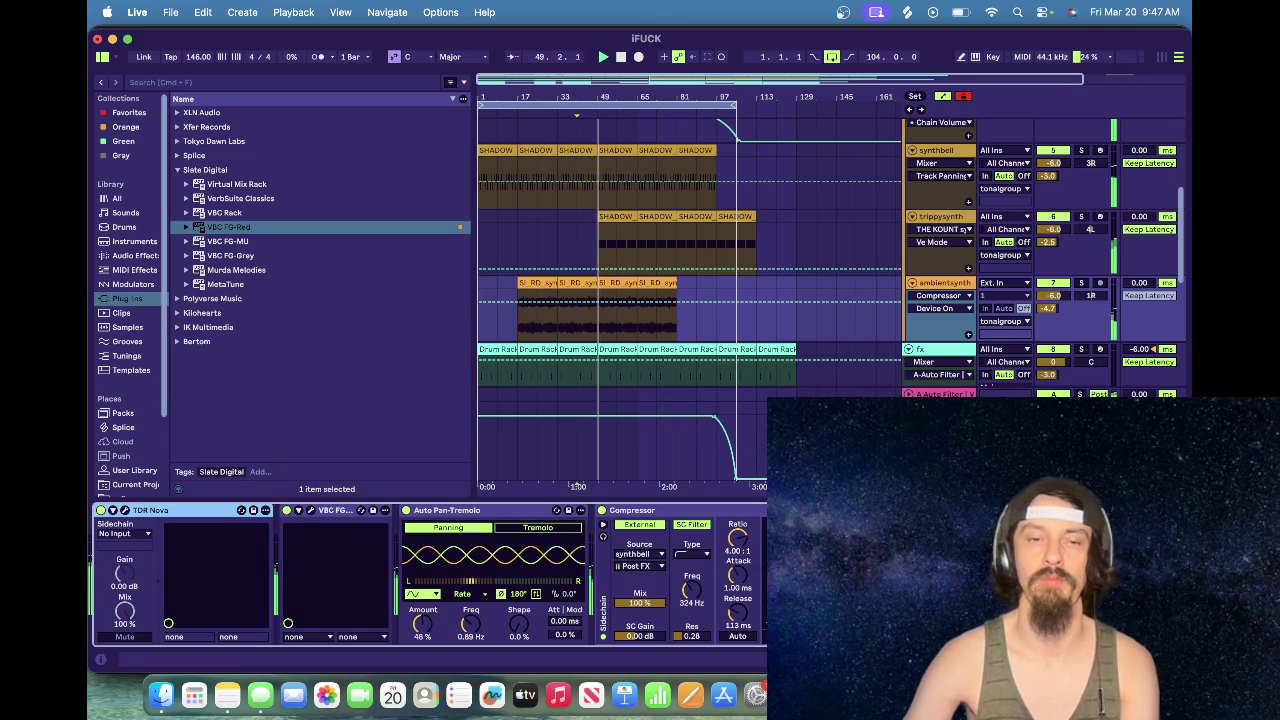
pyautogui.click(540, 282)
pyautogui.press('space')
pyautogui.press('space')
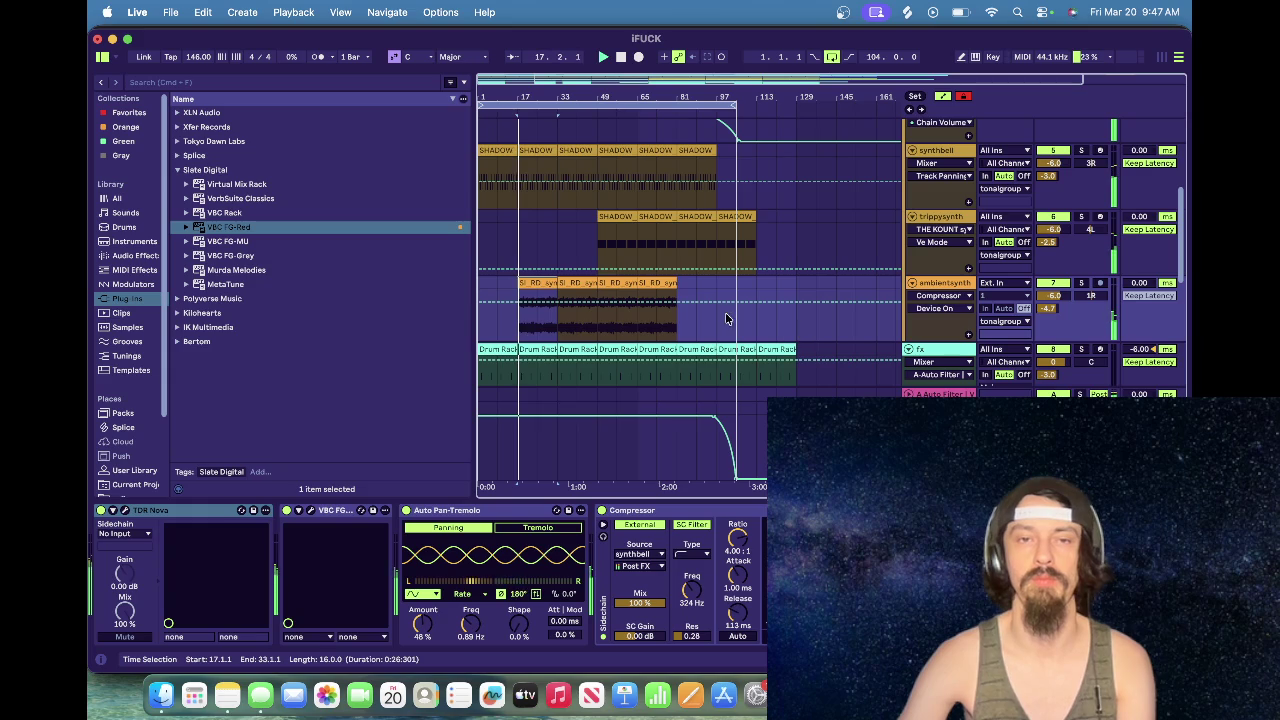
pyautogui.hotkey('shift', 'Tab')
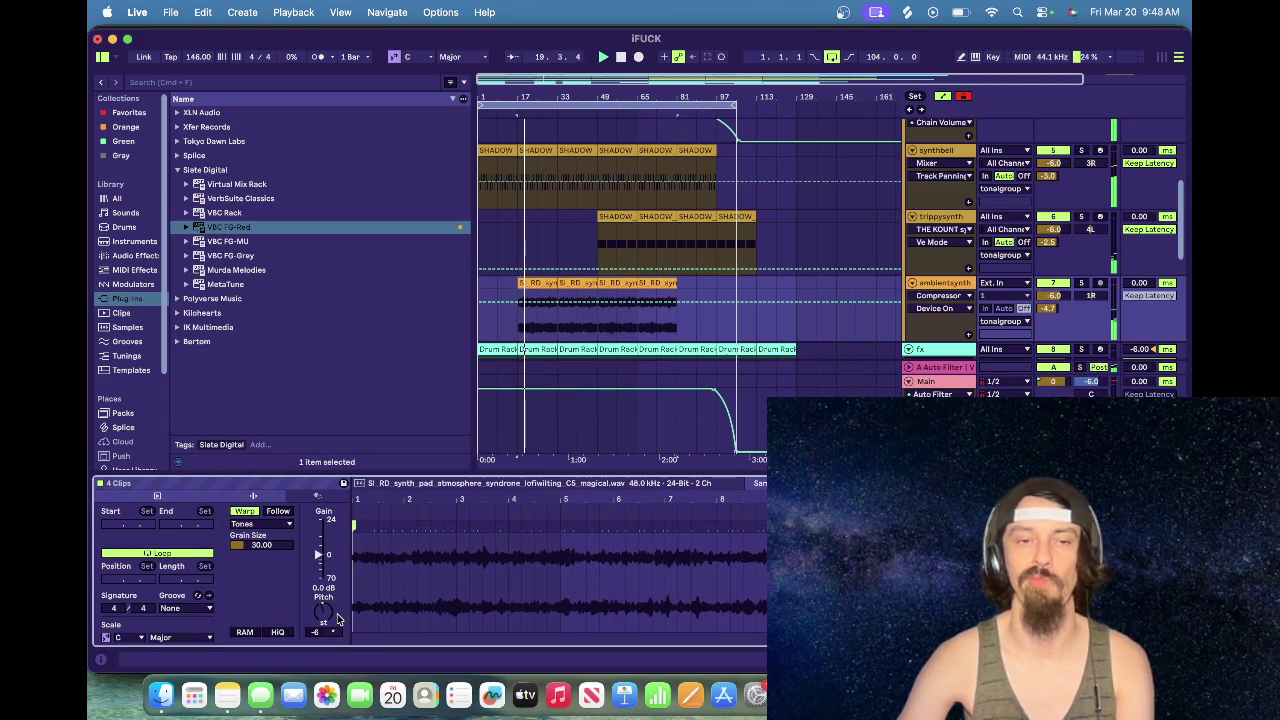
# Step: Lower the ambient pad clips' Transpose to -8 semitones
pyautogui.press('Down')
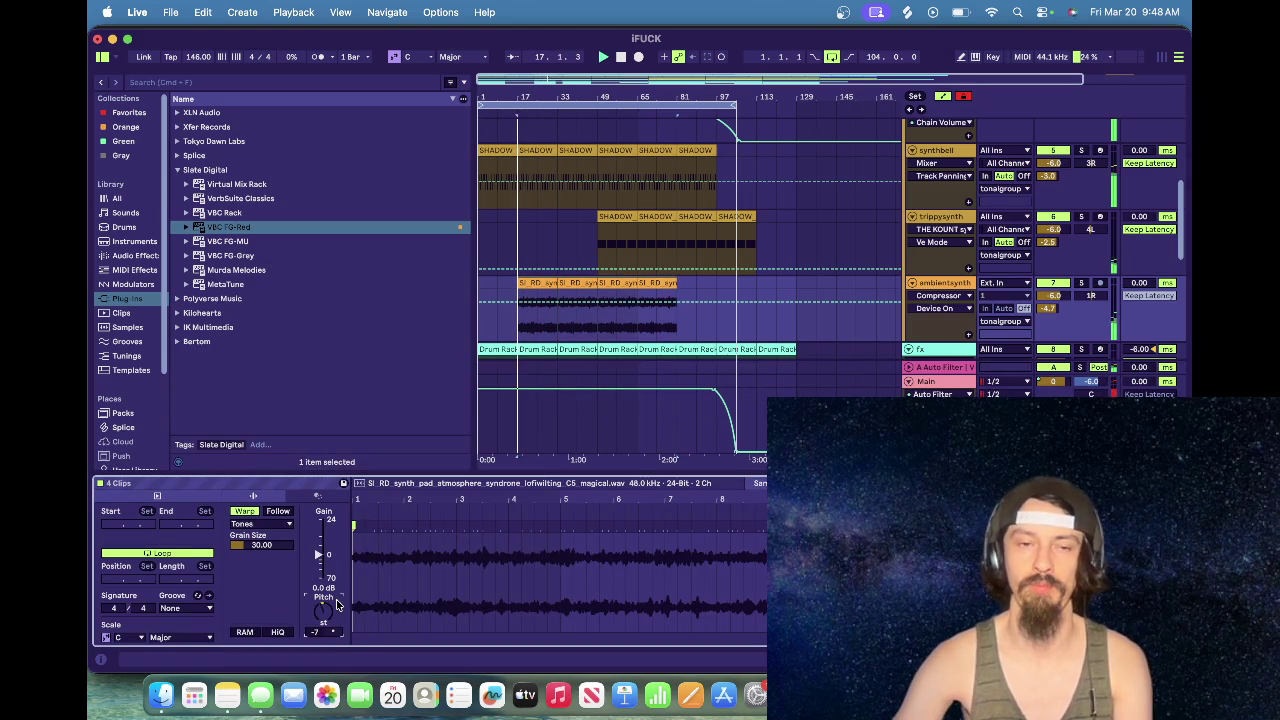
pyautogui.press('Down')
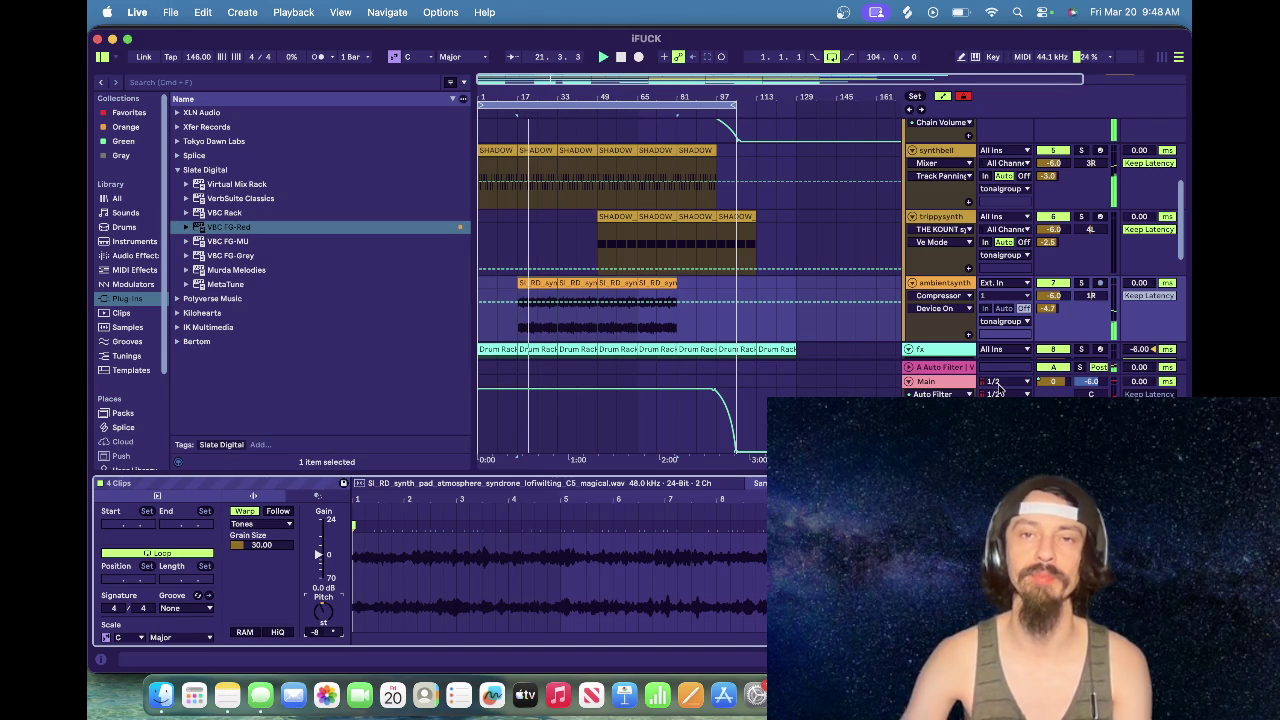
pyautogui.scroll(5, 580, 275)
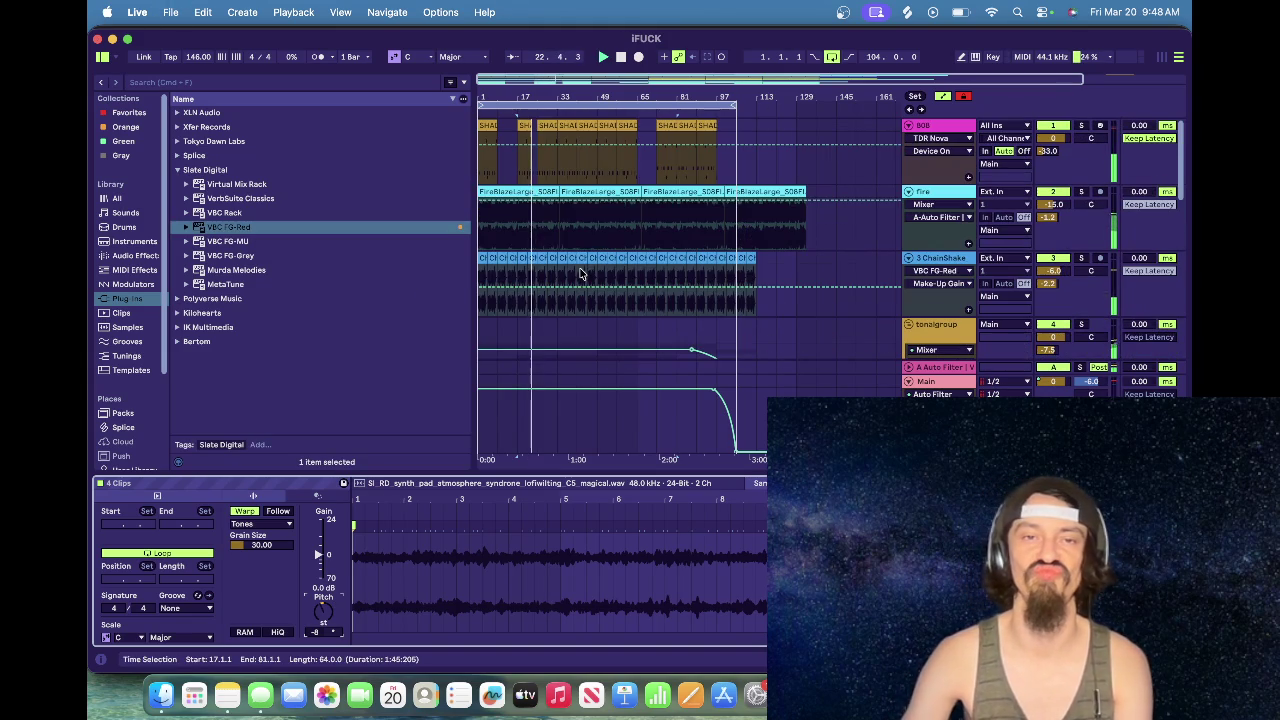
# Step: Select the 808 clips and detune the 808 Simpler sampler to -11 cents
pyautogui.click(580, 166)
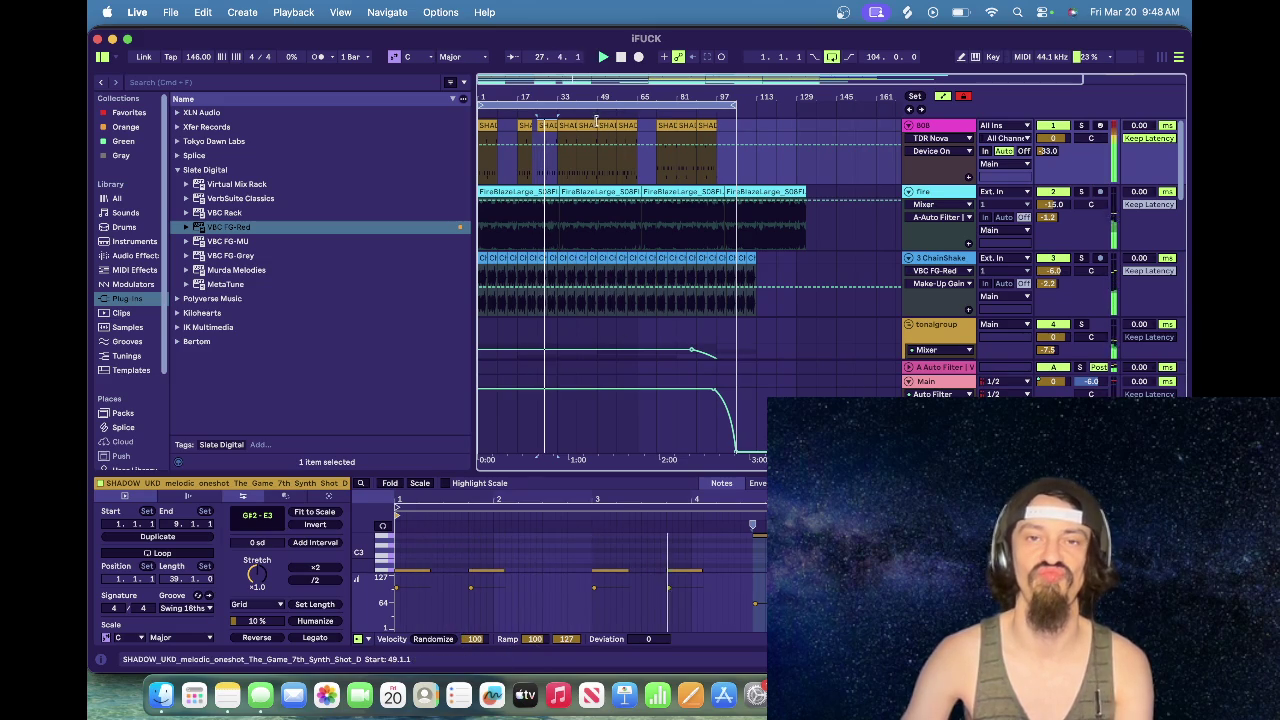
pyautogui.keyDown('shift'); pyautogui.click(666, 125); pyautogui.keyUp('shift')
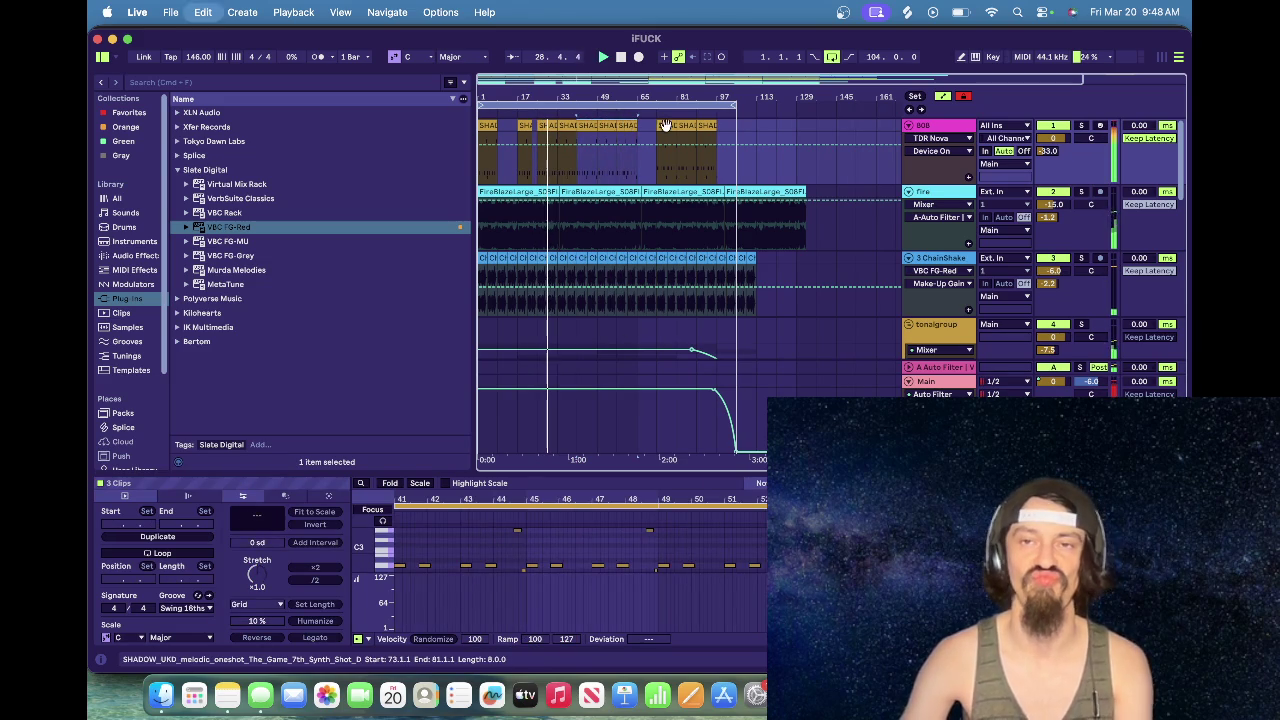
pyautogui.click(666, 125)
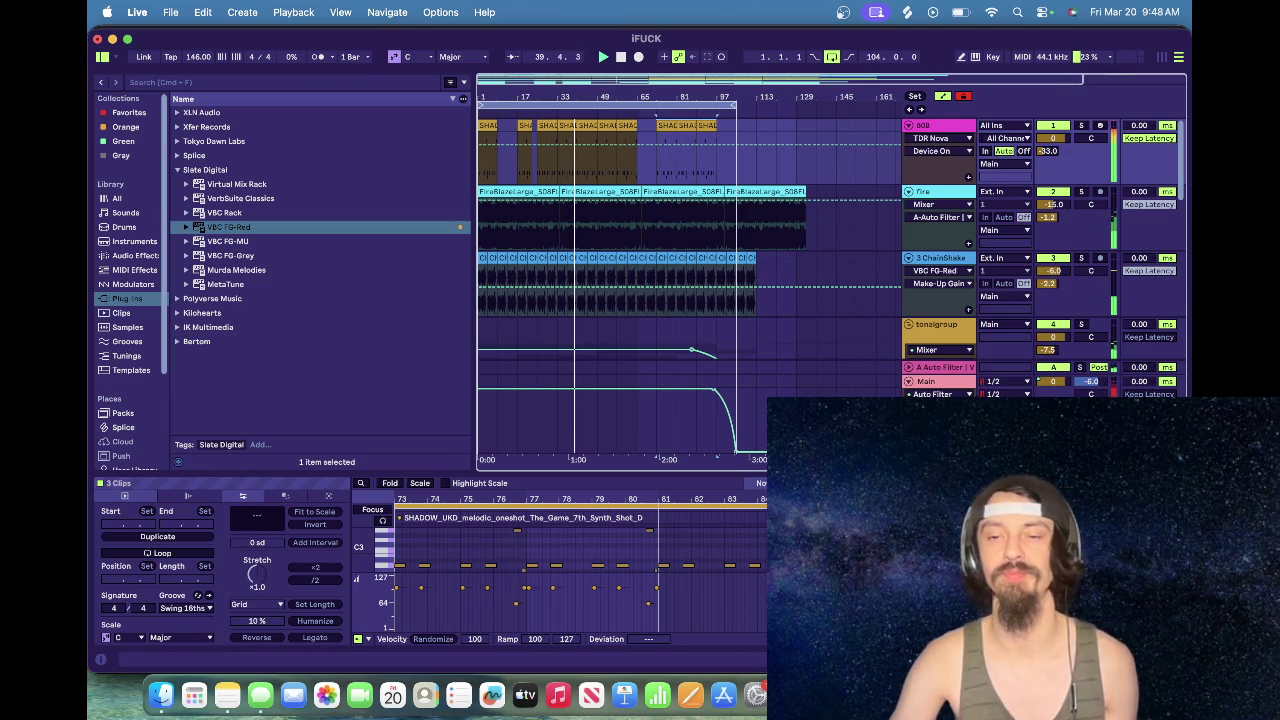
pyautogui.hotkey('shift', 'Tab')
pyautogui.moveTo(563, 613); pyautogui.dragTo(566, 614)
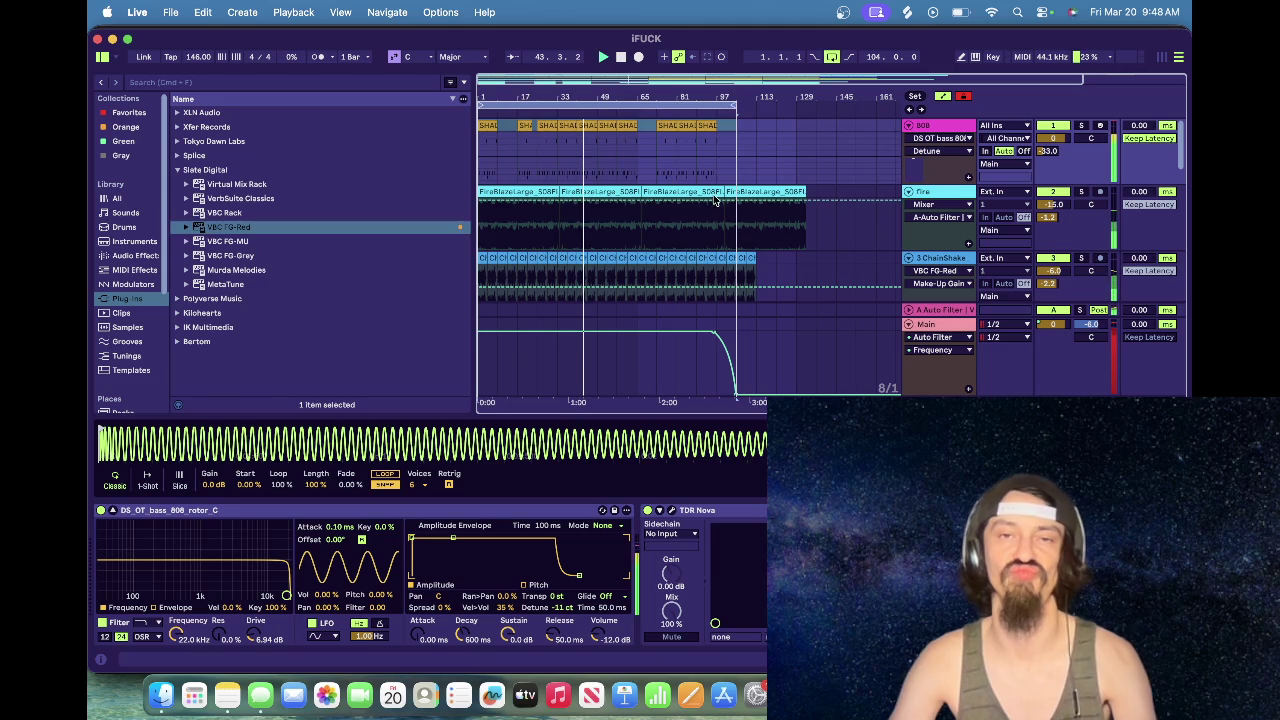
pyautogui.moveTo(728, 86); pyautogui.dragTo(728, 95)
pyautogui.click(170, 12)
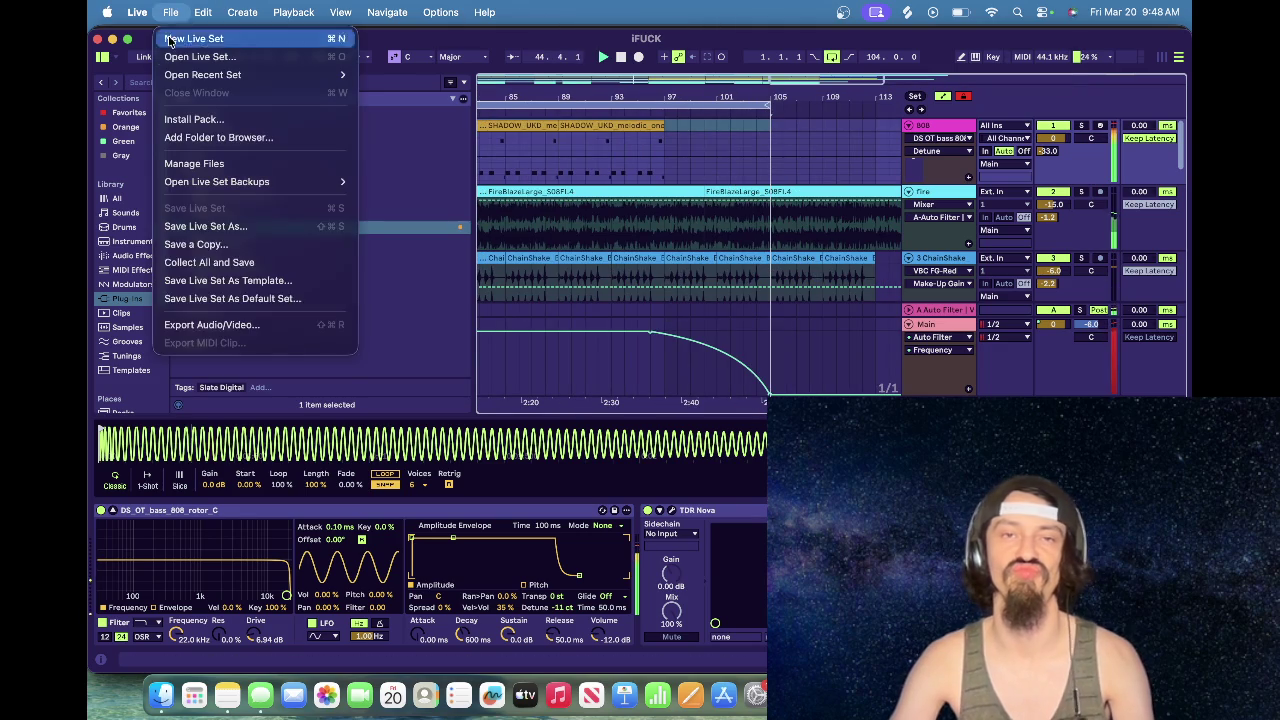
pyautogui.click(228, 327)
pyautogui.press('Return')
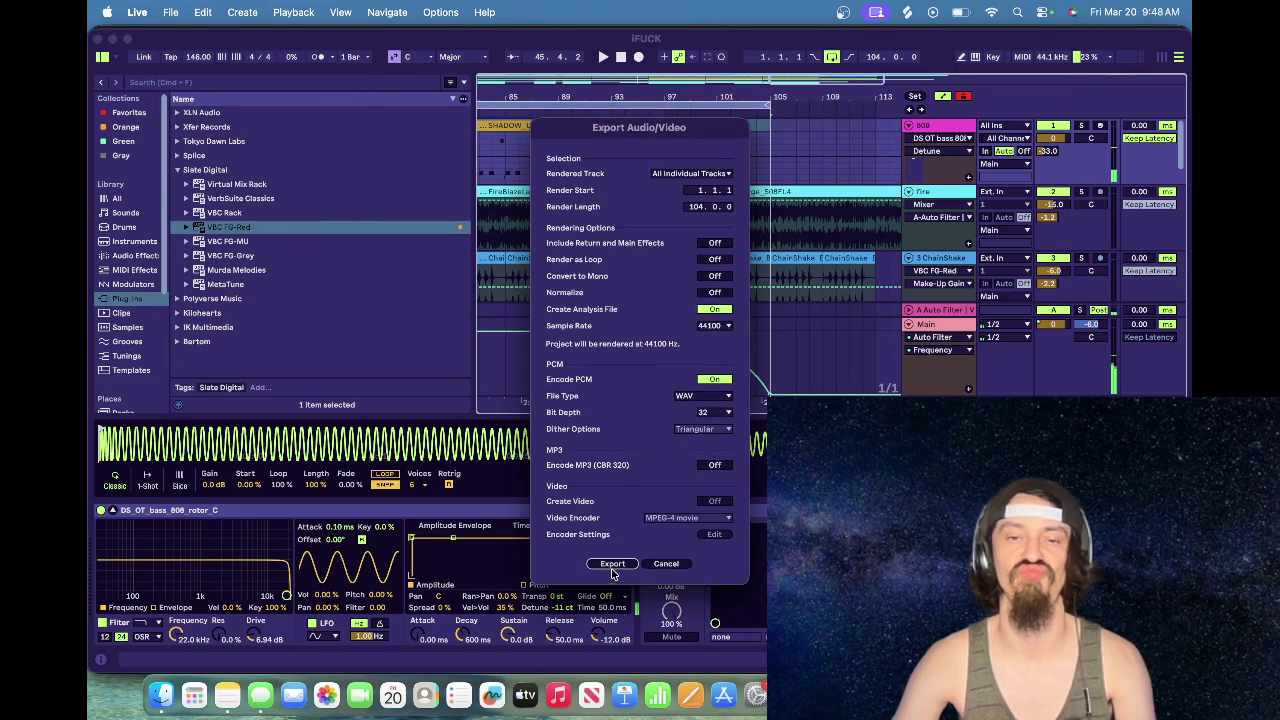
pyautogui.click(666, 563)
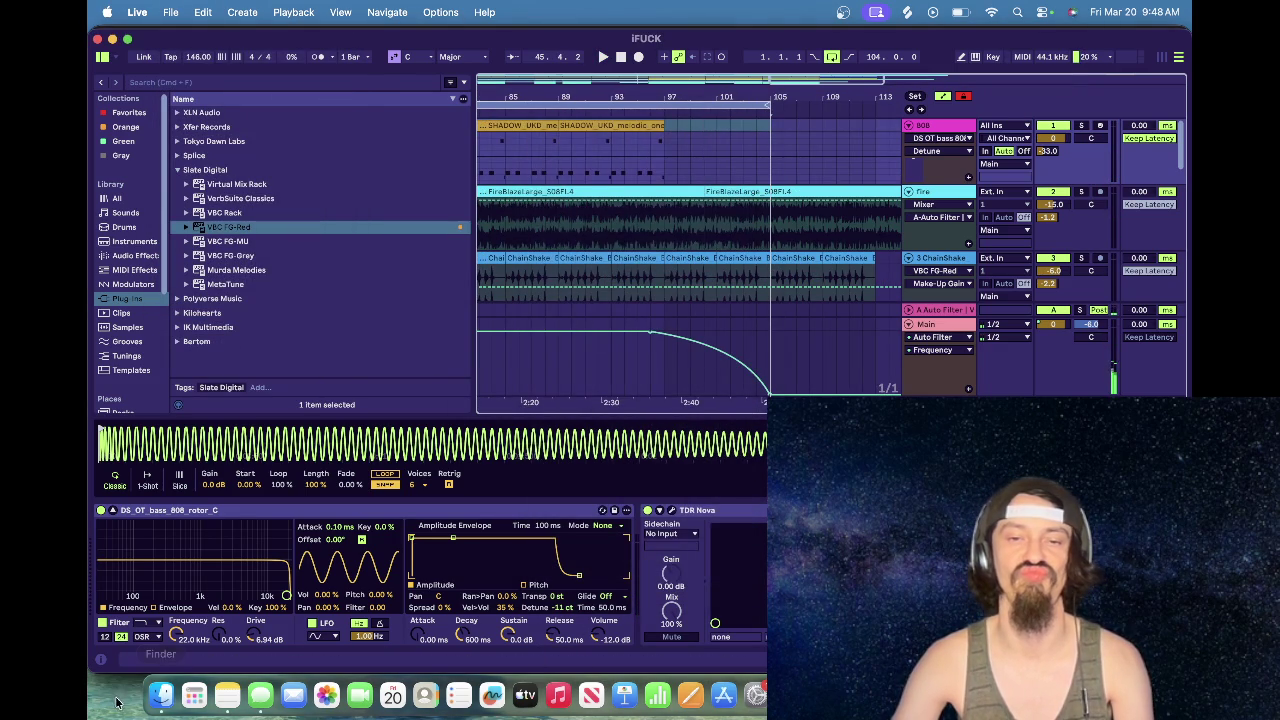
pyautogui.click(160, 697)
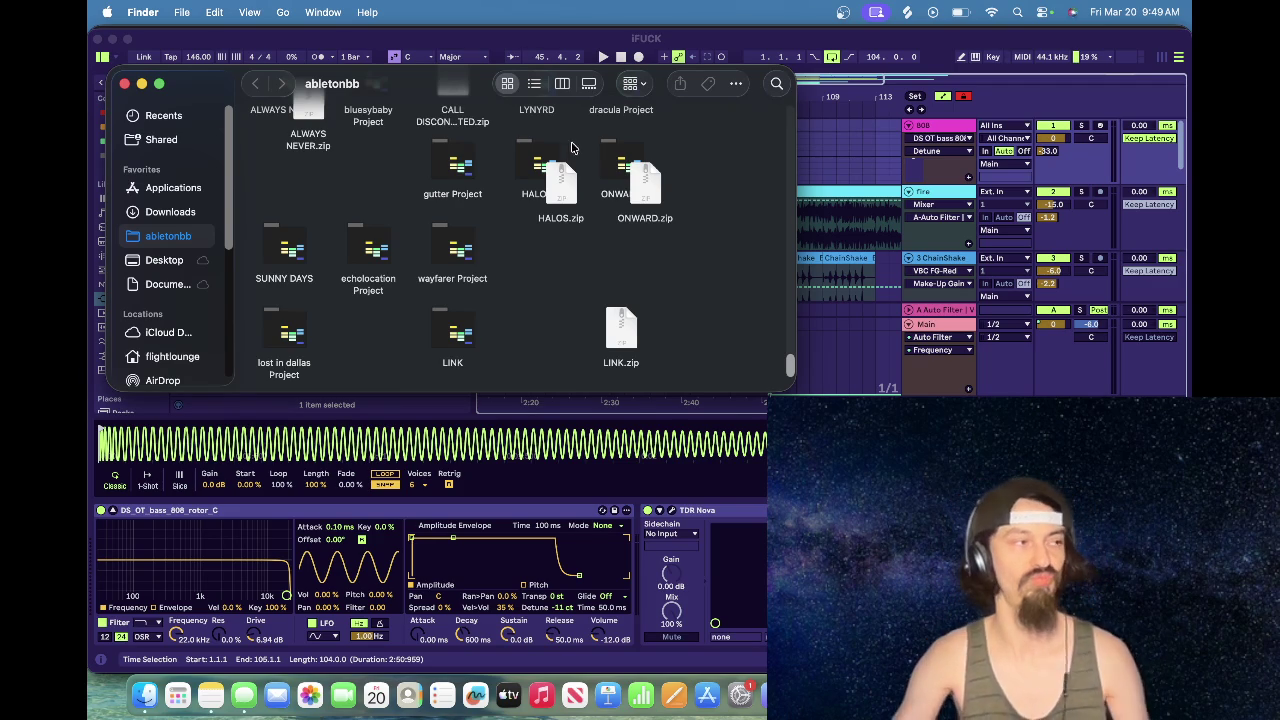
# Step: Close the abletonbb Finder window and briefly play the beat in Ableton Live
pyautogui.click(124, 84)
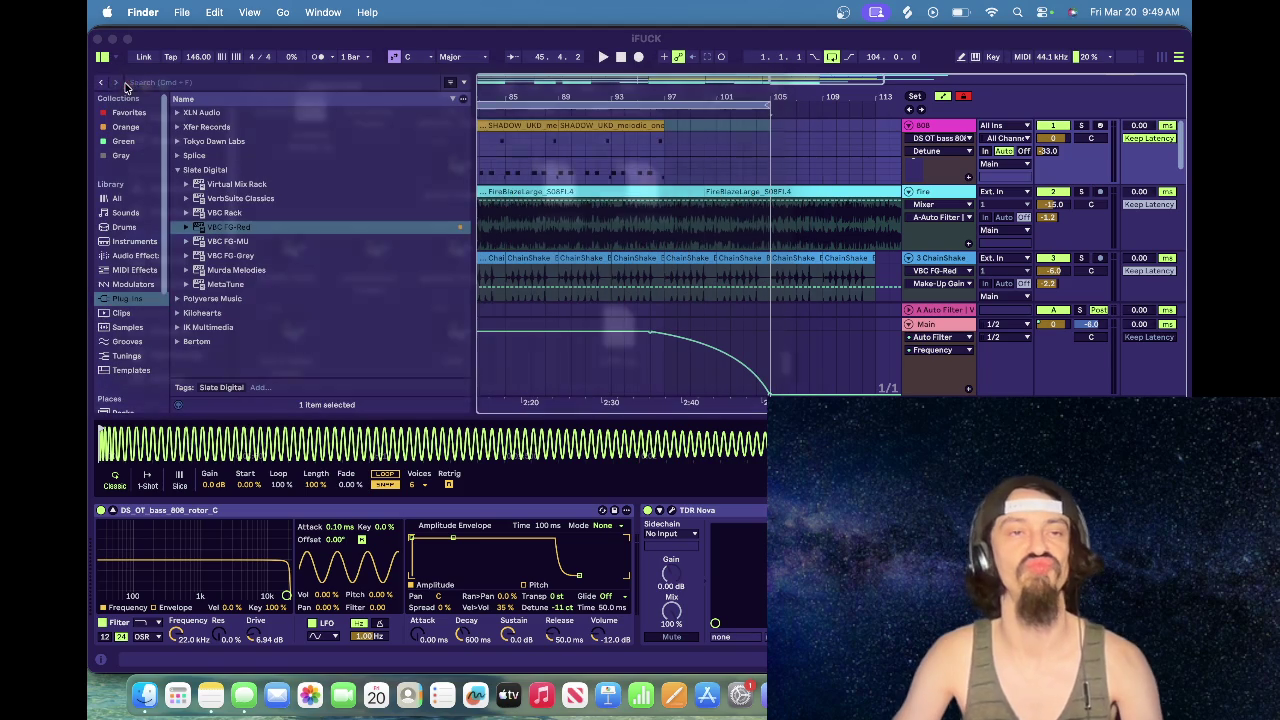
pyautogui.click(640, 70)
pyautogui.press('space')
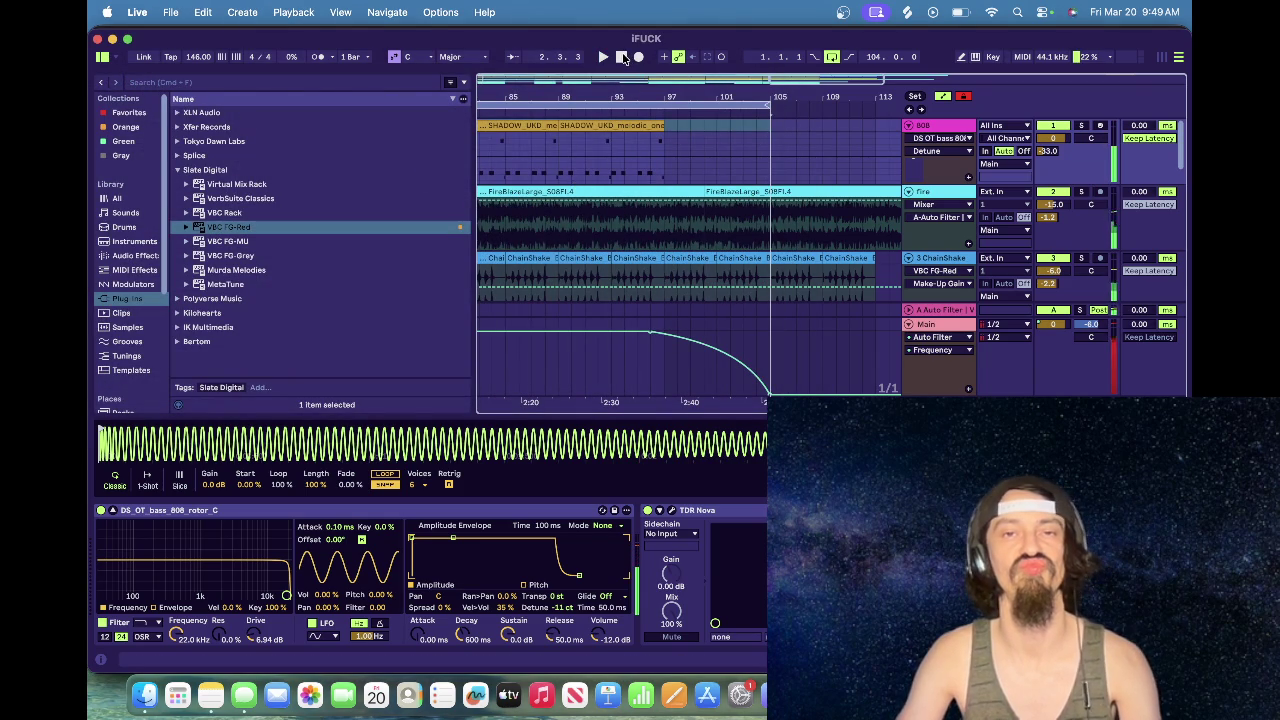
pyautogui.click(622, 57)
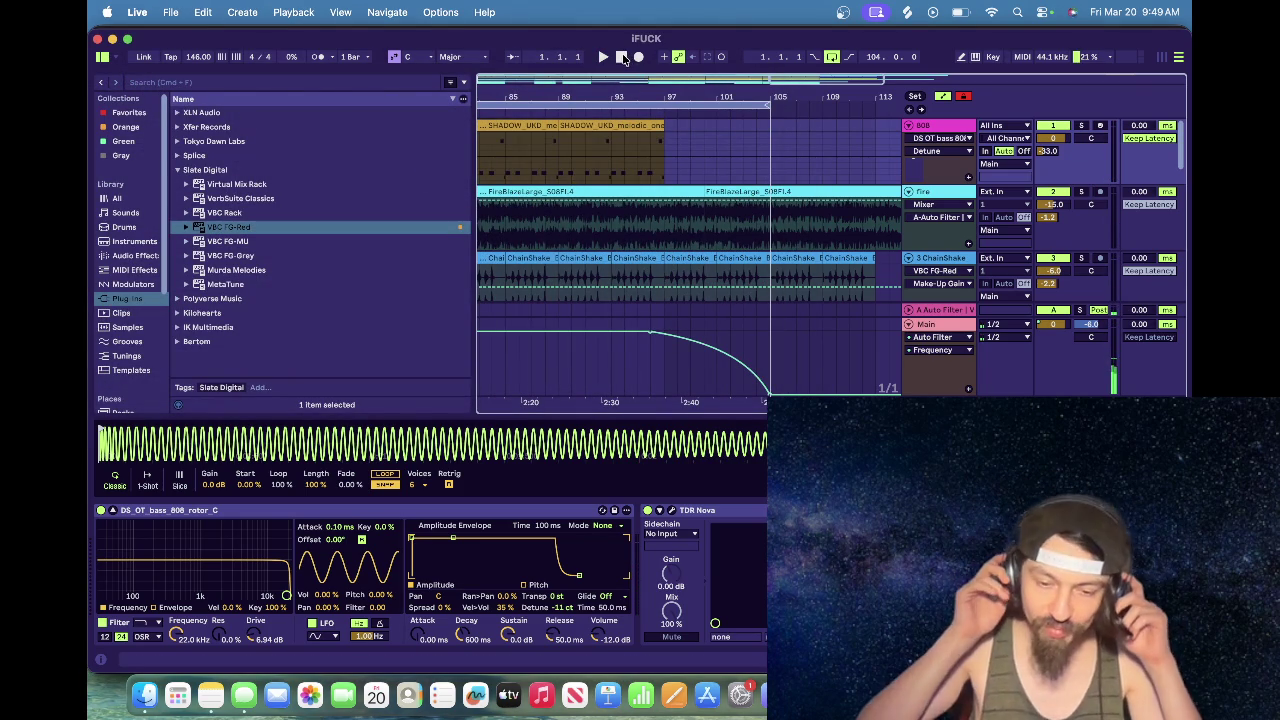
# Step: Open a Finder window and browse to abletonbb > iFUCK Project > CHAINS stems
pyautogui.click(145, 695)
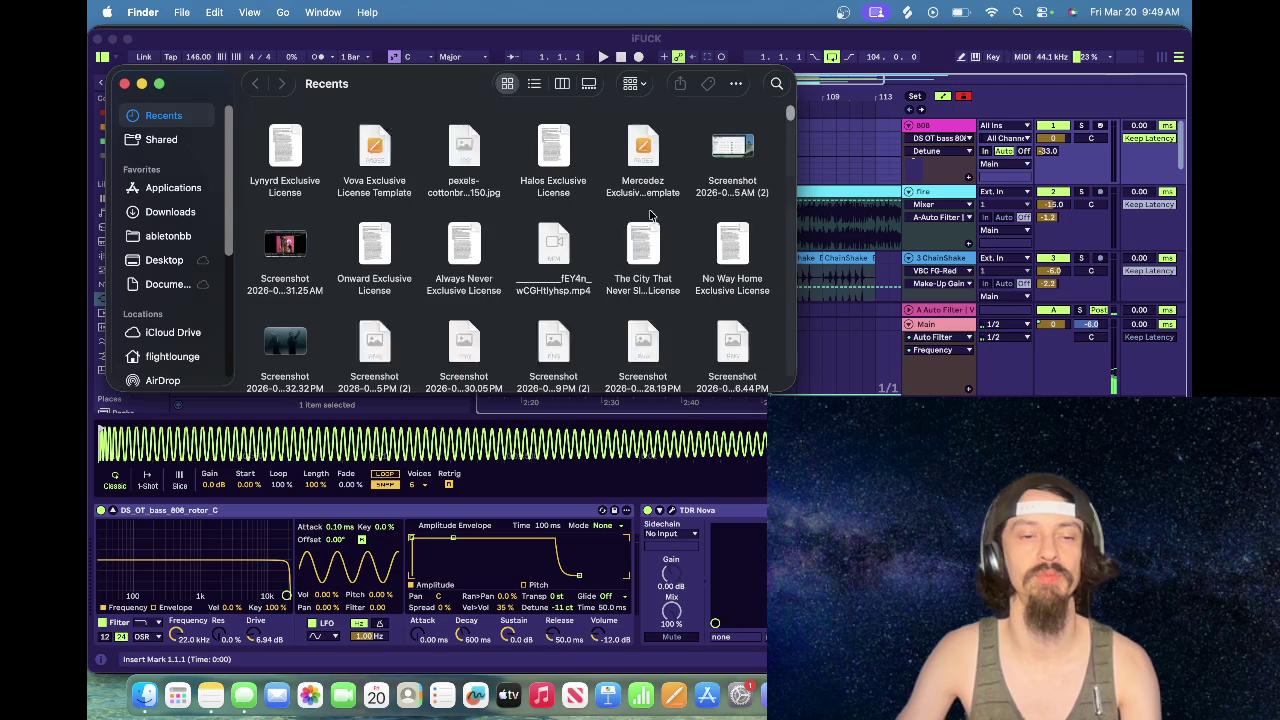
pyautogui.click(170, 237)
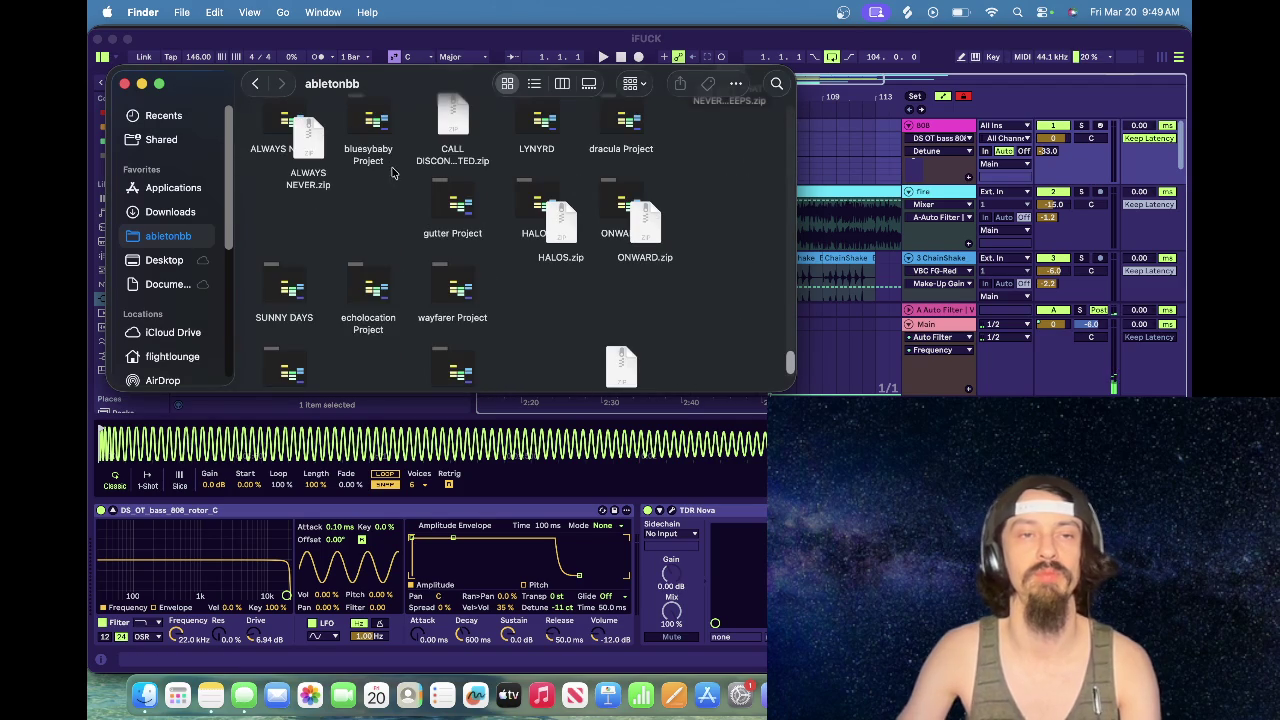
pyautogui.scroll(-2, 393, 173)
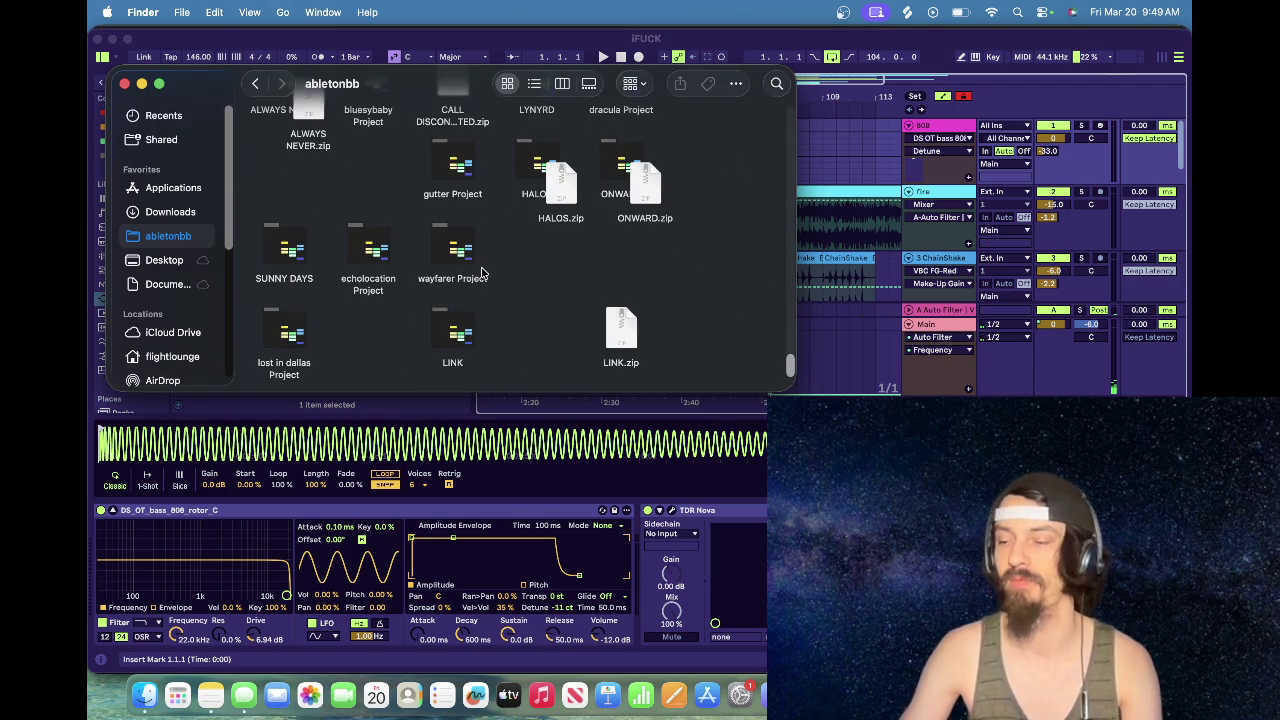
pyautogui.scroll(3, 429, 294)
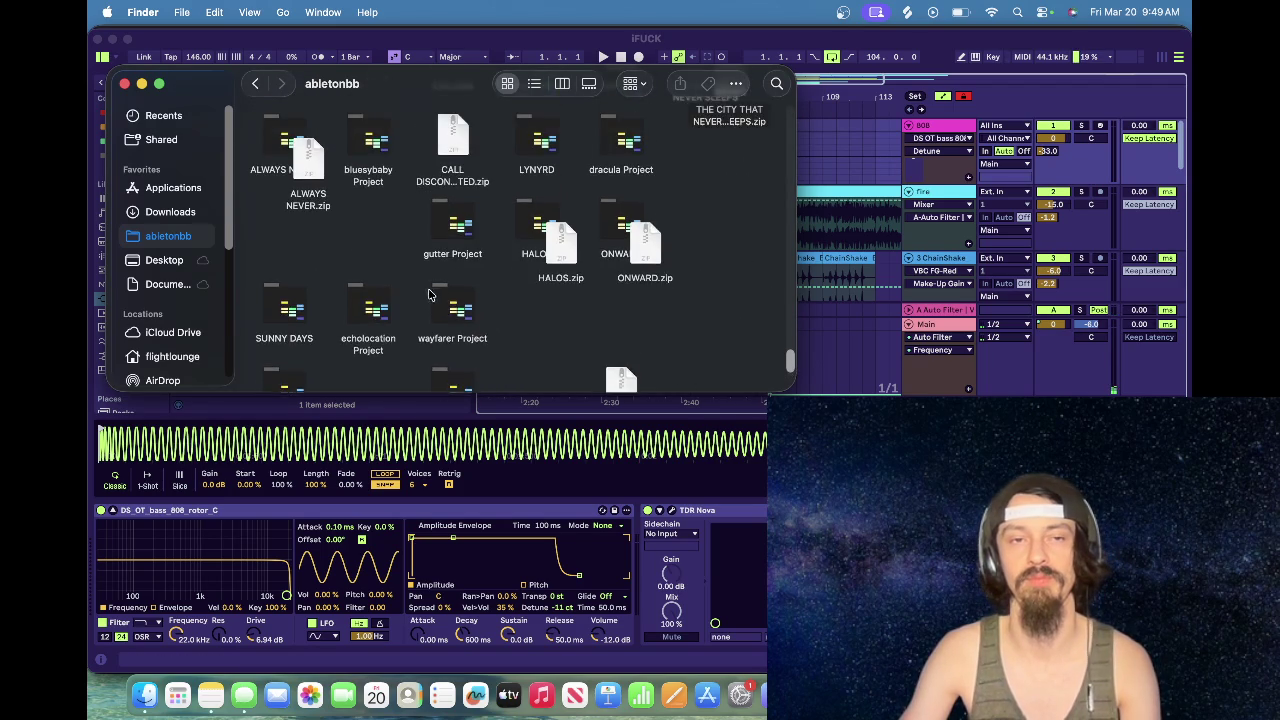
pyautogui.scroll(4, 429, 294)
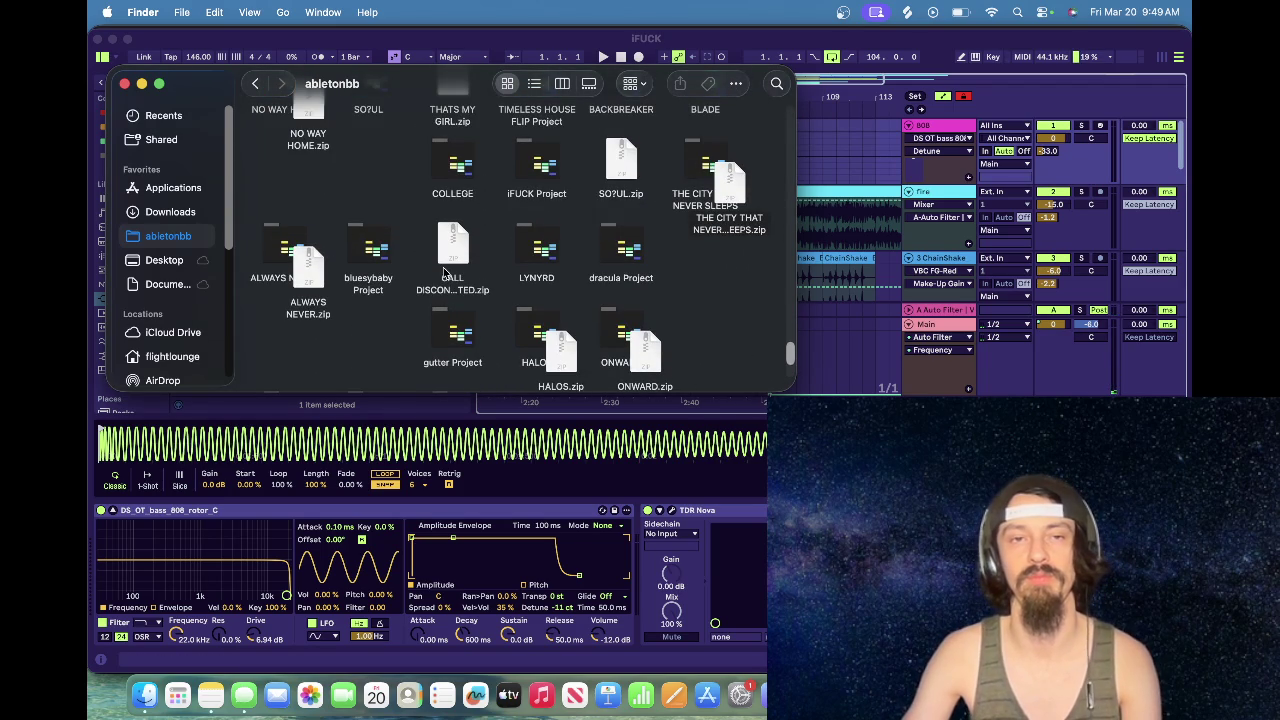
pyautogui.scroll(3, 445, 271)
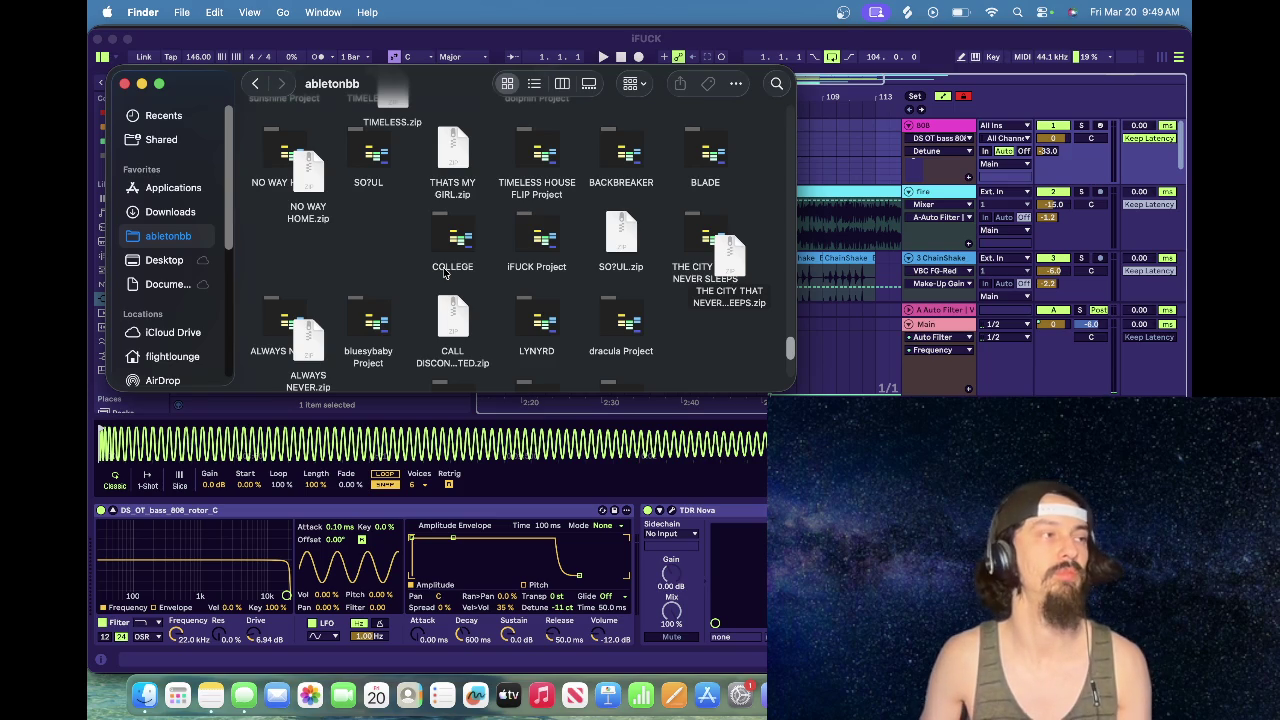
pyautogui.scroll(5, 450, 275)
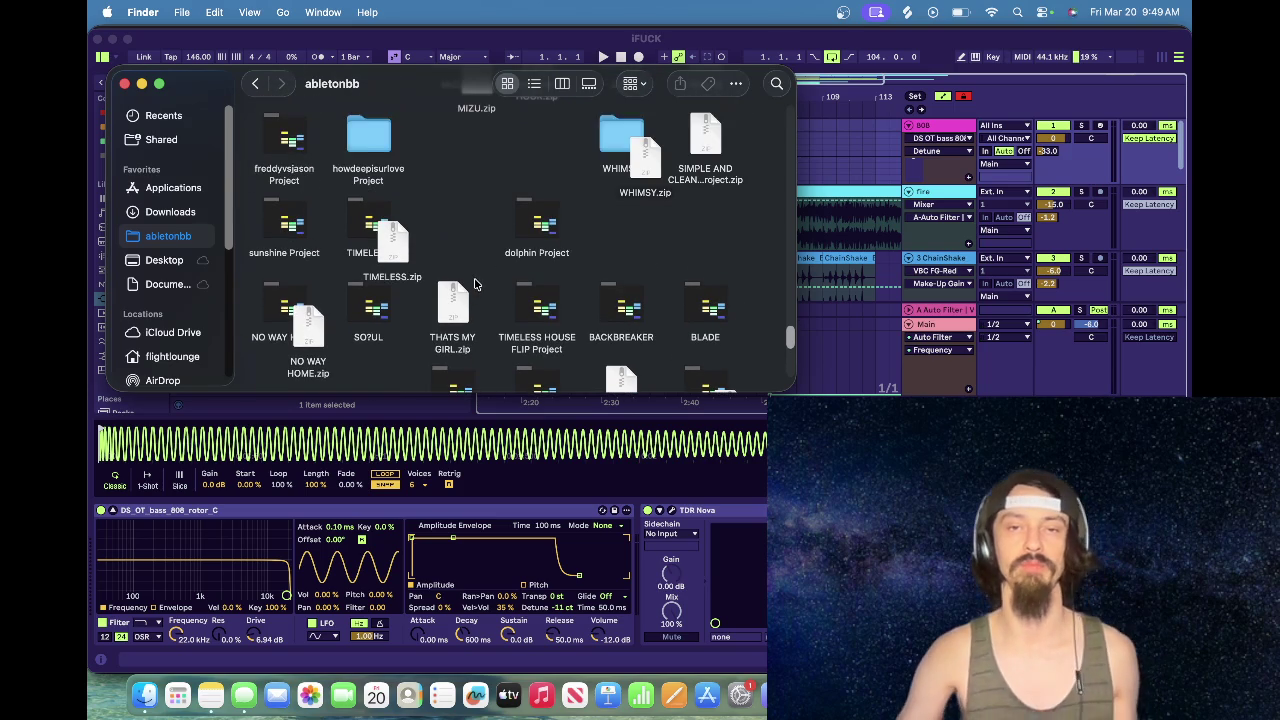
pyautogui.scroll(5, 476, 284)
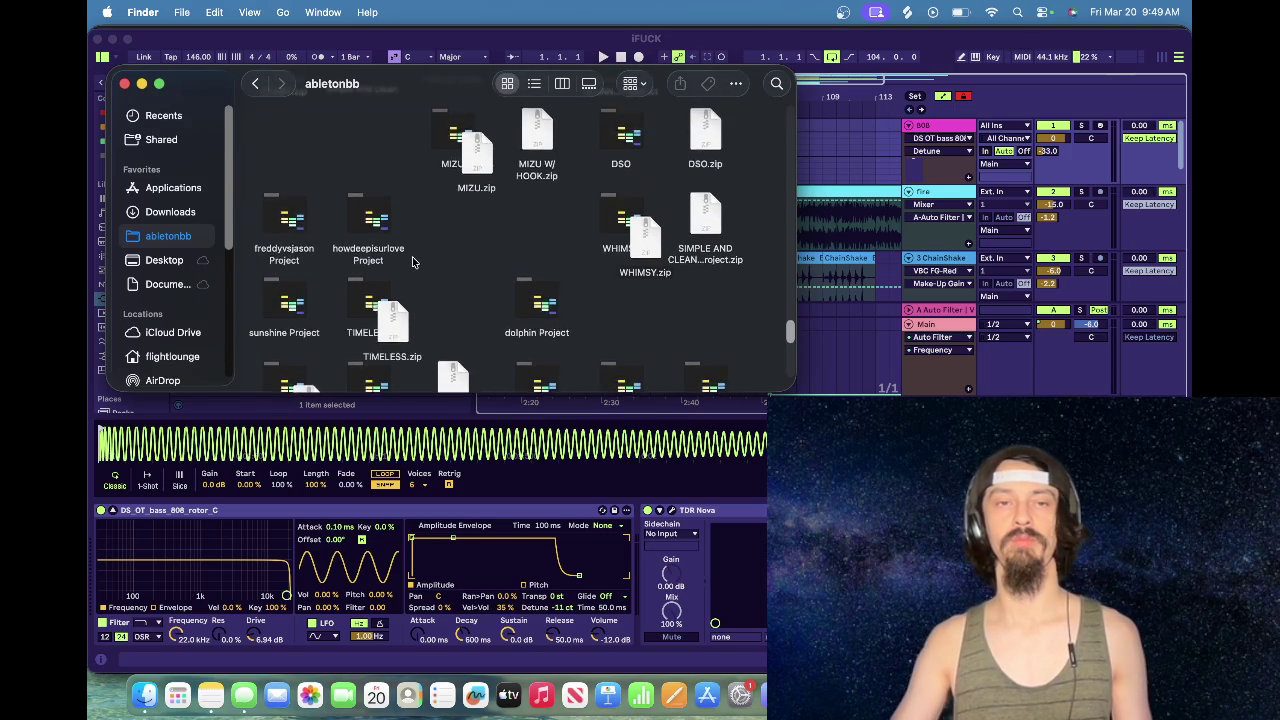
pyautogui.scroll(-5, 412, 261)
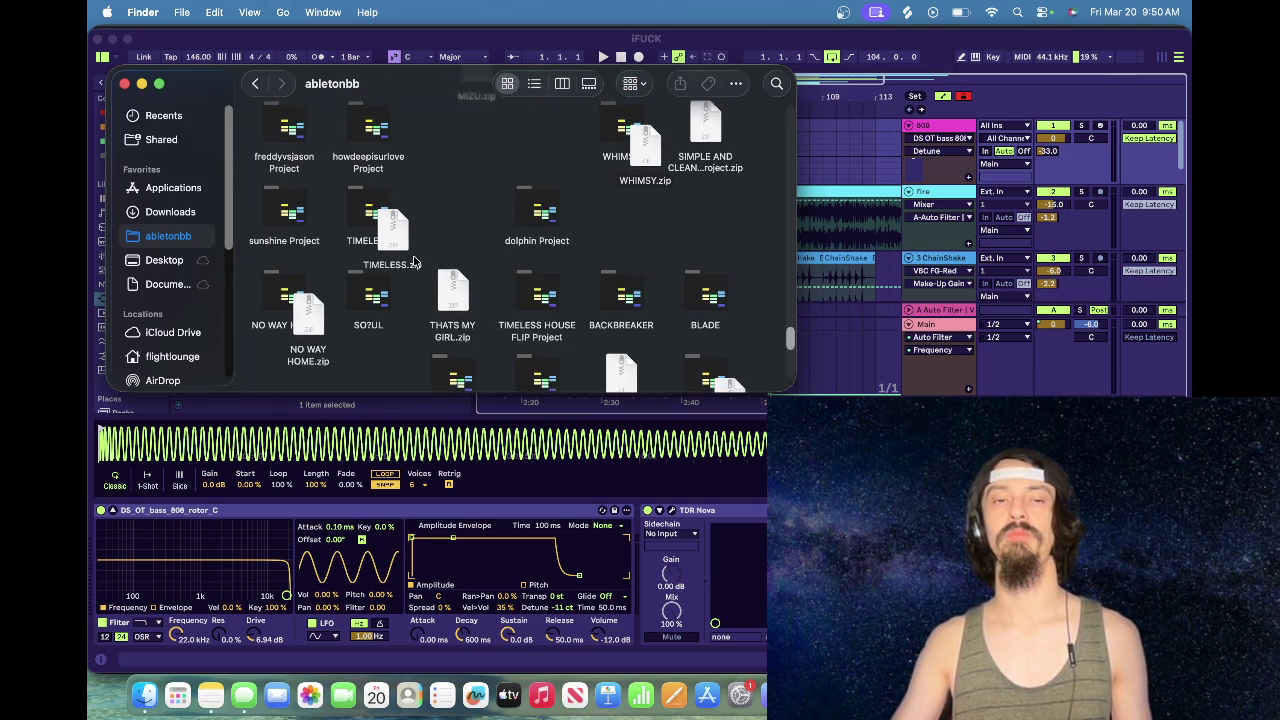
pyautogui.scroll(-4, 413, 261)
pyautogui.doubleClick(537, 260)
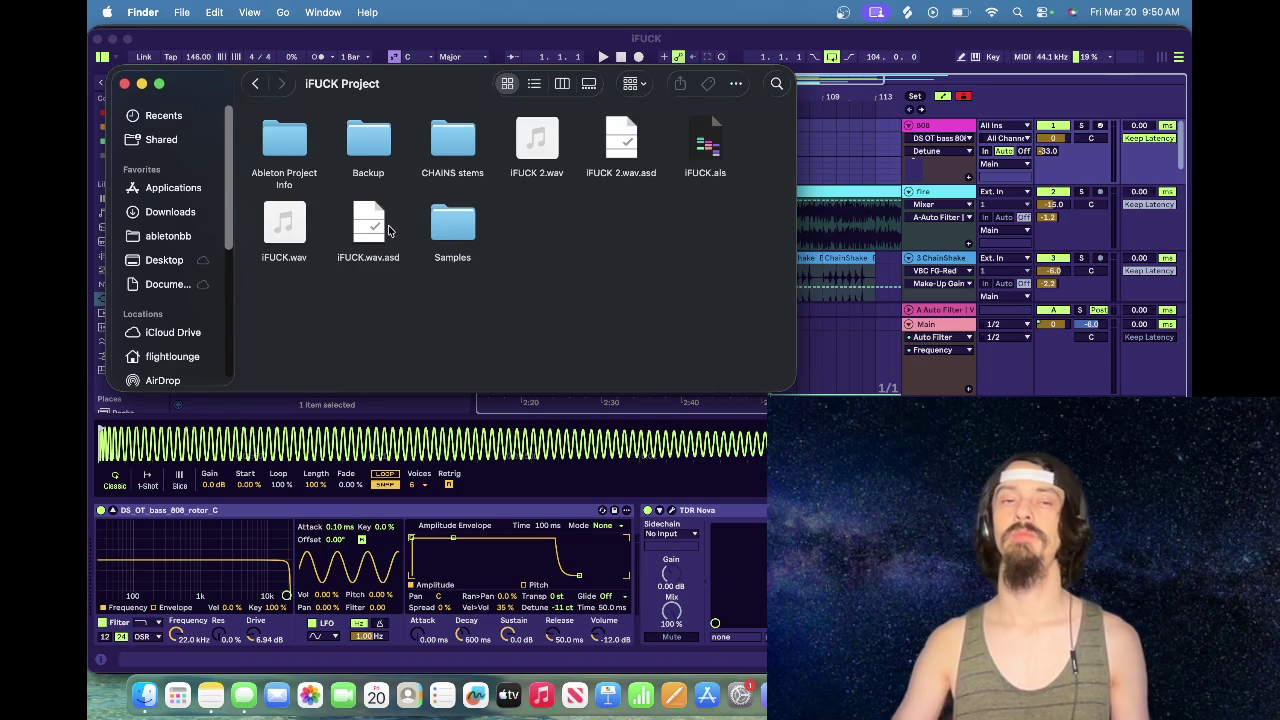
pyautogui.click(449, 150)
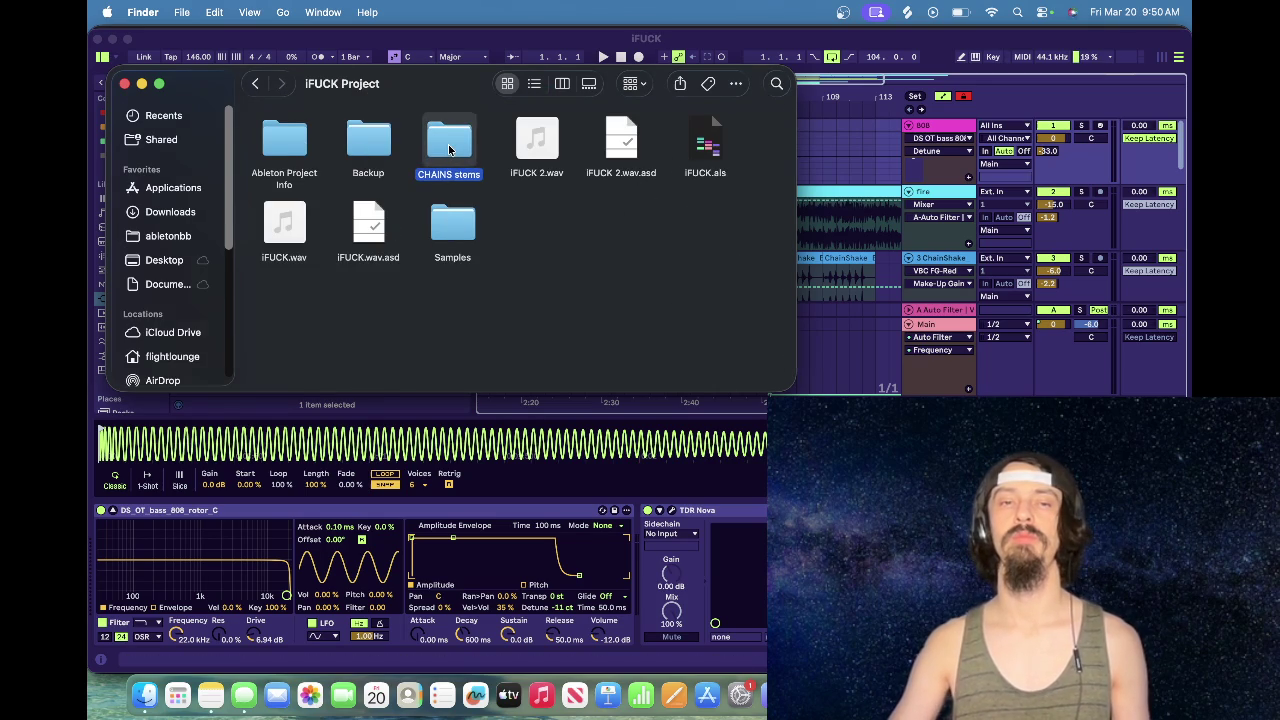
pyautogui.doubleClick(449, 150)
# Step: Move all the old stem files to the Trash and return to Ableton Live
pyautogui.click(541, 247)
pyautogui.press('super+a')
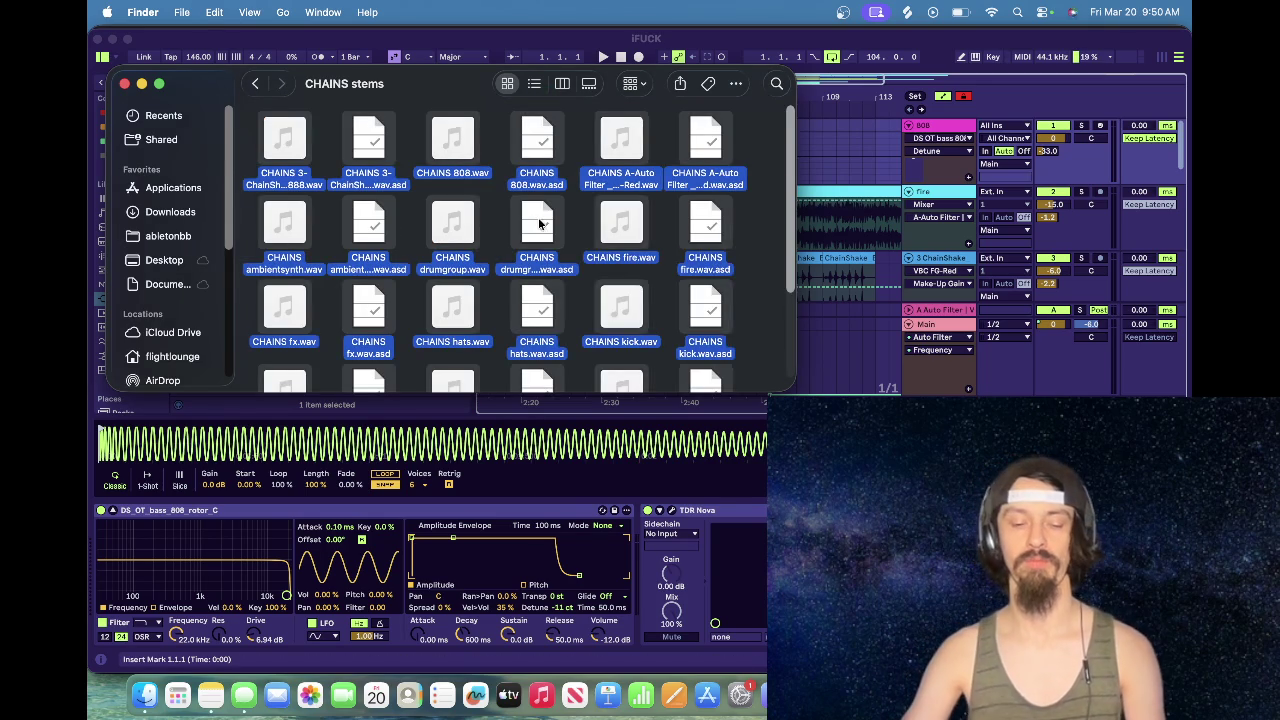
pyautogui.rightClick(541, 240)
pyautogui.click(642, 286)
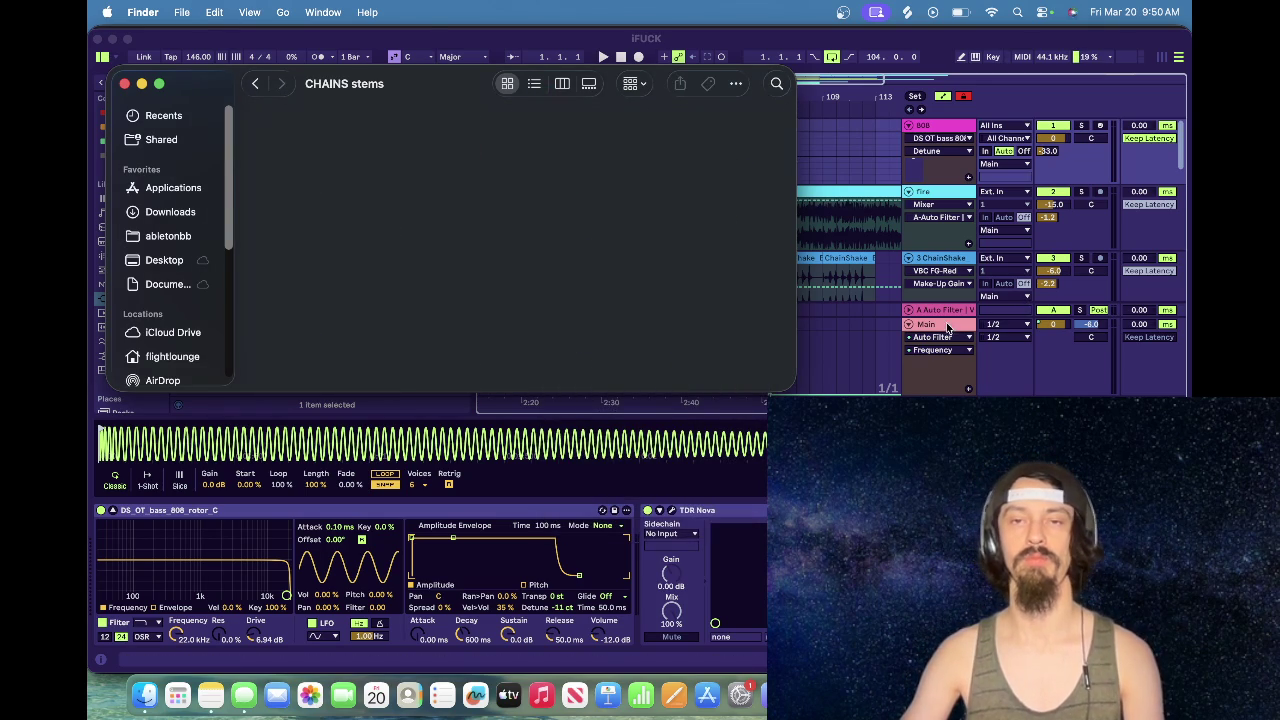
pyautogui.click(915, 328)
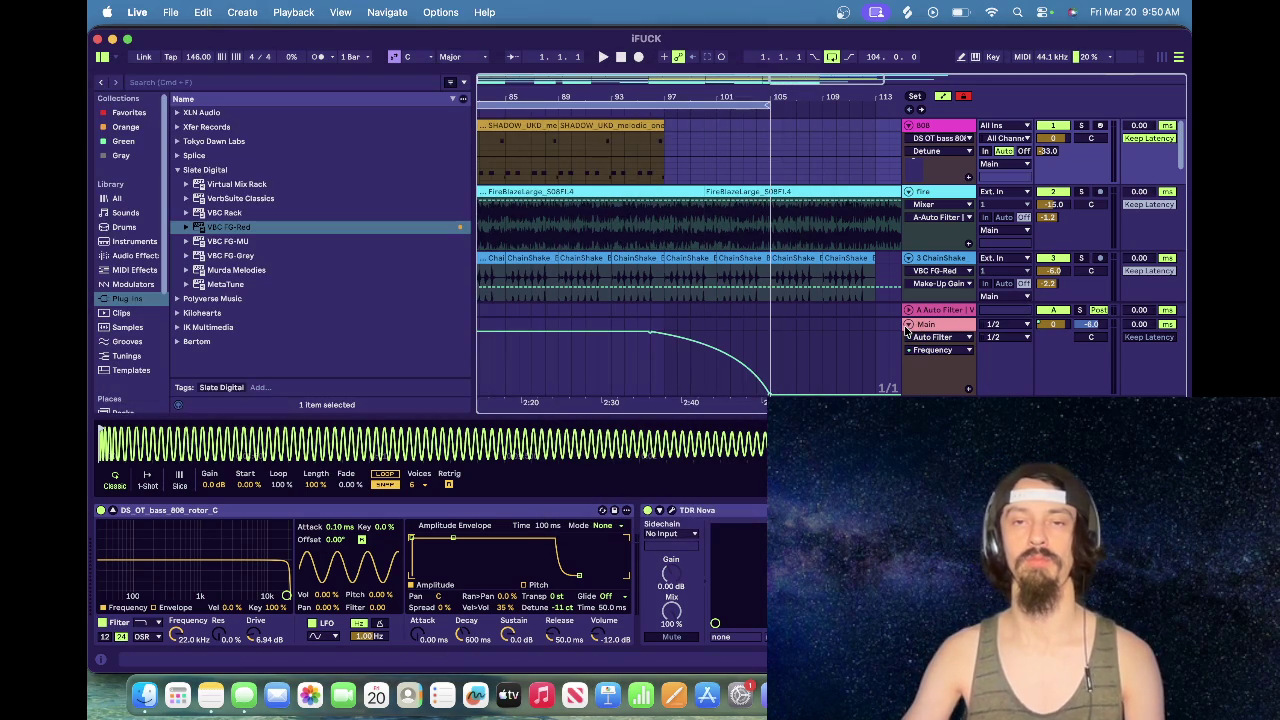
# Step: Export All Individual Tracks as 32-bit WAV stems and play the YouTube video during rendering
pyautogui.click(170, 12)
pyautogui.click(228, 326)
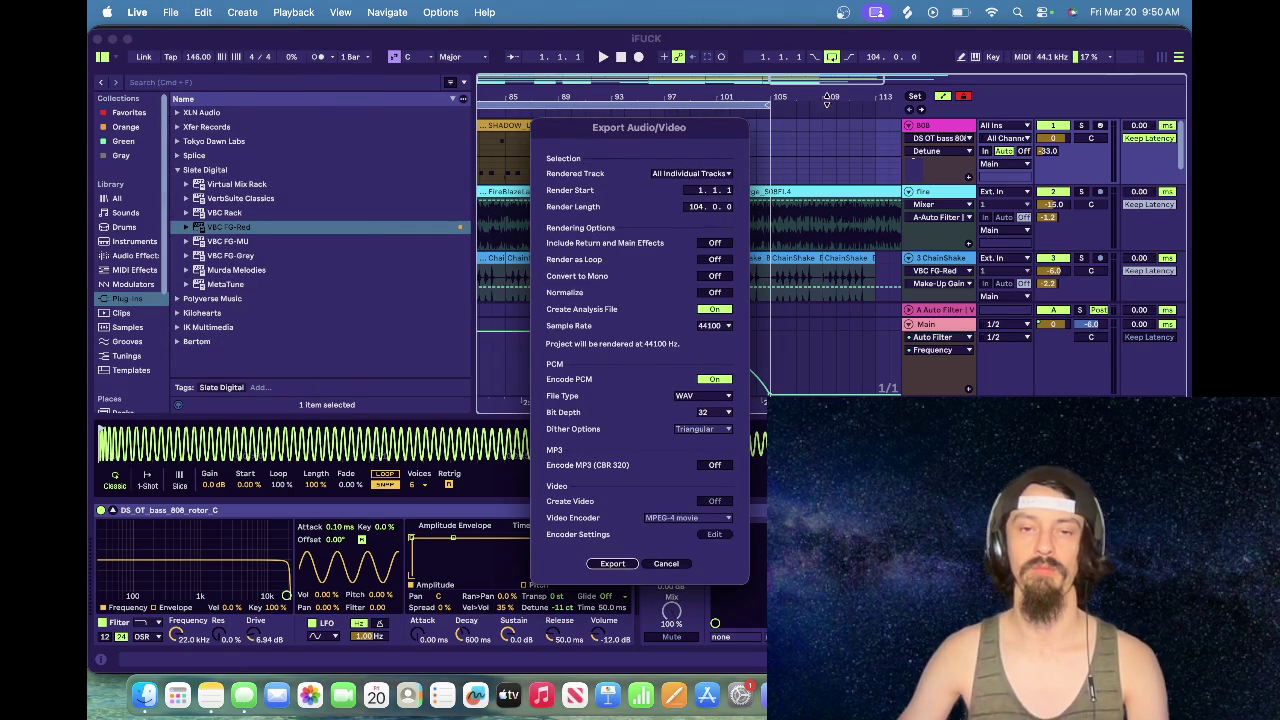
pyautogui.click(612, 563)
pyautogui.press('Return')
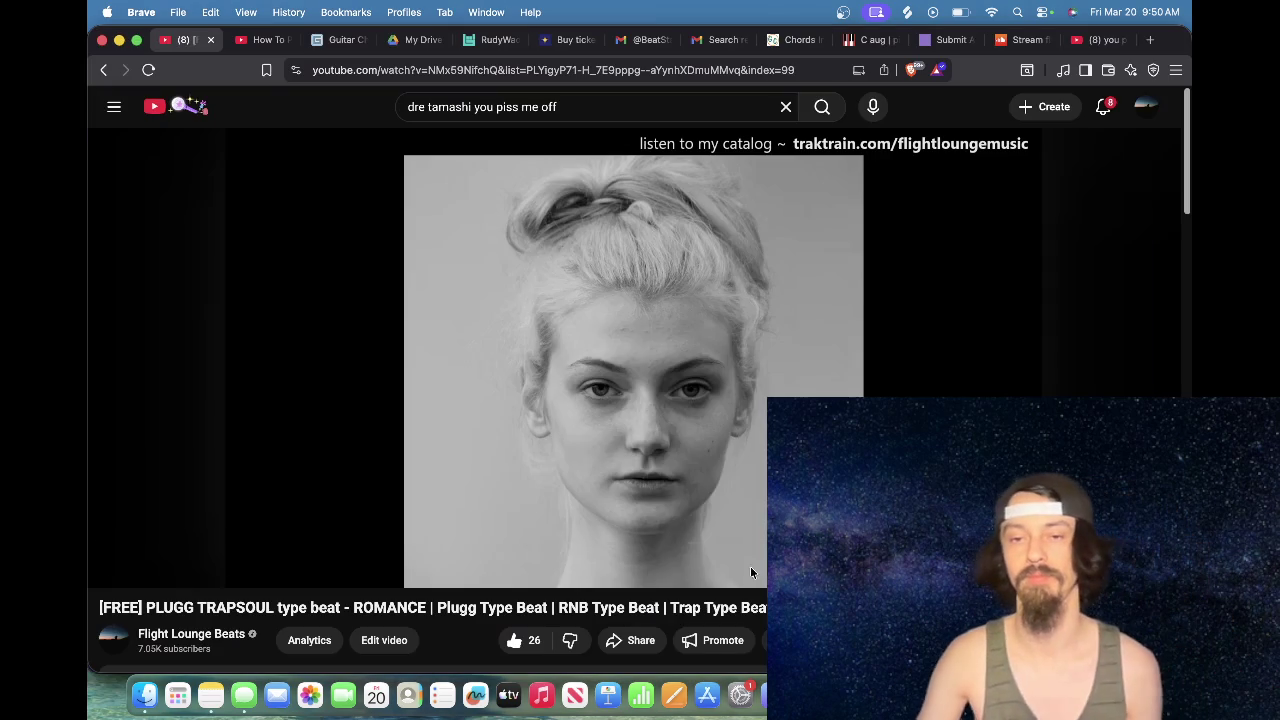
pyautogui.click(581, 420)
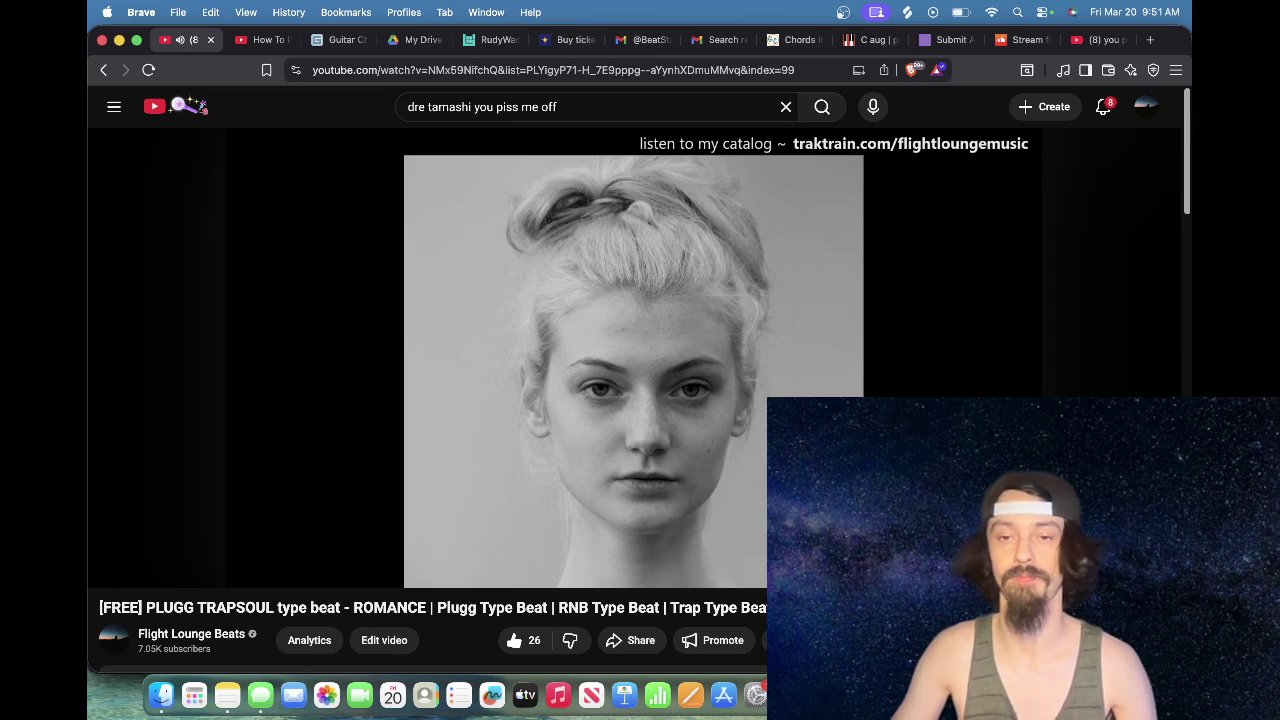
# Step: Switch from the YouTube 'ROMANCE' video in Brave back to Ableton Live
pyautogui.press('super+Tab')
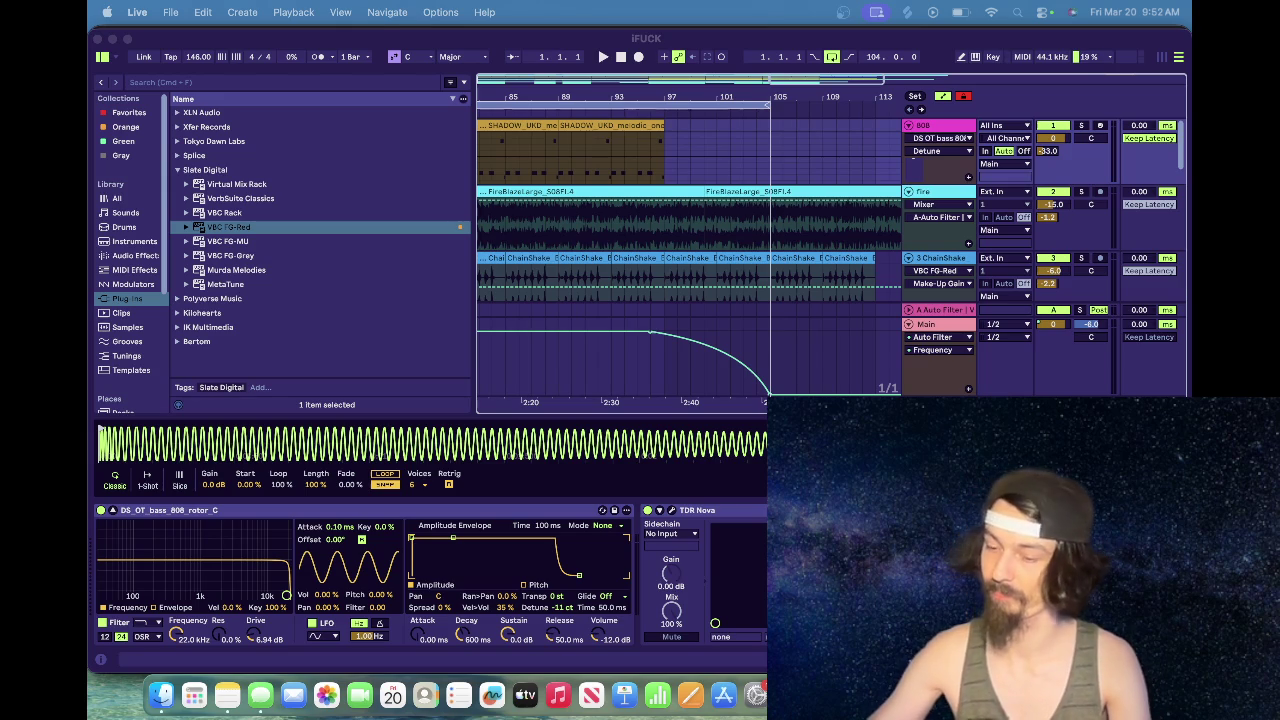
# Step: Scroll through the iFUCK arrangement's tracks, then bring Audacity to the front
pyautogui.scroll(-5, 748, 225)
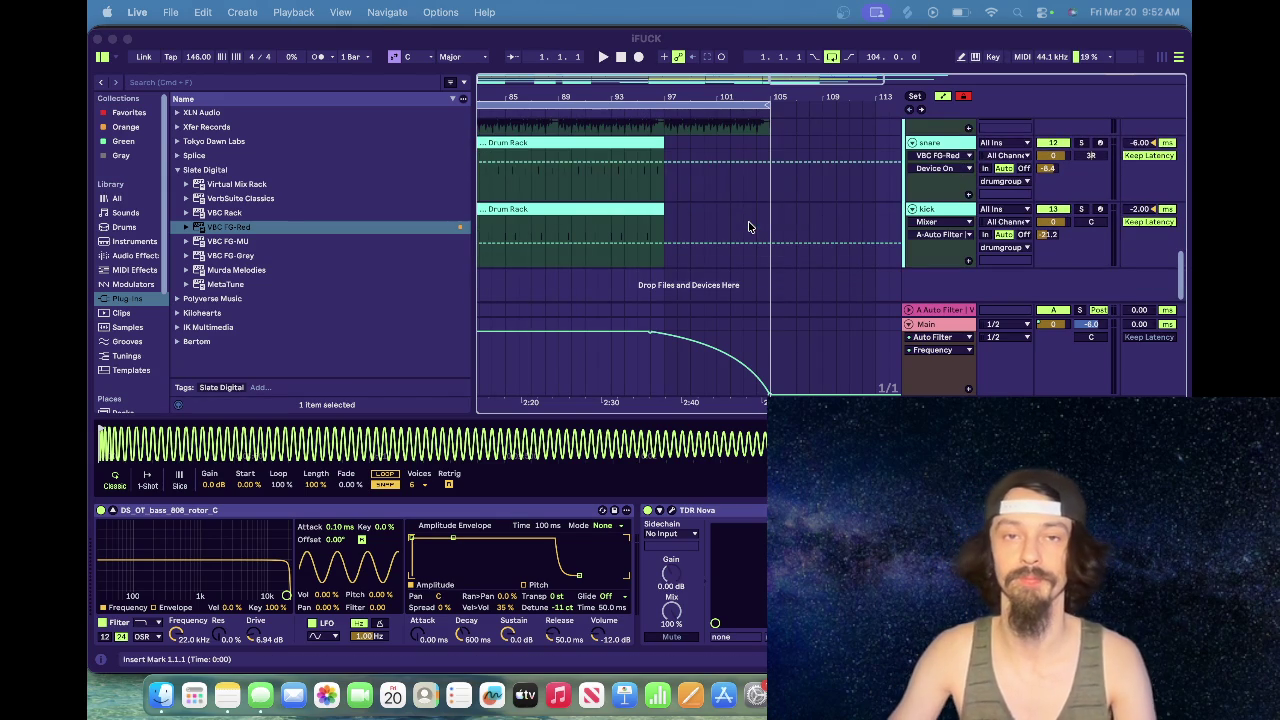
pyautogui.scroll(3, 755, 289)
pyautogui.scroll(3, 755, 289)
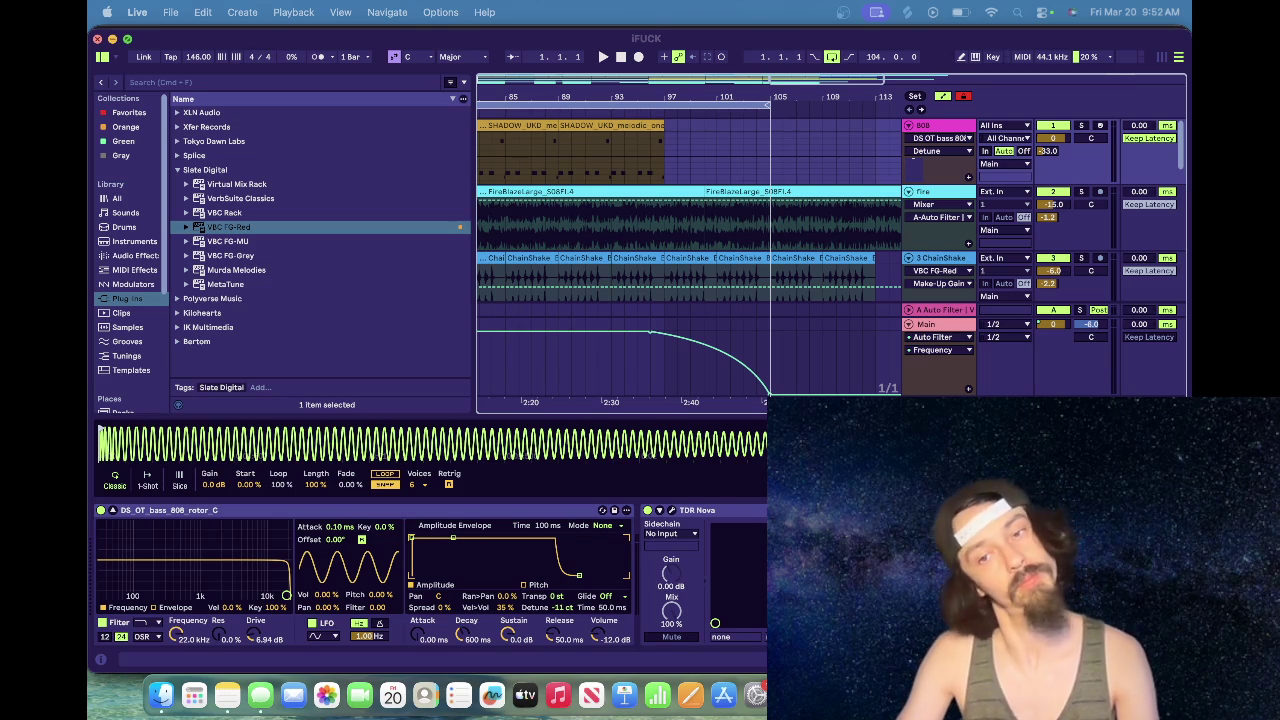
pyautogui.press('super+Tab')
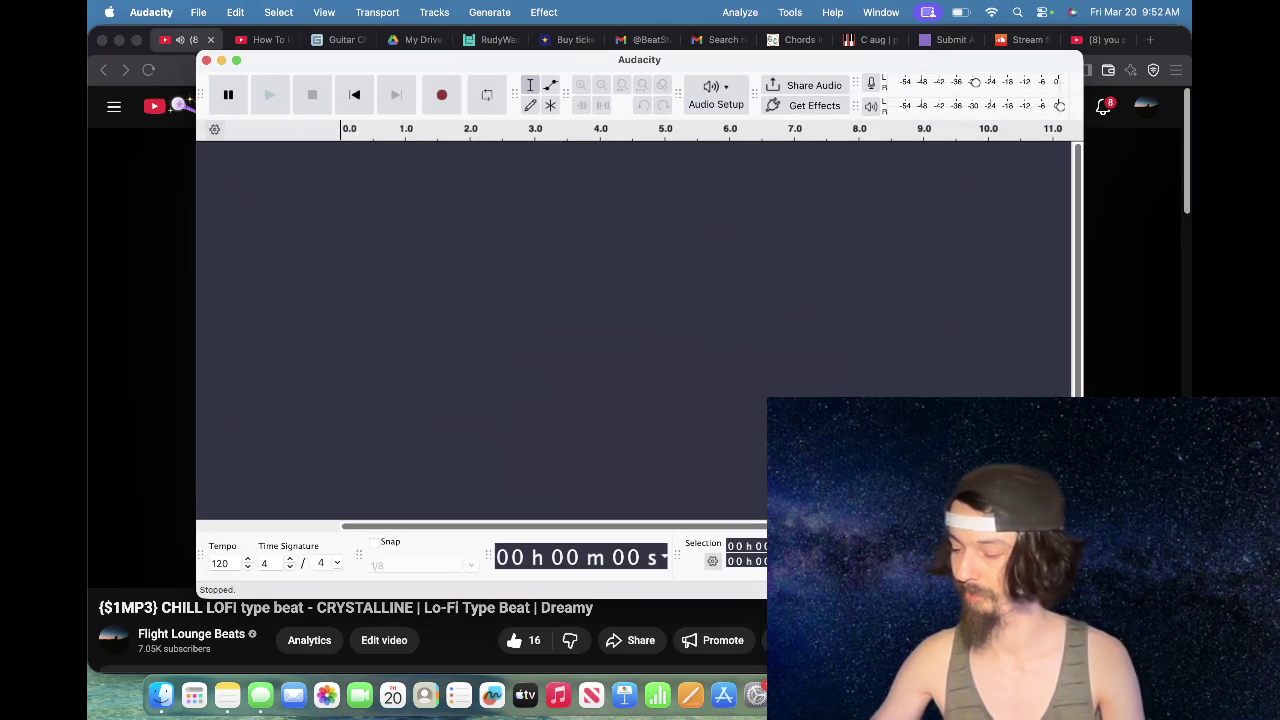
# Step: Import iFUCK Project/CHAINS stems/CHAINS.wav through File > Import > Audio
pyautogui.click(235, 12)
pyautogui.moveTo(251, 222)
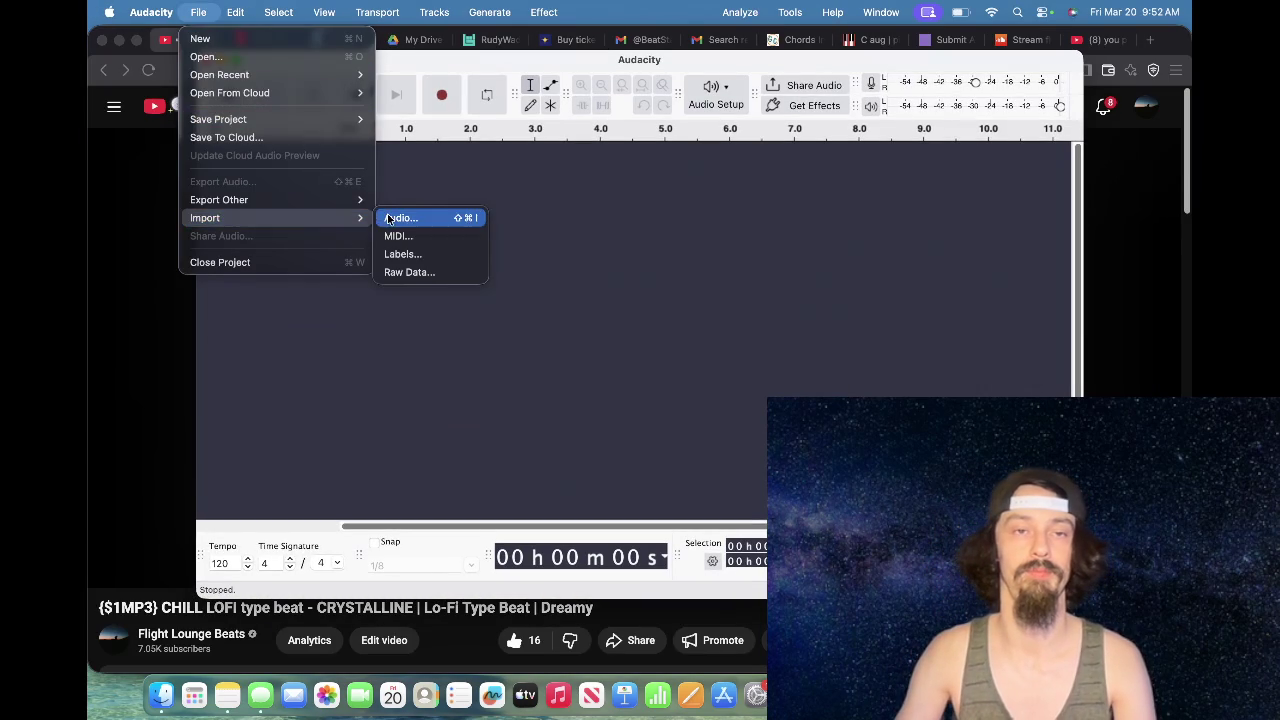
pyautogui.click(405, 217)
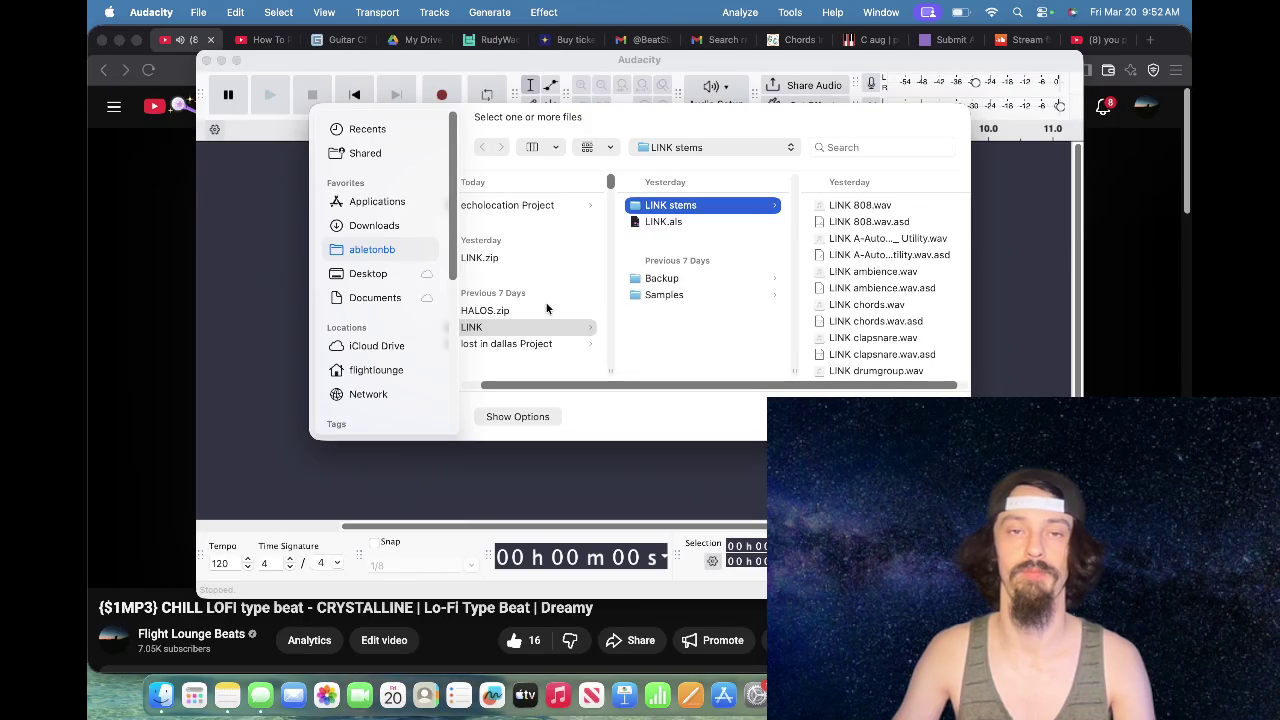
pyautogui.hscroll(-1, 643, 383)
pyautogui.scroll(-10, 578, 359)
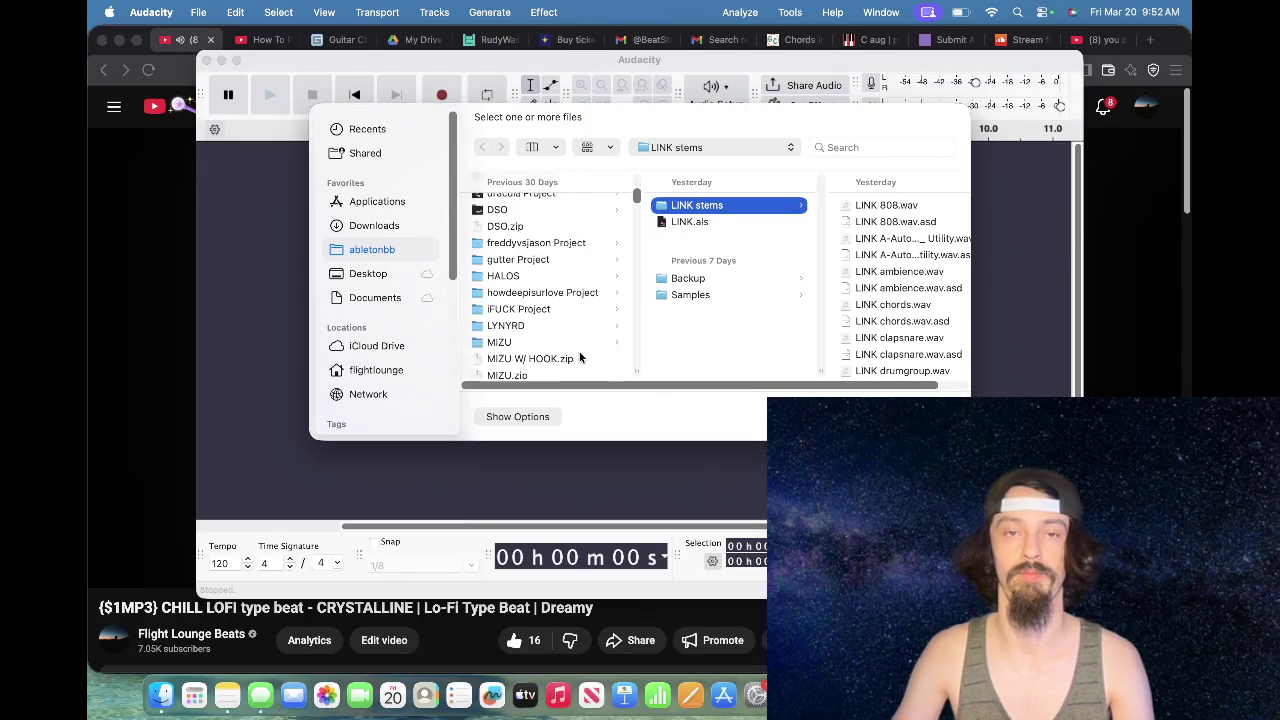
pyautogui.scroll(10, 578, 350)
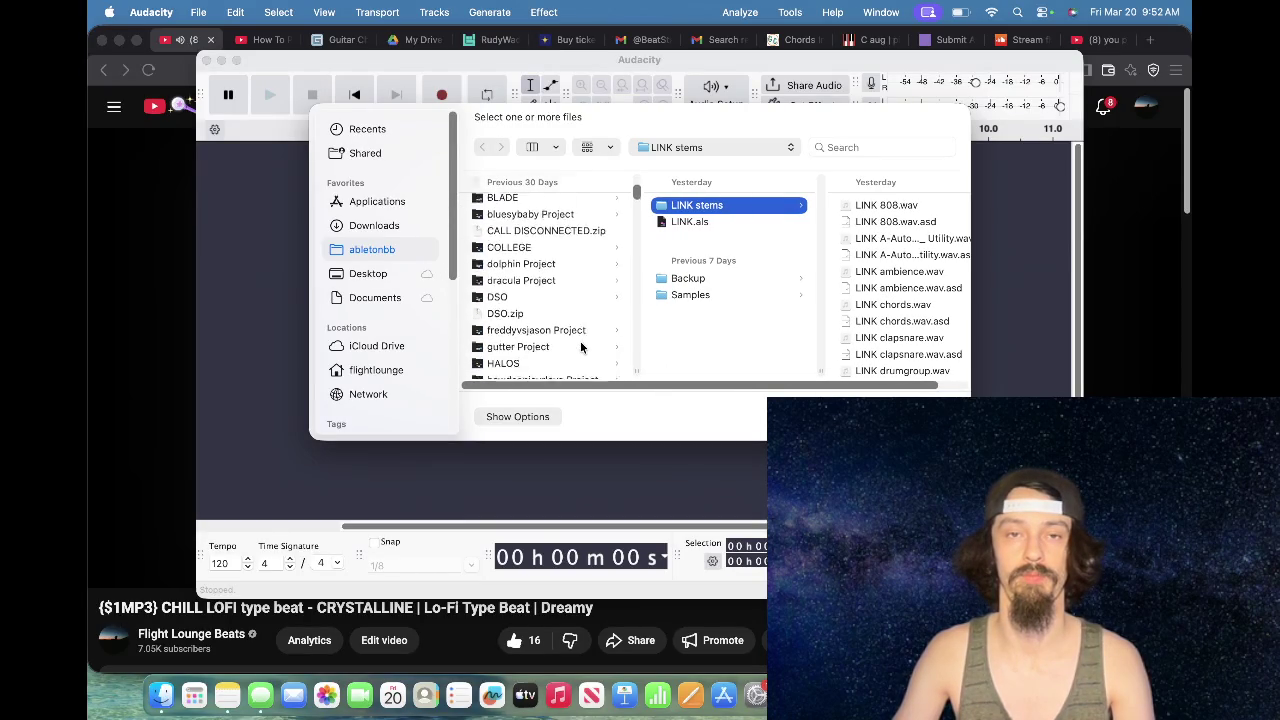
pyautogui.click(573, 338)
pyautogui.click(705, 206)
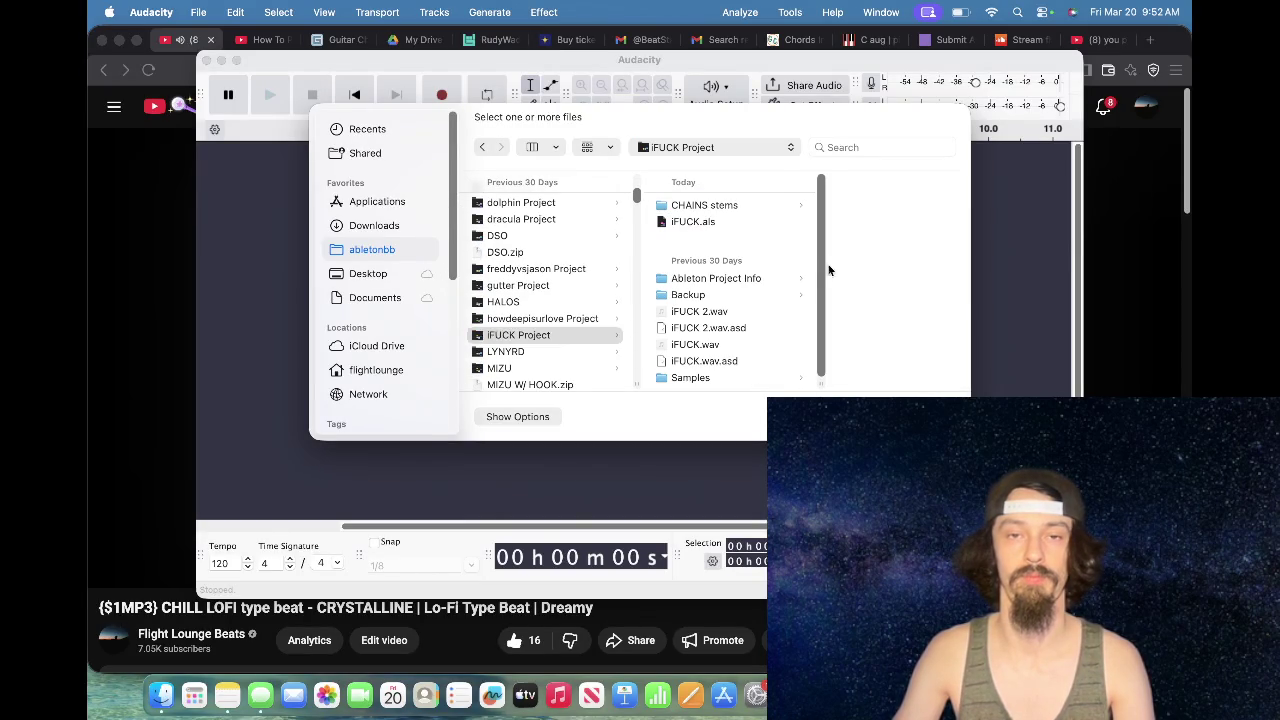
pyautogui.click(873, 346)
pyautogui.press('Return')
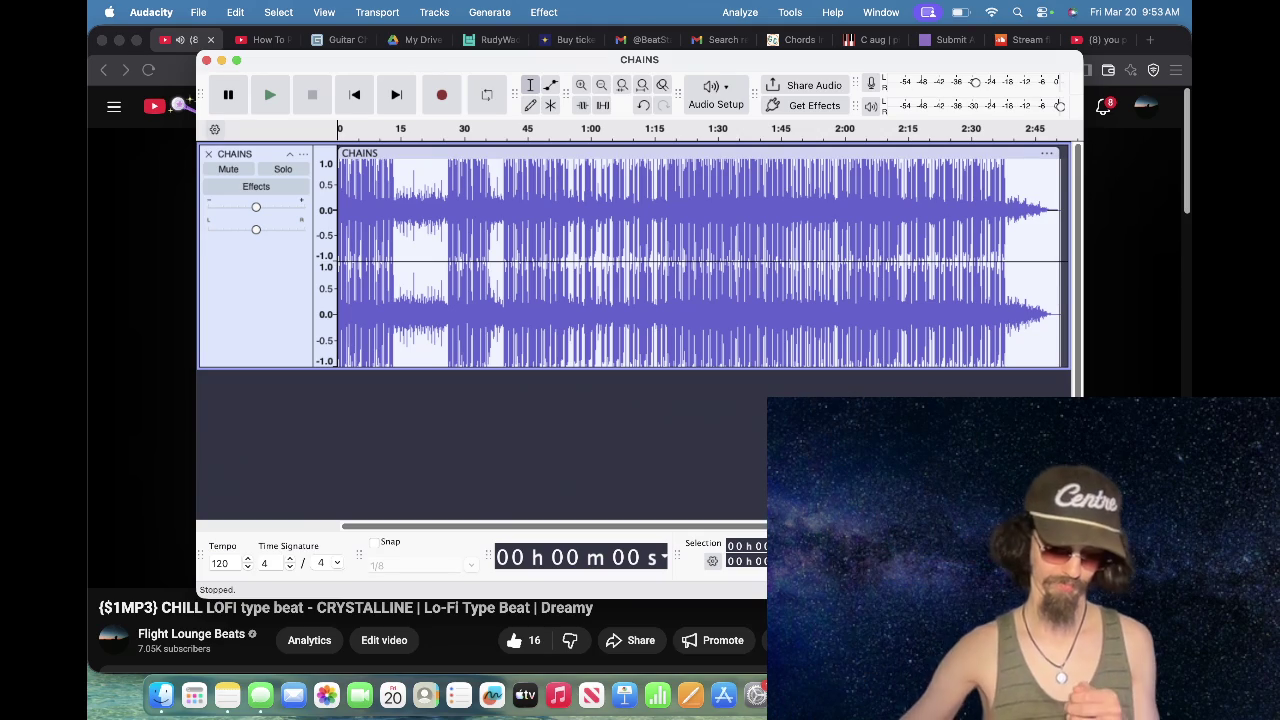
# Step: Set the WAV export to save as CHAINS.wav in the CHAINS stems folder, replacing the existing file
pyautogui.click(198, 12)
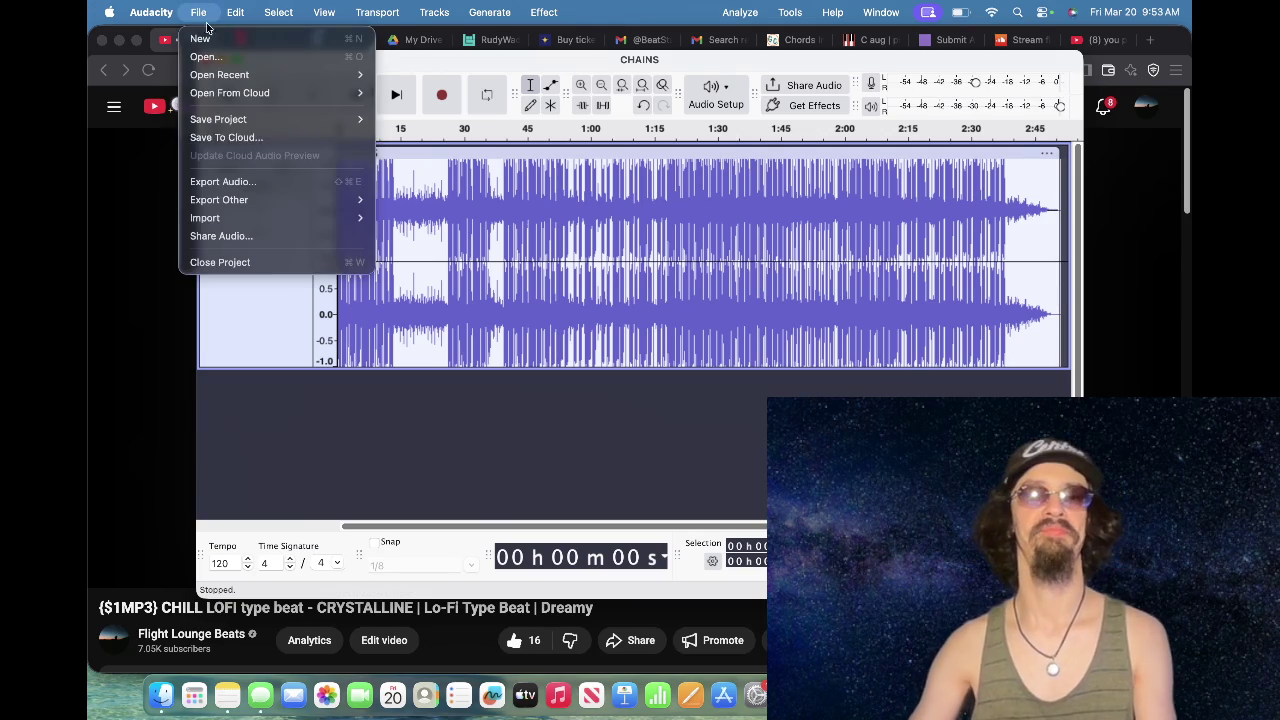
pyautogui.click(254, 182)
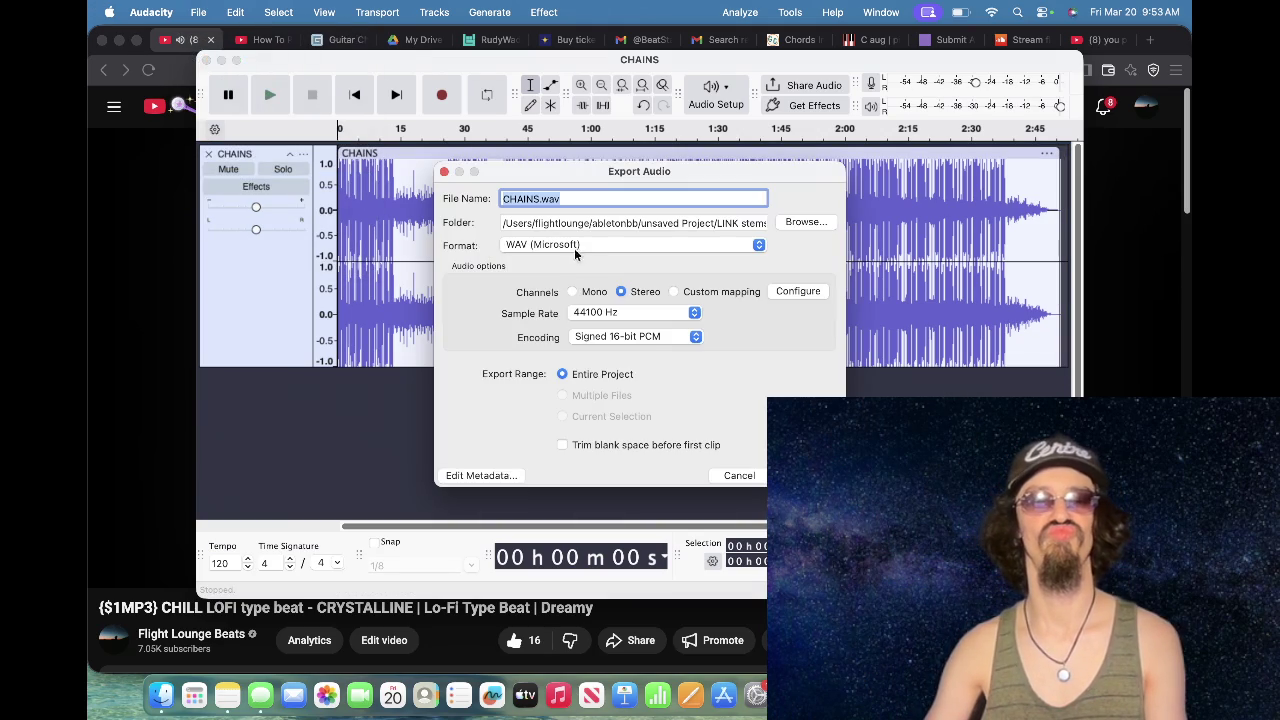
pyautogui.click(806, 219)
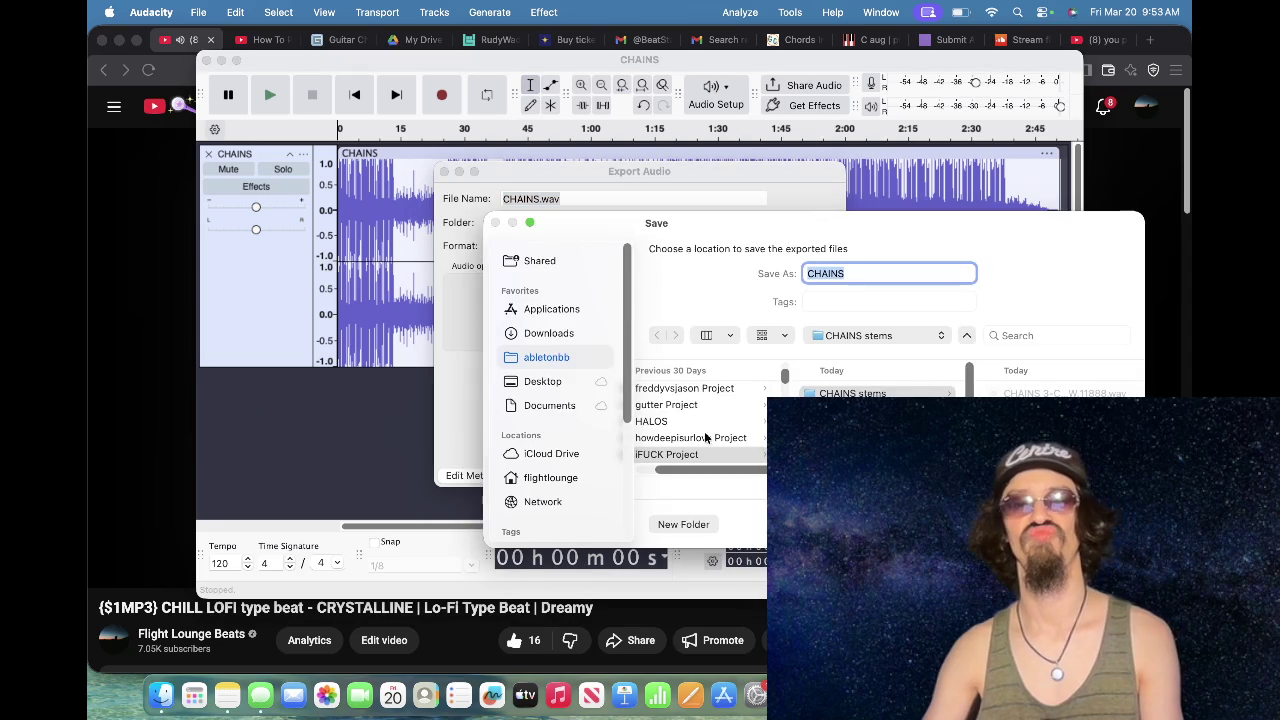
pyautogui.scroll(5, 705, 410)
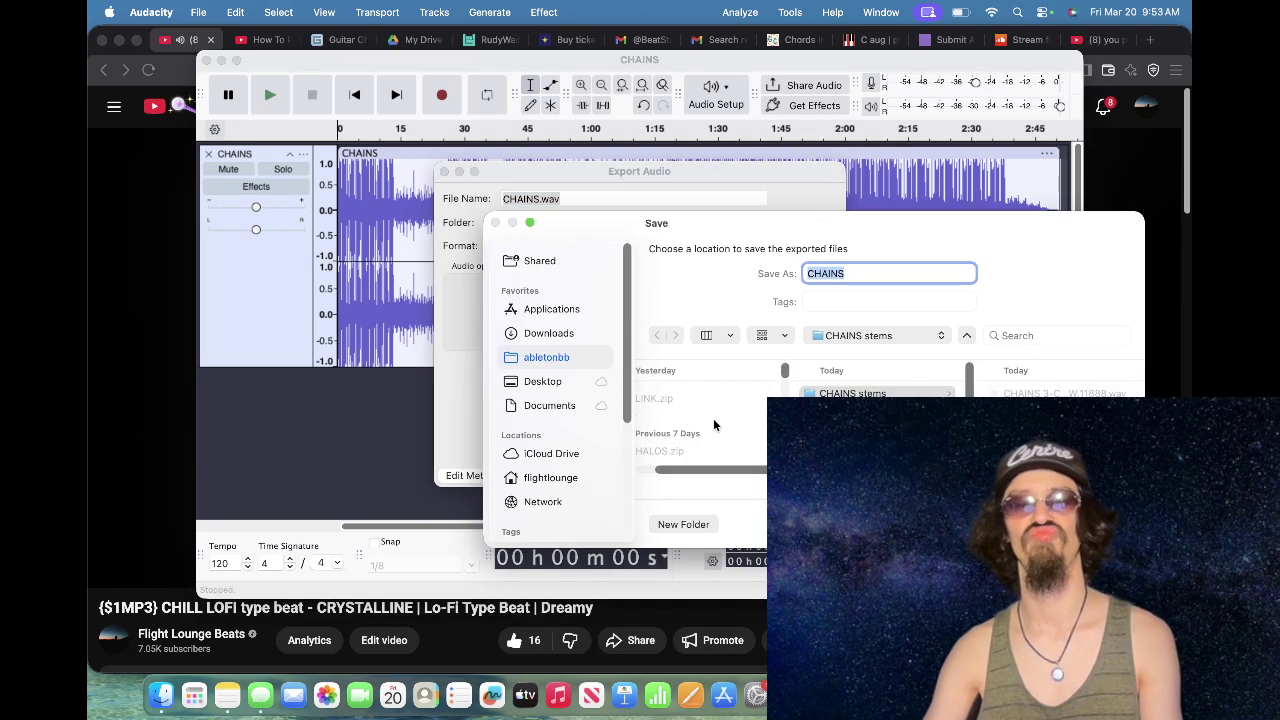
pyautogui.click(838, 394)
pyautogui.press('Return')
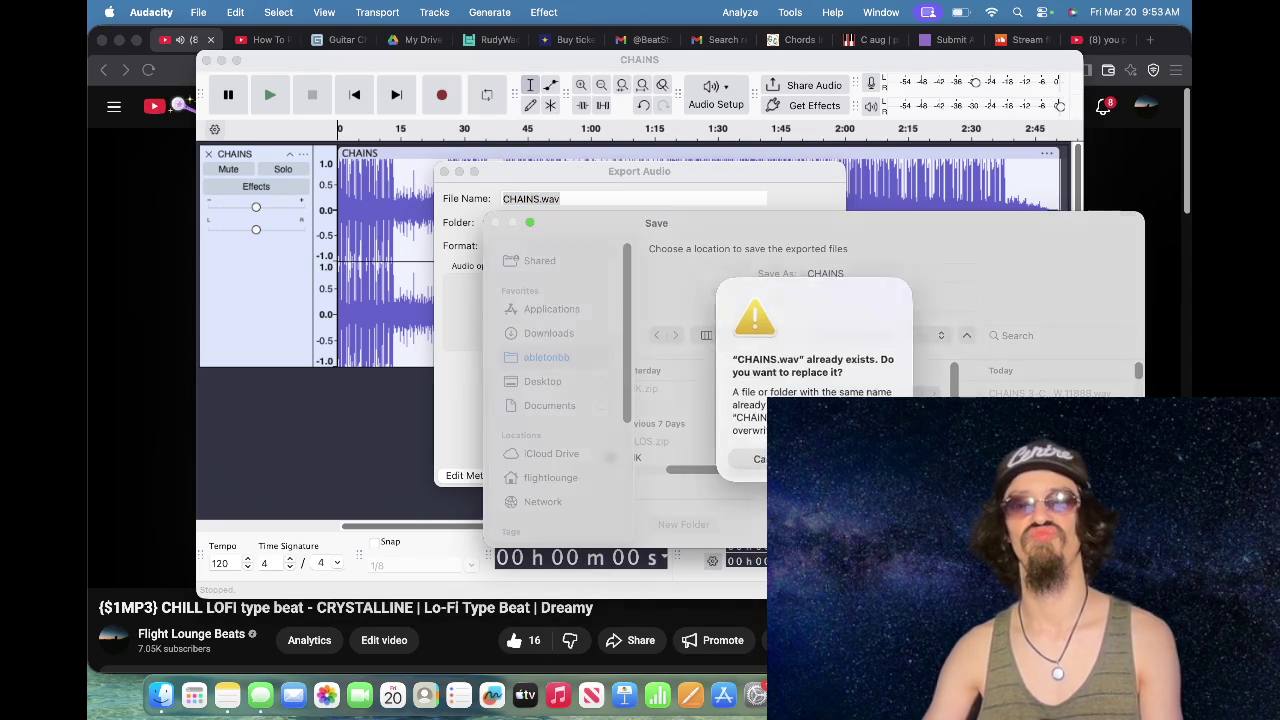
pyautogui.click(857, 458)
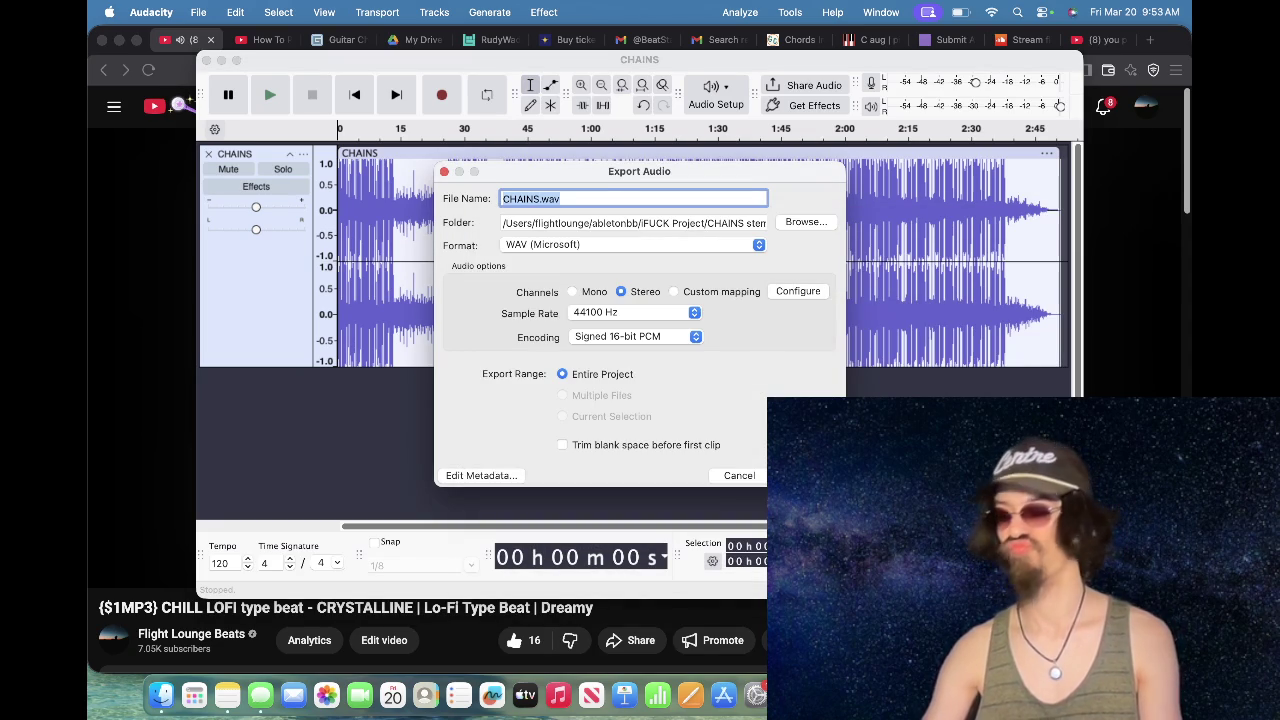
# Step: In the metadata editor, set title chains, year 2026, genre trap and comment hard
pyautogui.click(503, 476)
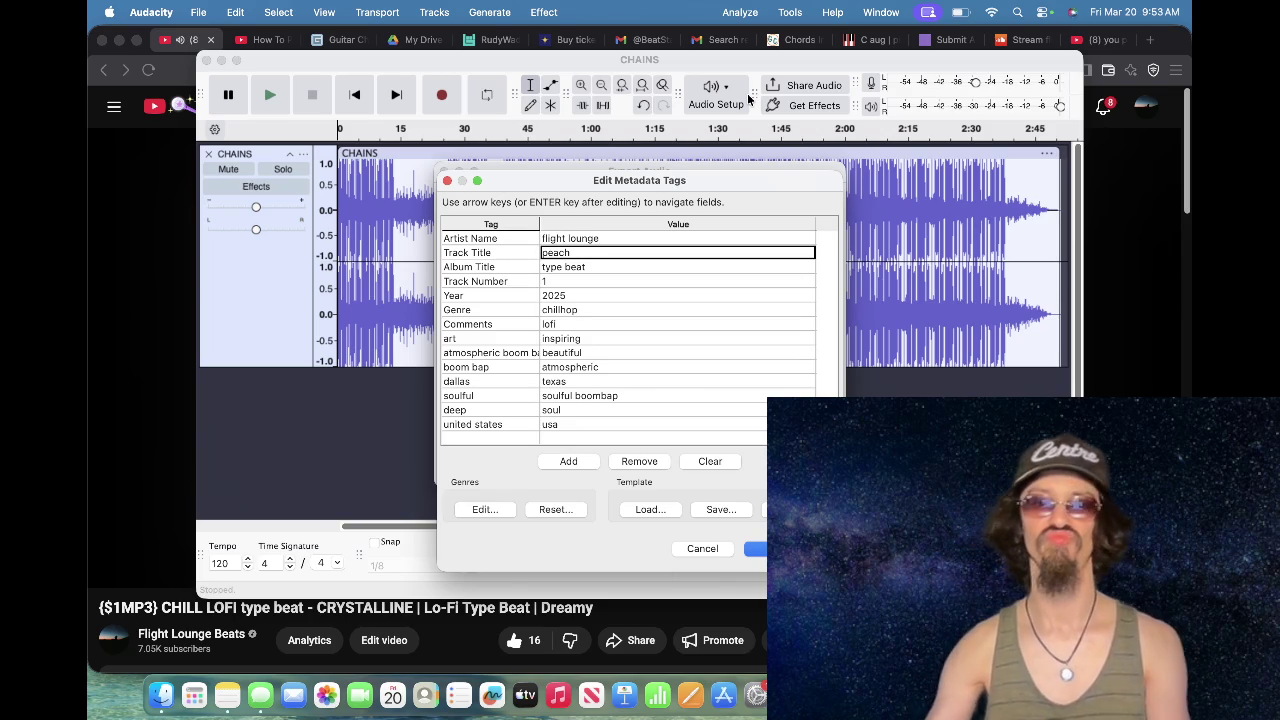
pyautogui.write('chains')
pyautogui.press('Return')
pyautogui.press('Return')
pyautogui.press('Return')
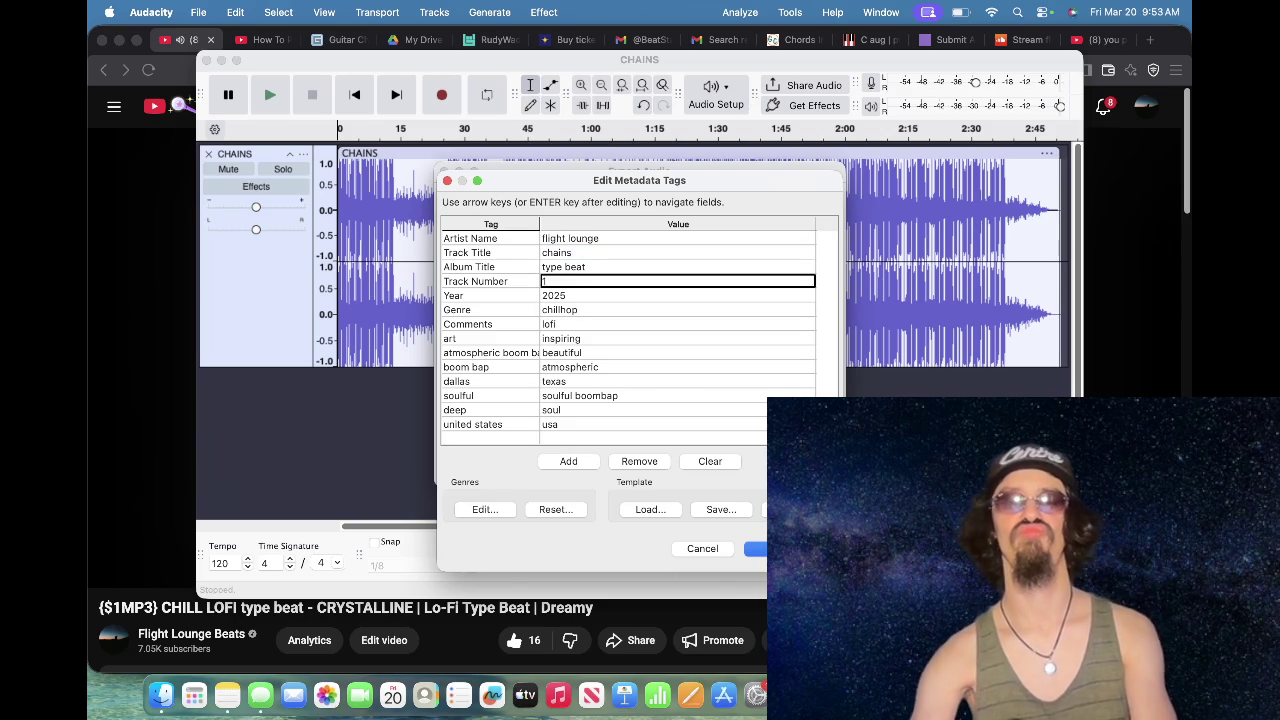
pyautogui.write('2026')
pyautogui.press('Return')
pyautogui.press('Return')
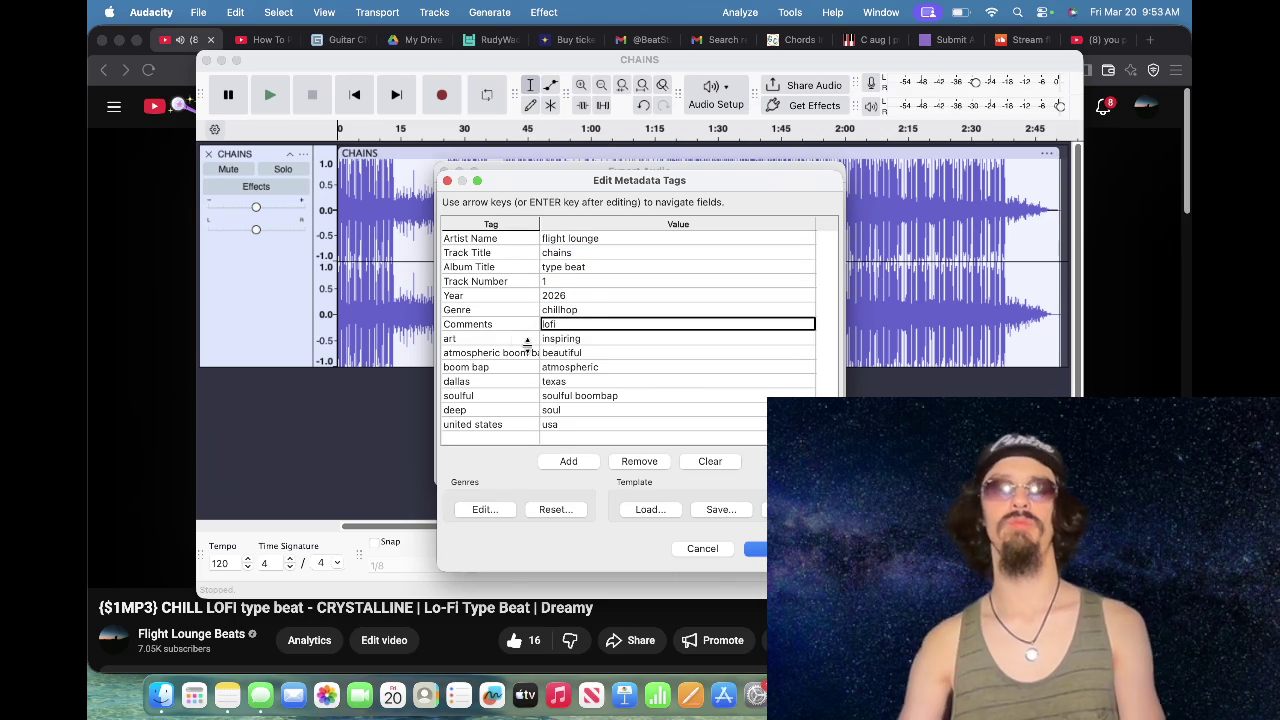
pyautogui.click(588, 313)
pyautogui.write('trap')
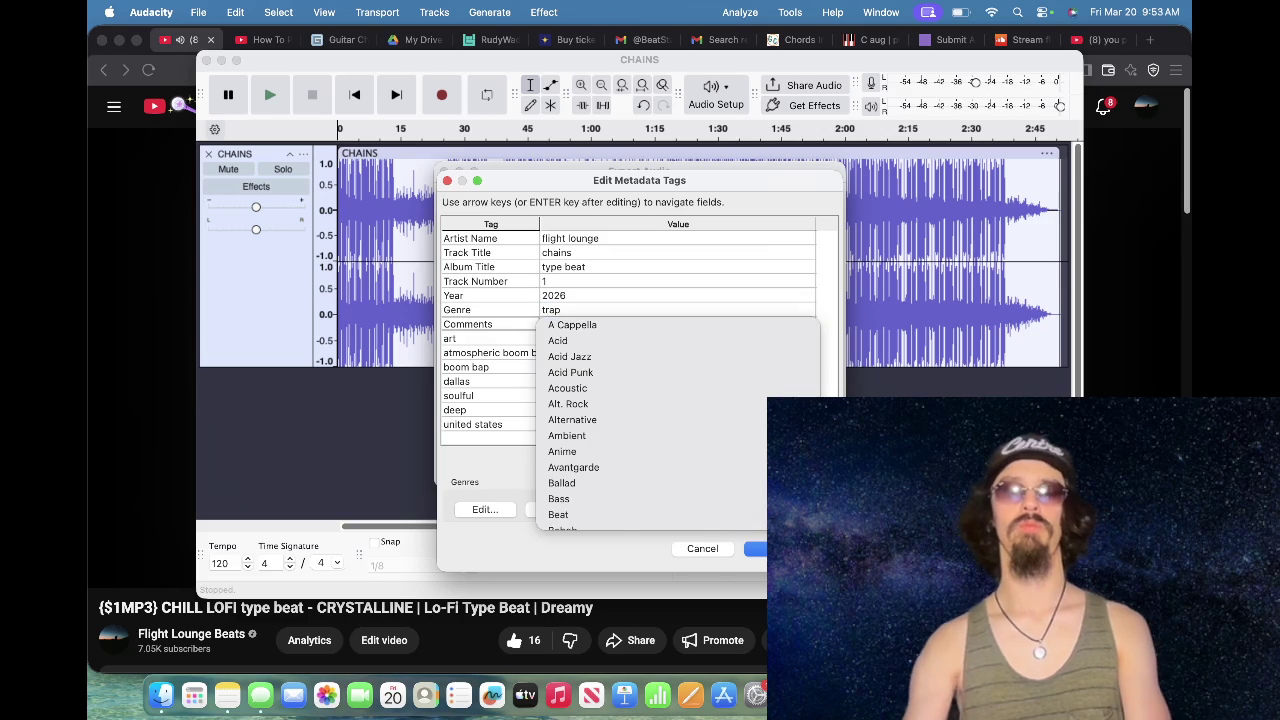
pyautogui.press('Return')
pyautogui.write('hard')
pyautogui.press('Return')
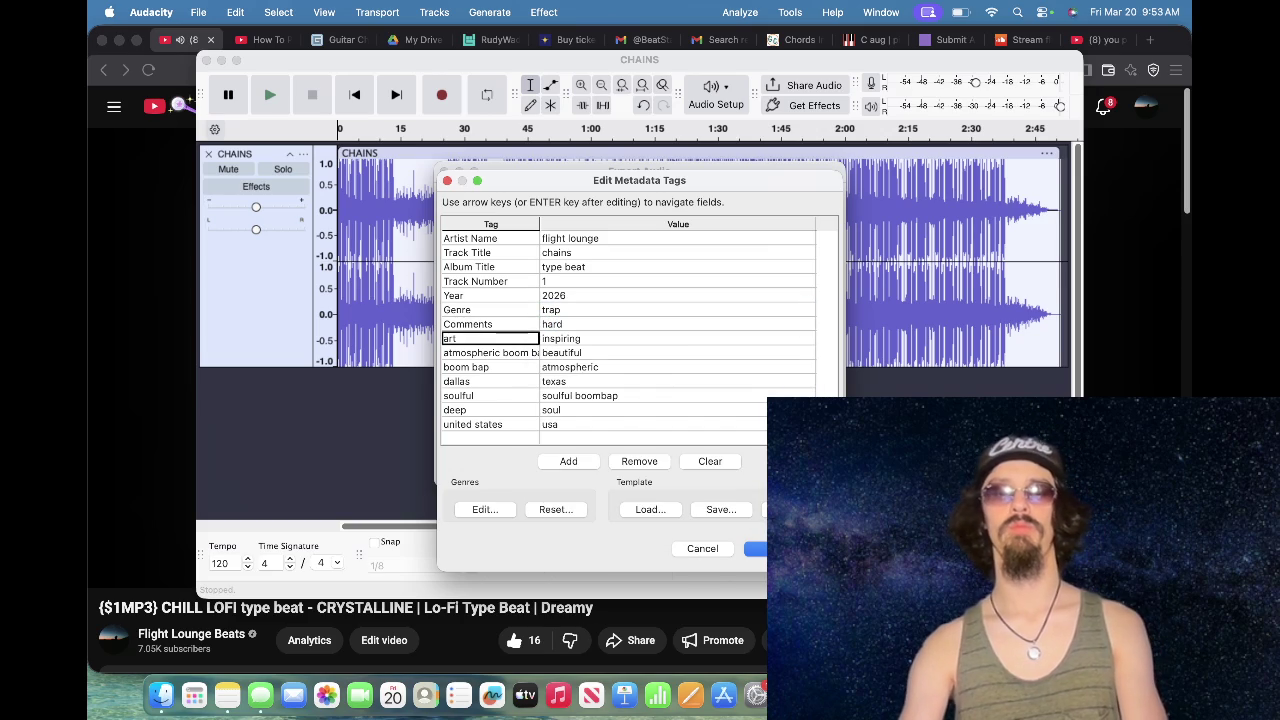
# Step: Rename two custom tags to underground = dirty and diggy graves = dre tamashi
pyautogui.write('underground')
pyautogui.press('Return')
pyautogui.write('dirty')
pyautogui.press('Return')
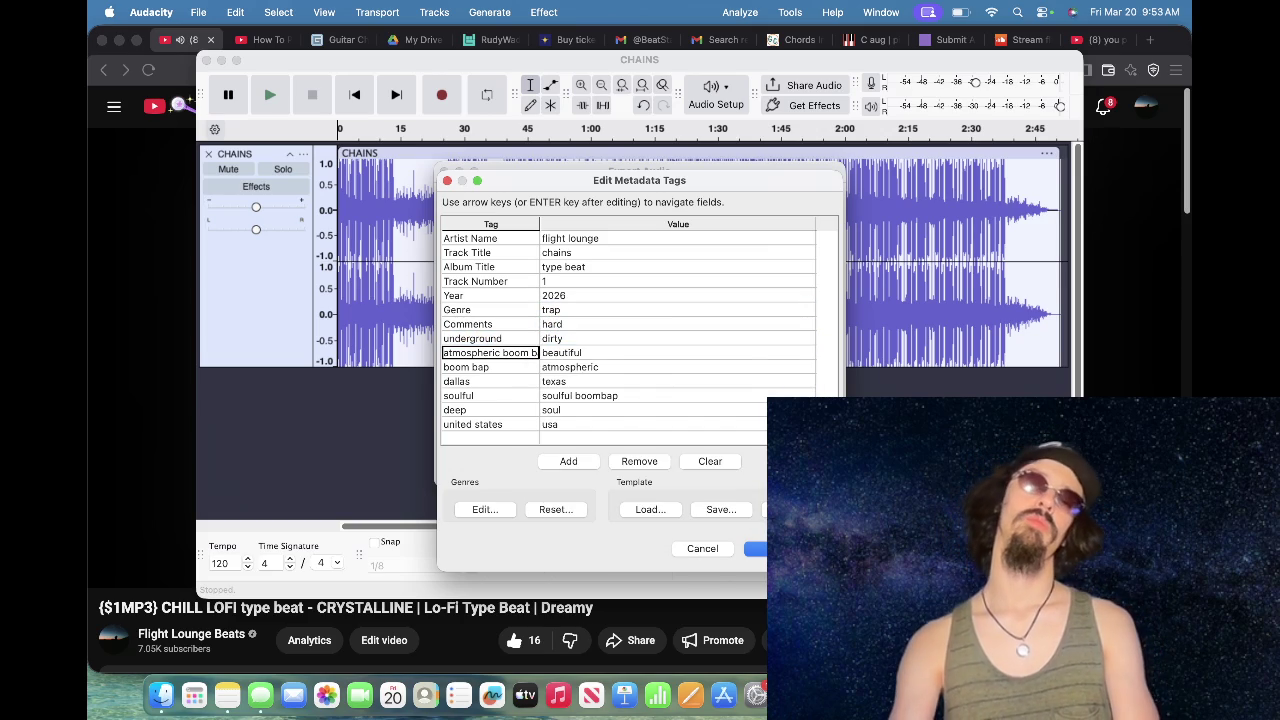
pyautogui.write('diggy graves')
pyautogui.press('Return')
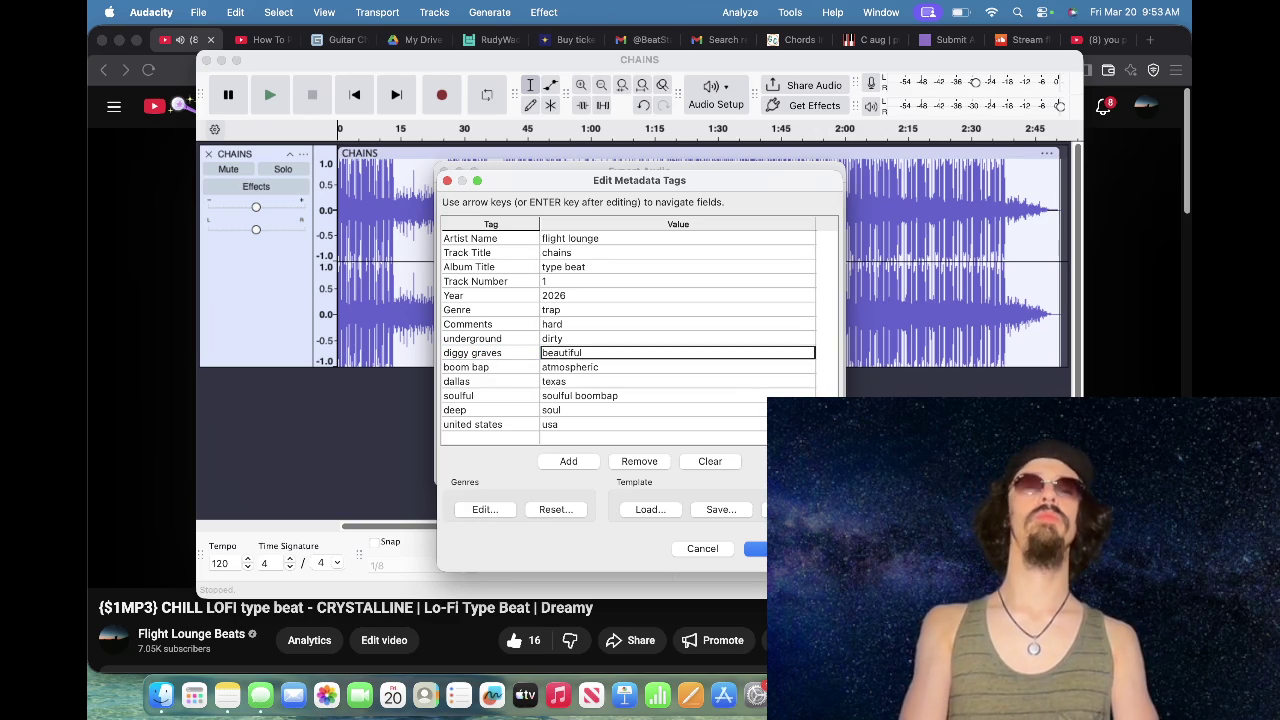
pyautogui.write('dre tamashi')
pyautogui.press('Return')
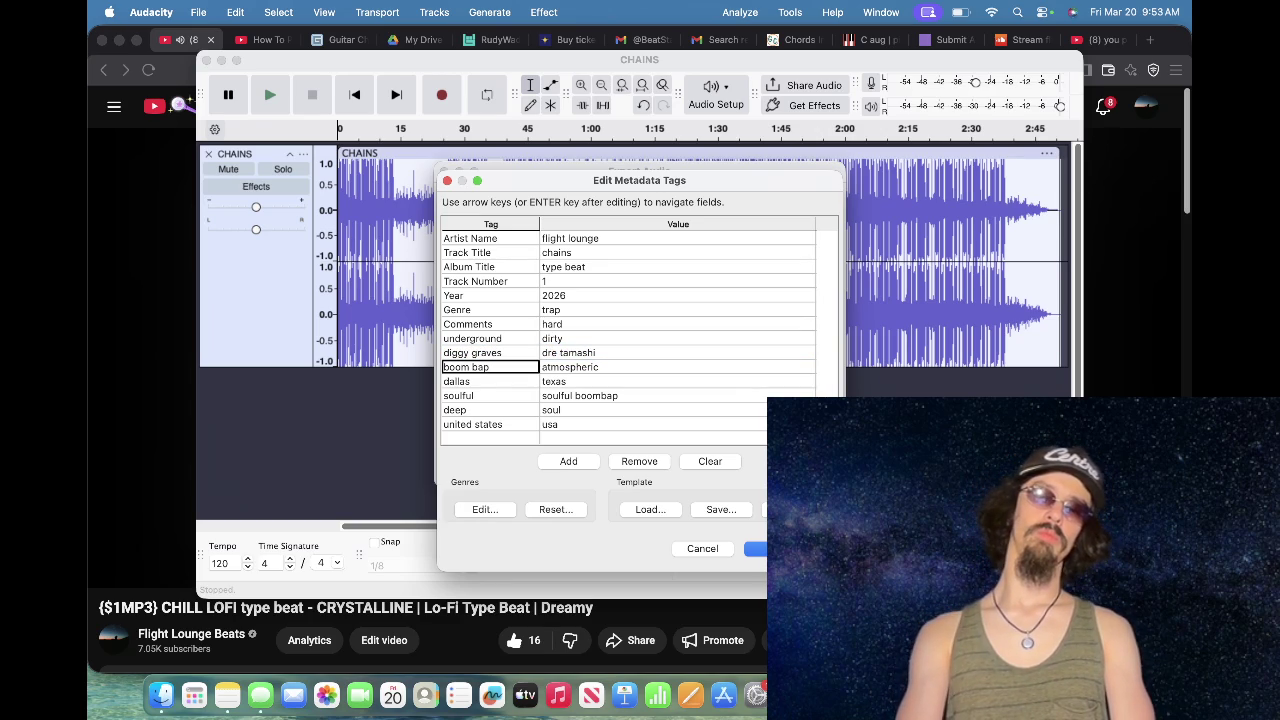
# Step: Change the next custom tag to dark with the value gunna
pyautogui.write('dark')
pyautogui.press('Return')
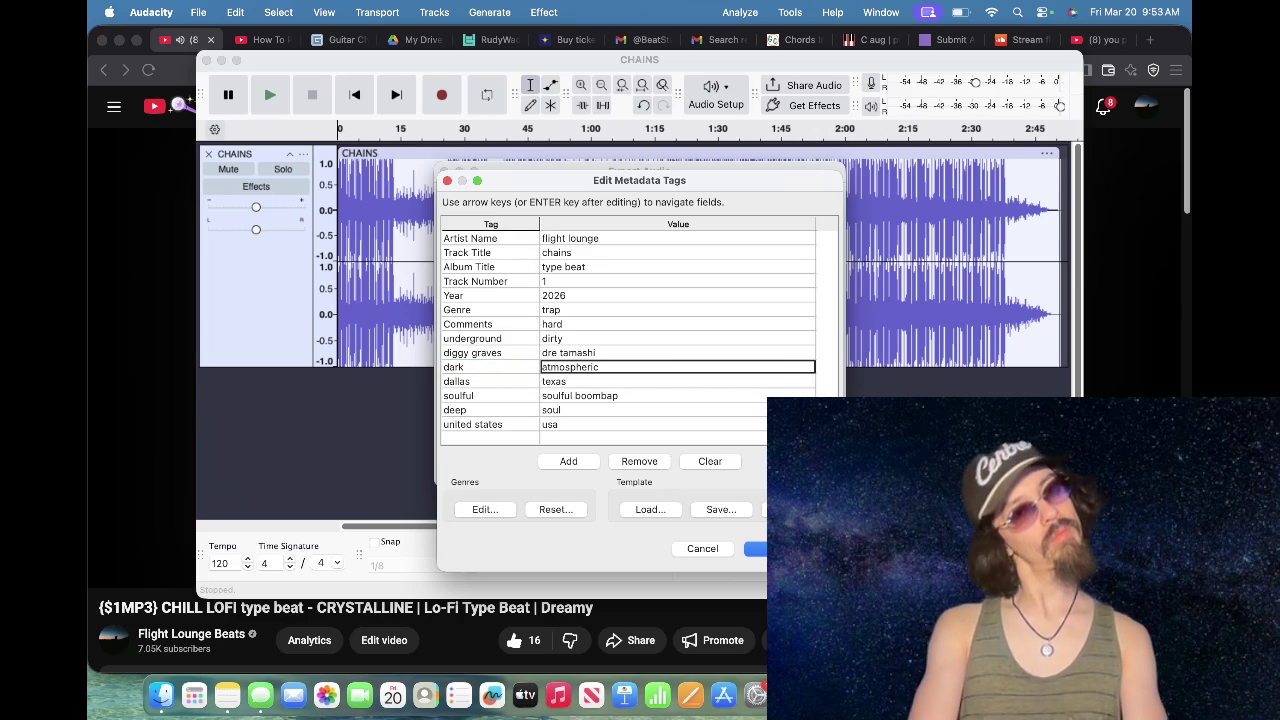
pyautogui.write('d')
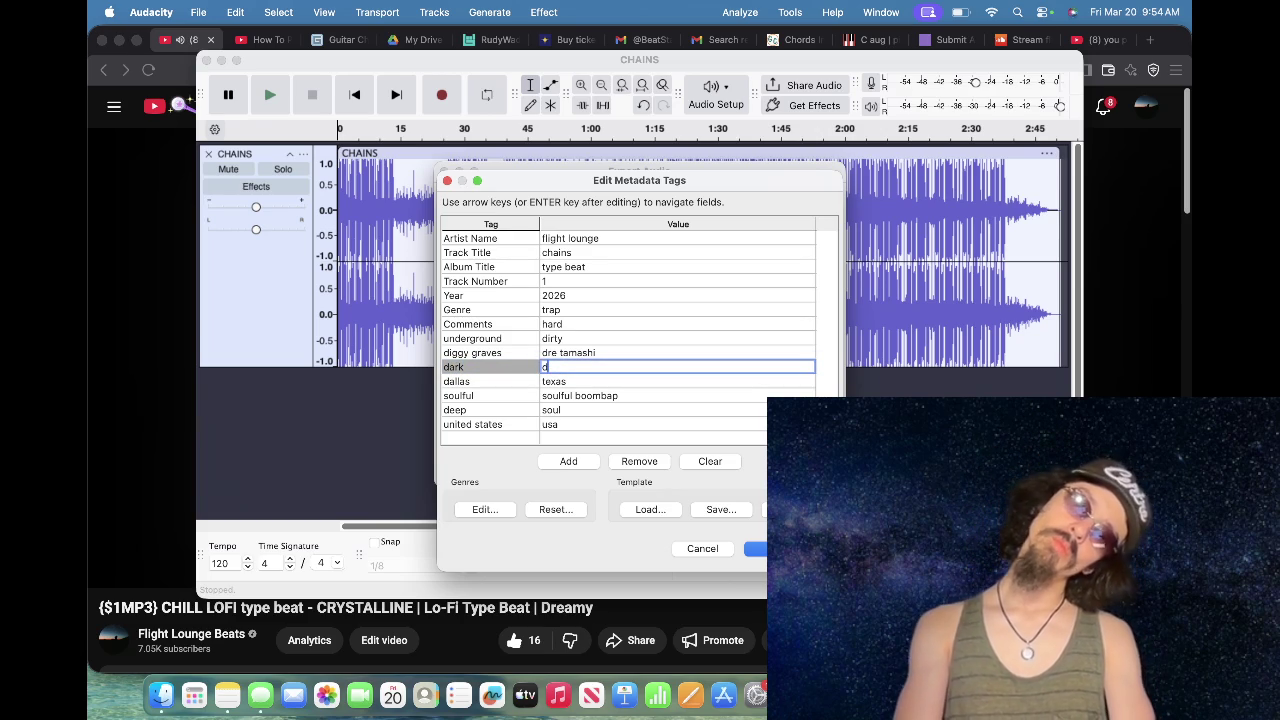
pyautogui.press('BackSpace')
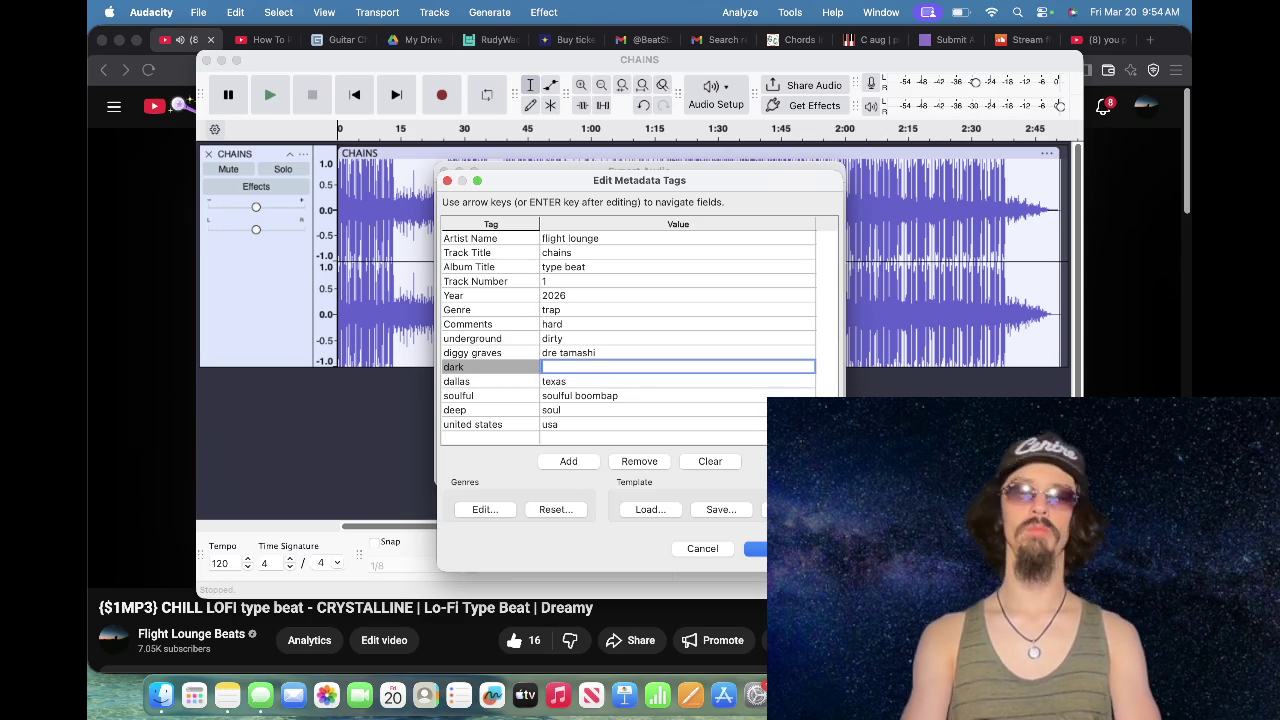
pyautogui.write('c')
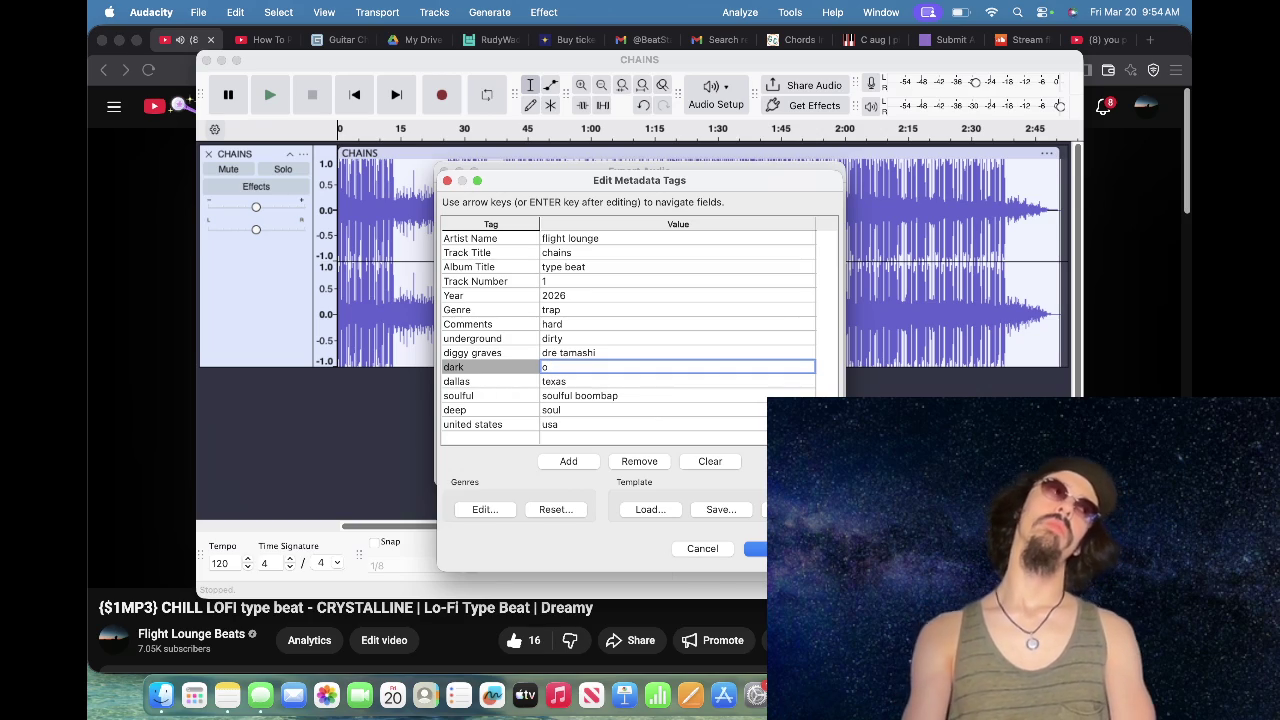
pyautogui.press('BackSpace')
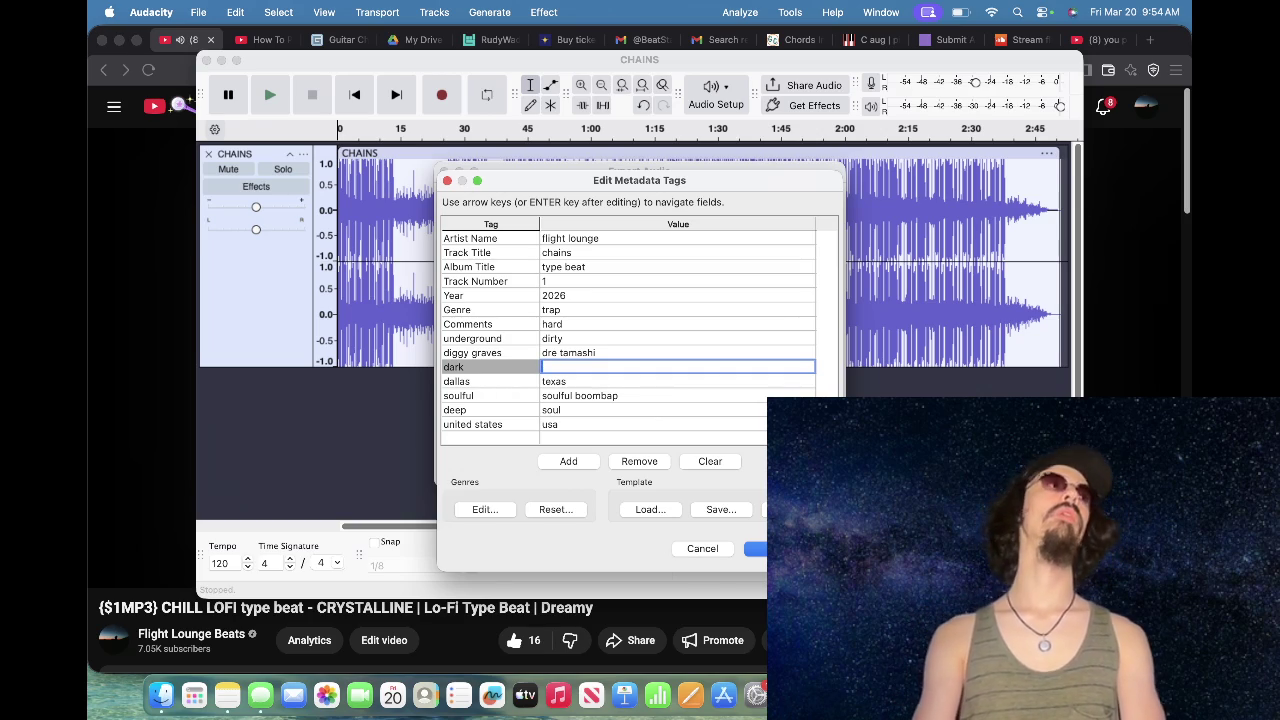
pyautogui.write('gunna')
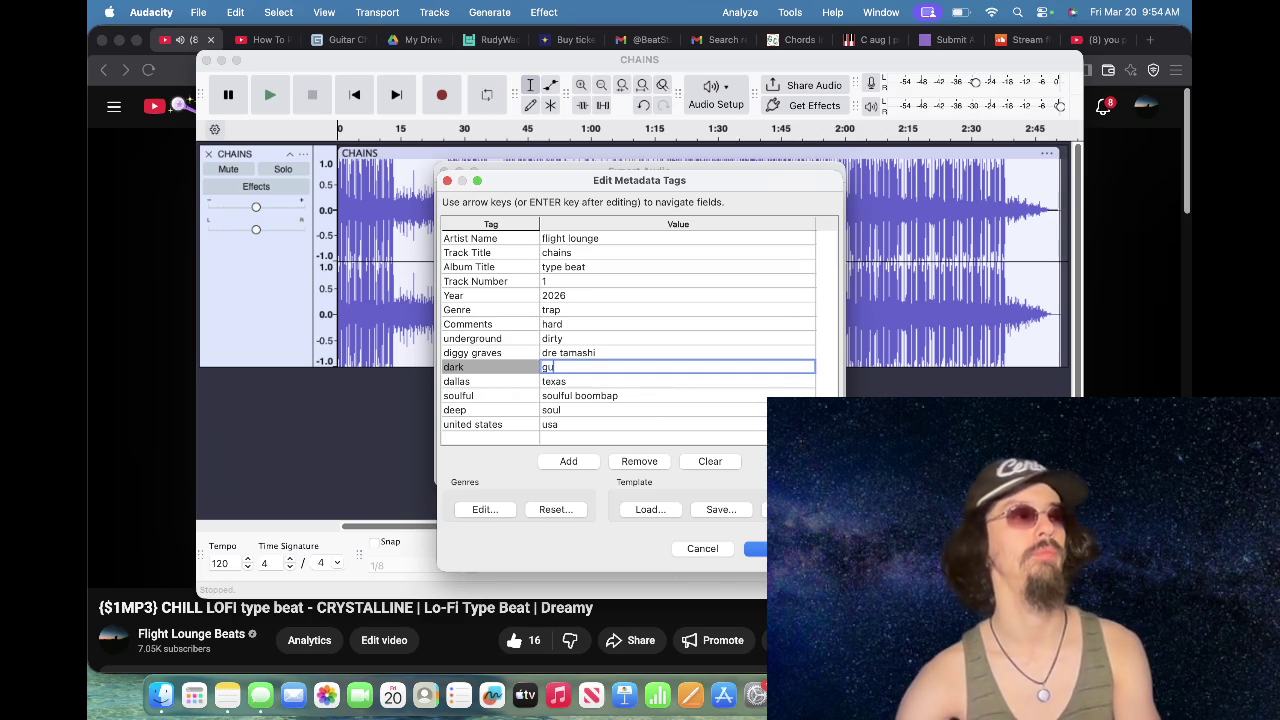
pyautogui.press('Return')
# Step: Change the remaining tags to lil baby = 21 savage and freestyle = club
pyautogui.press('Tab')
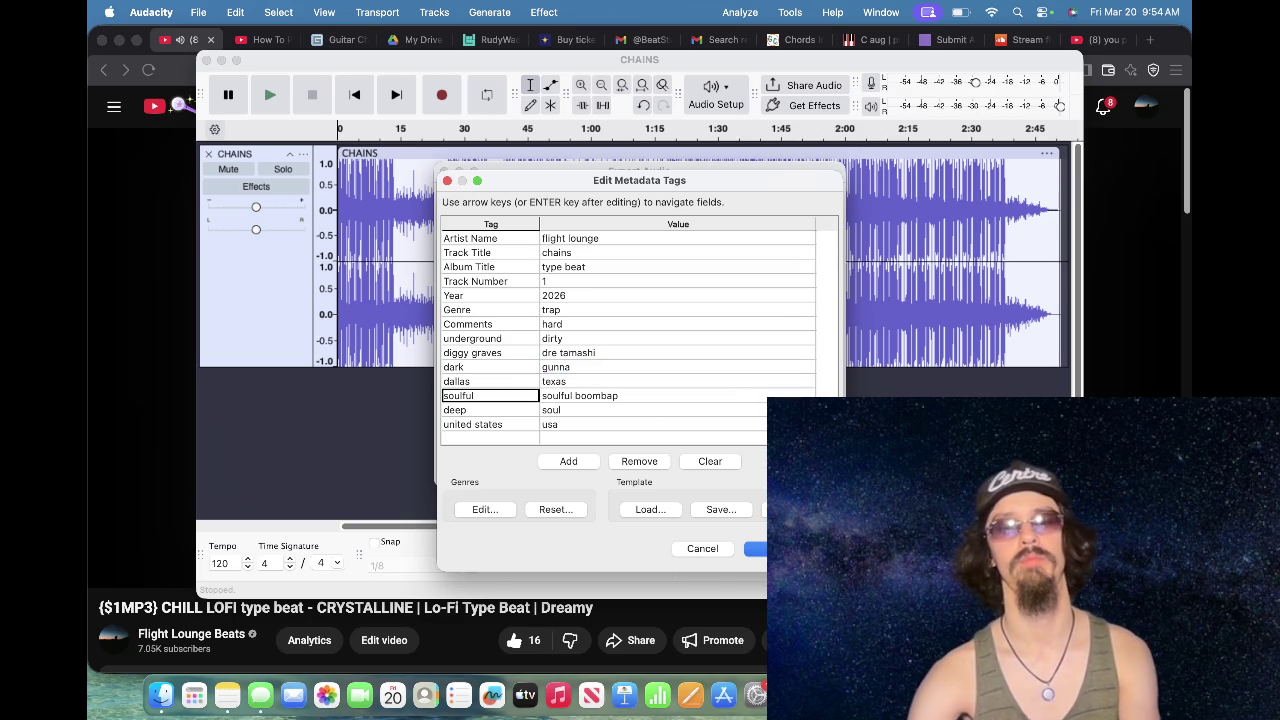
pyautogui.write('lil baby')
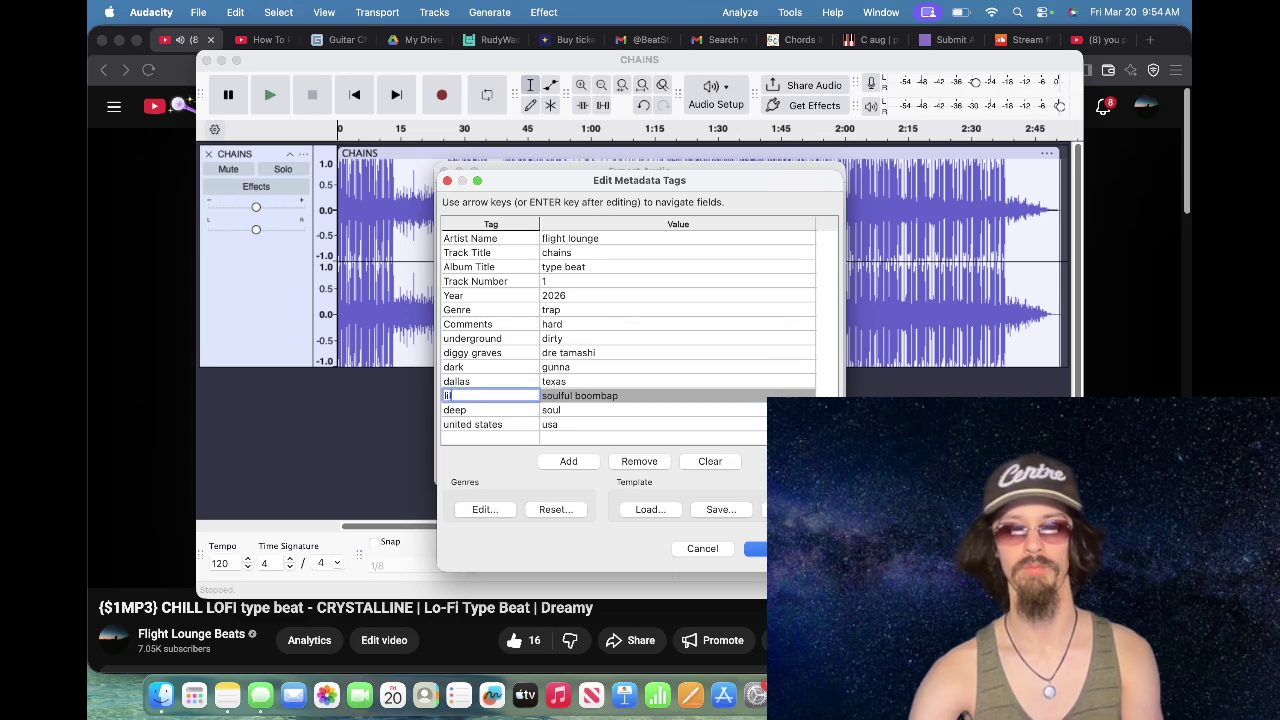
pyautogui.press('Tab')
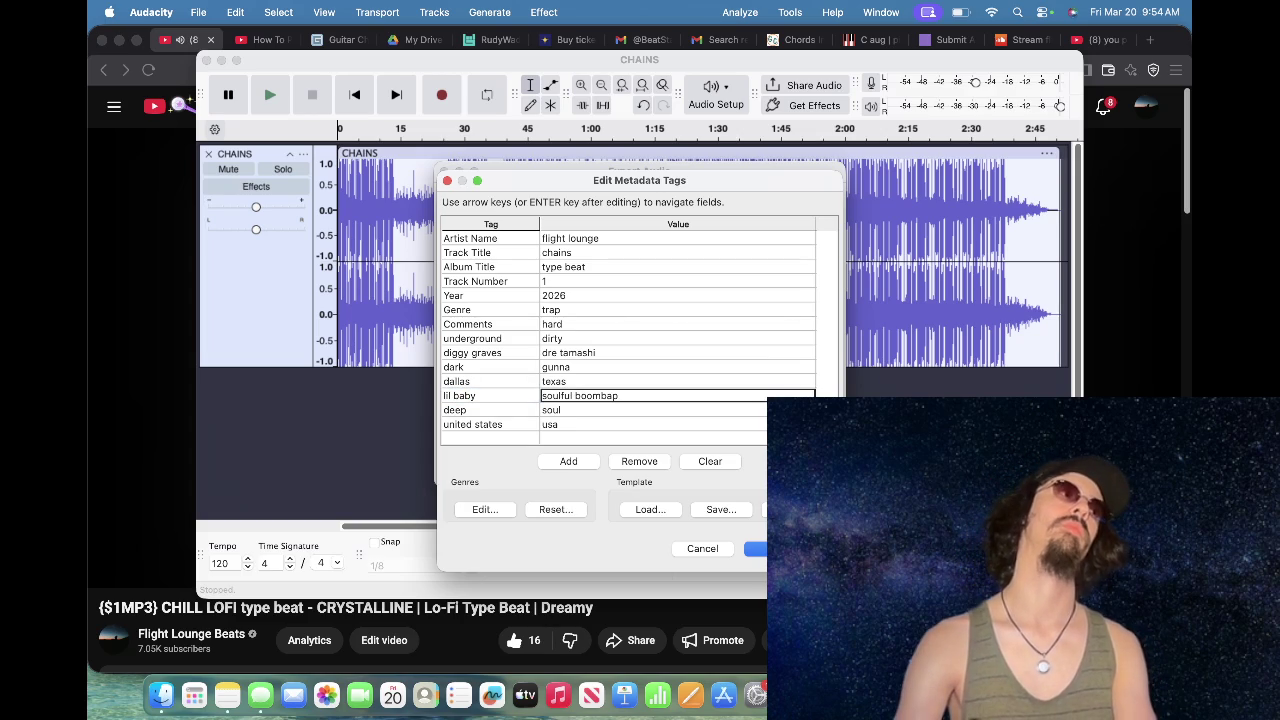
pyautogui.write('21 savage')
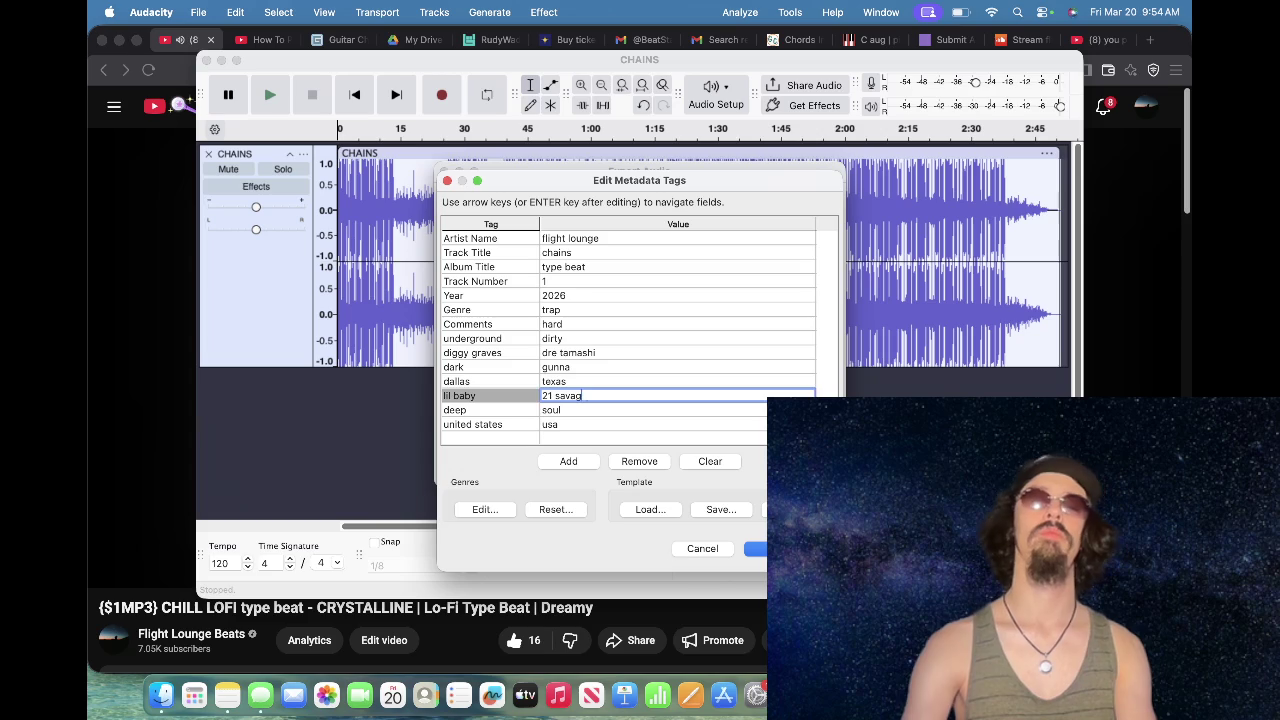
pyautogui.press('Tab')
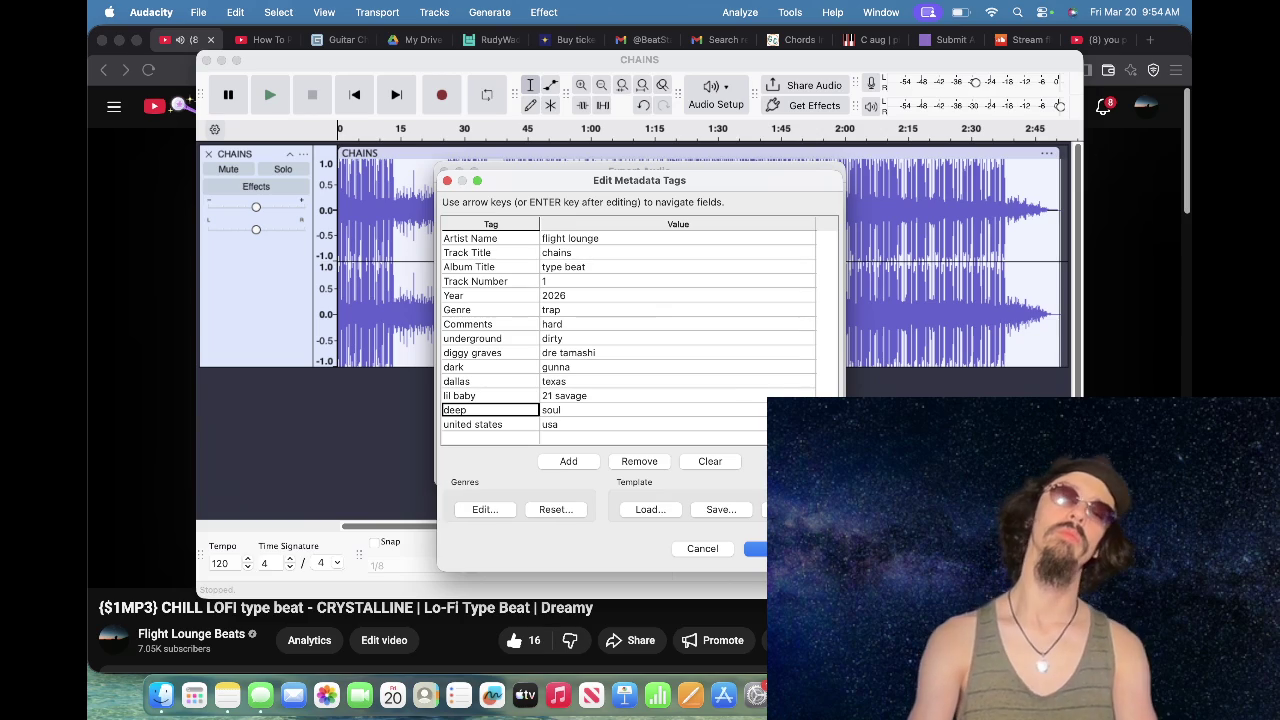
pyautogui.write('freestyle')
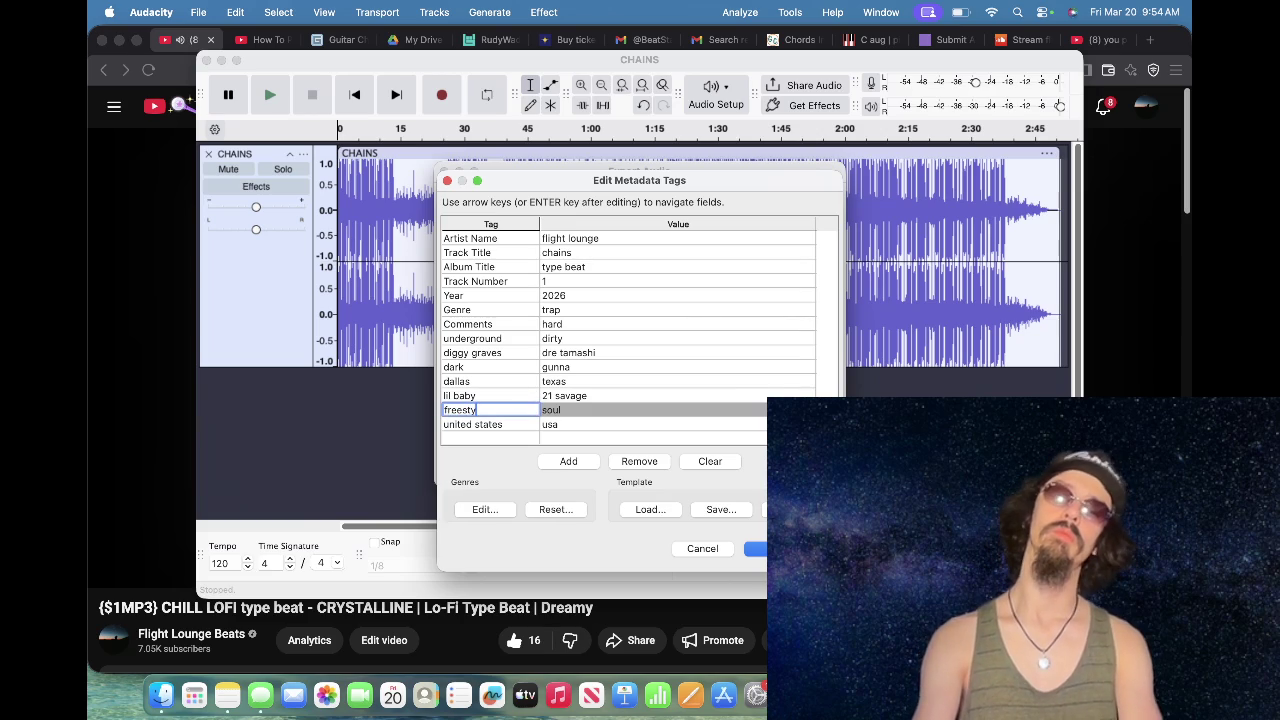
pyautogui.press('Tab')
pyautogui.write('club')
pyautogui.press('Tab')
pyautogui.press('Tab')
# Step: Add a twerk tag with the value ignorant and save the metadata
pyautogui.write('twerk')
pyautogui.press('Tab')
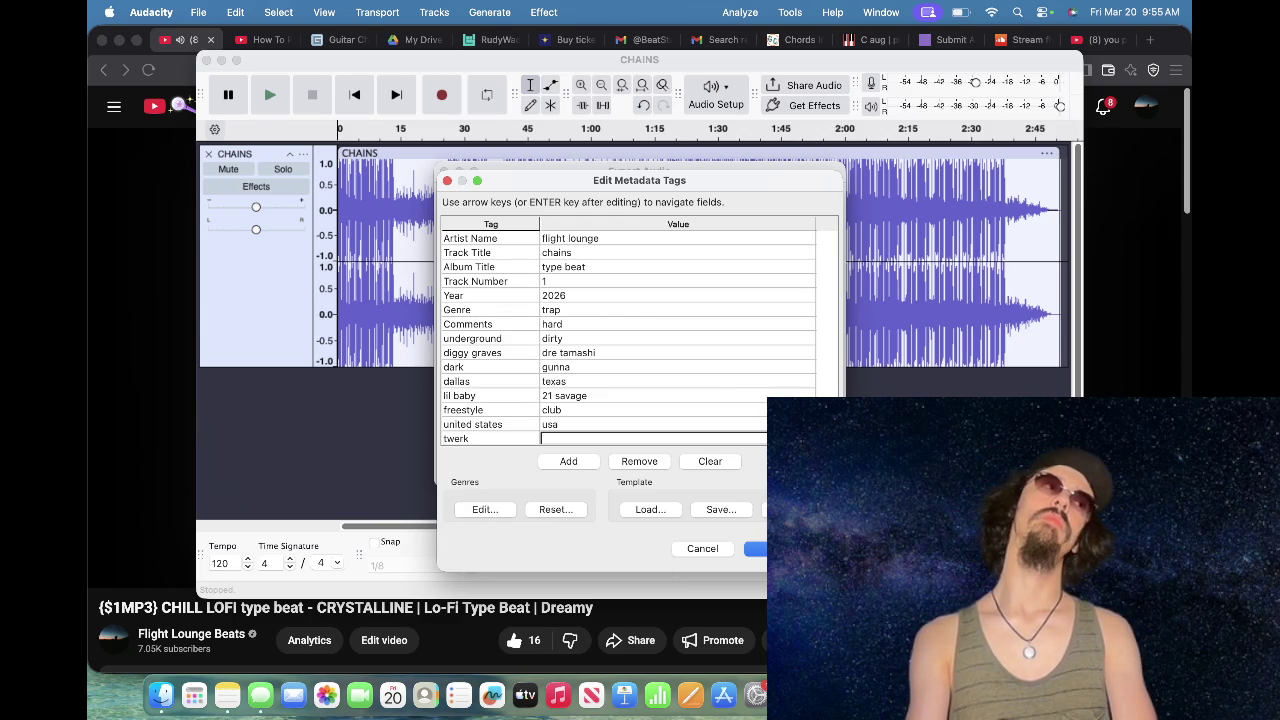
pyautogui.click(600, 438)
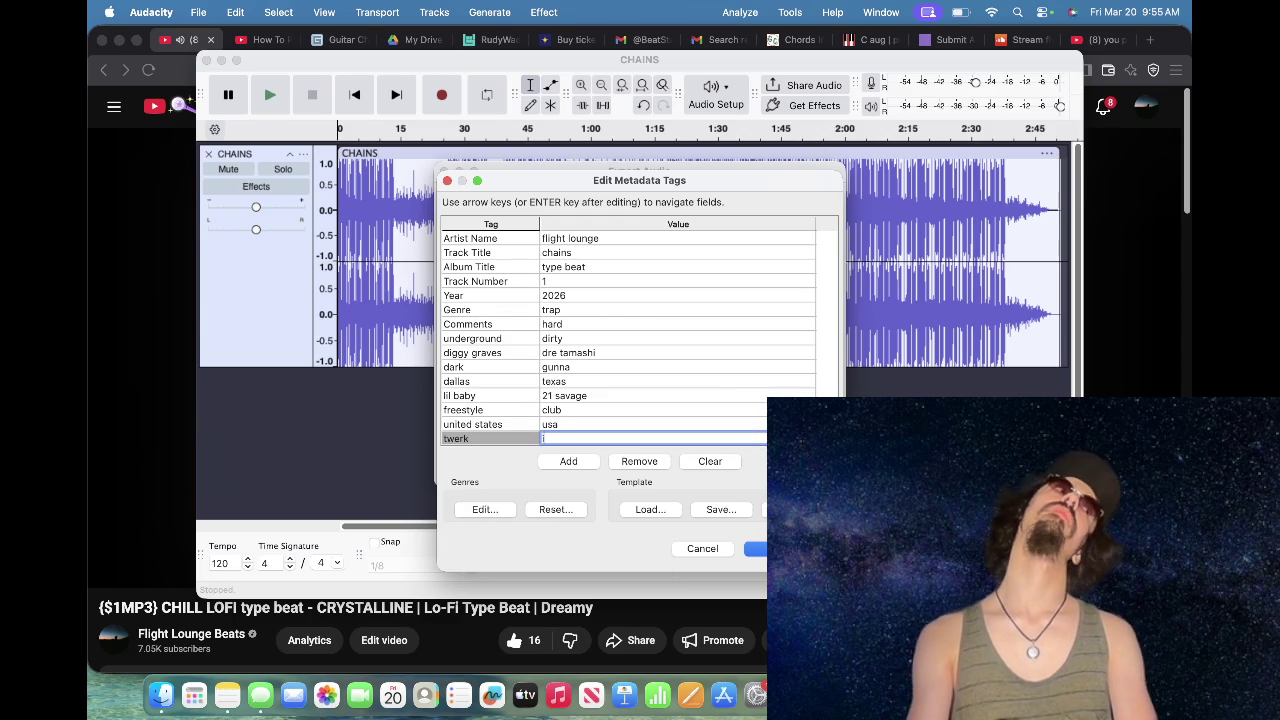
pyautogui.write('ignorant')
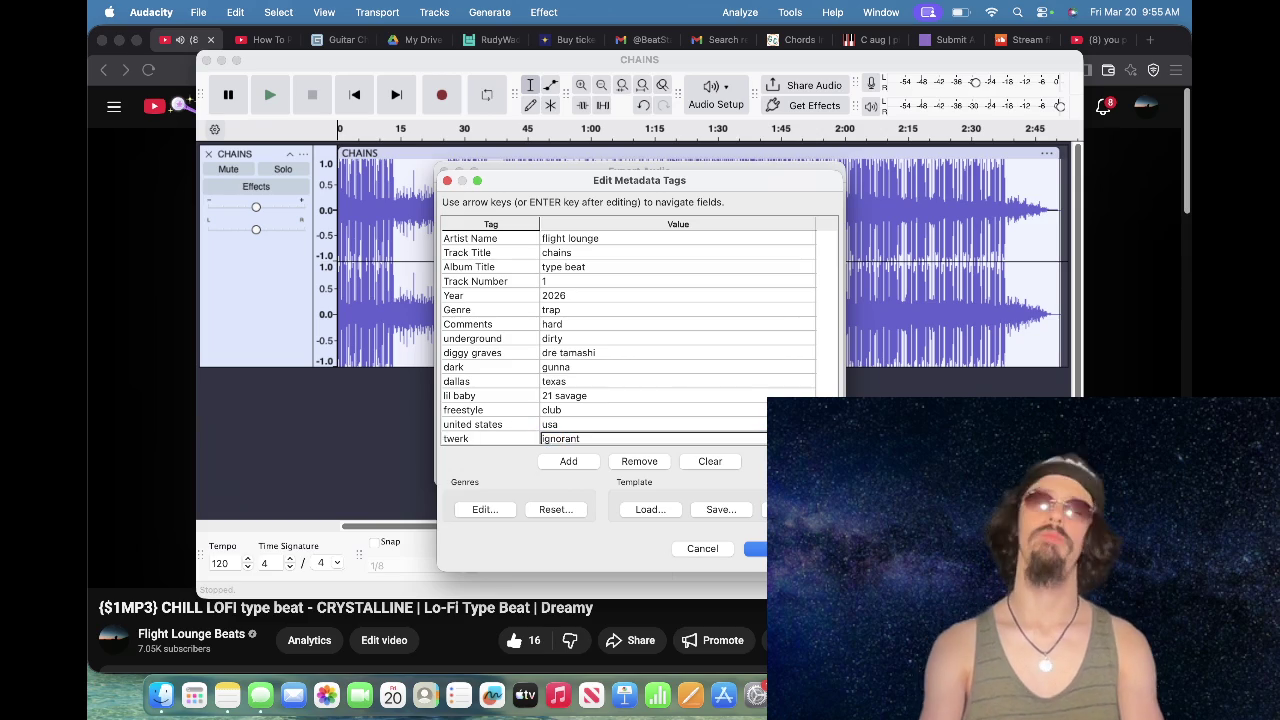
pyautogui.press('Return')
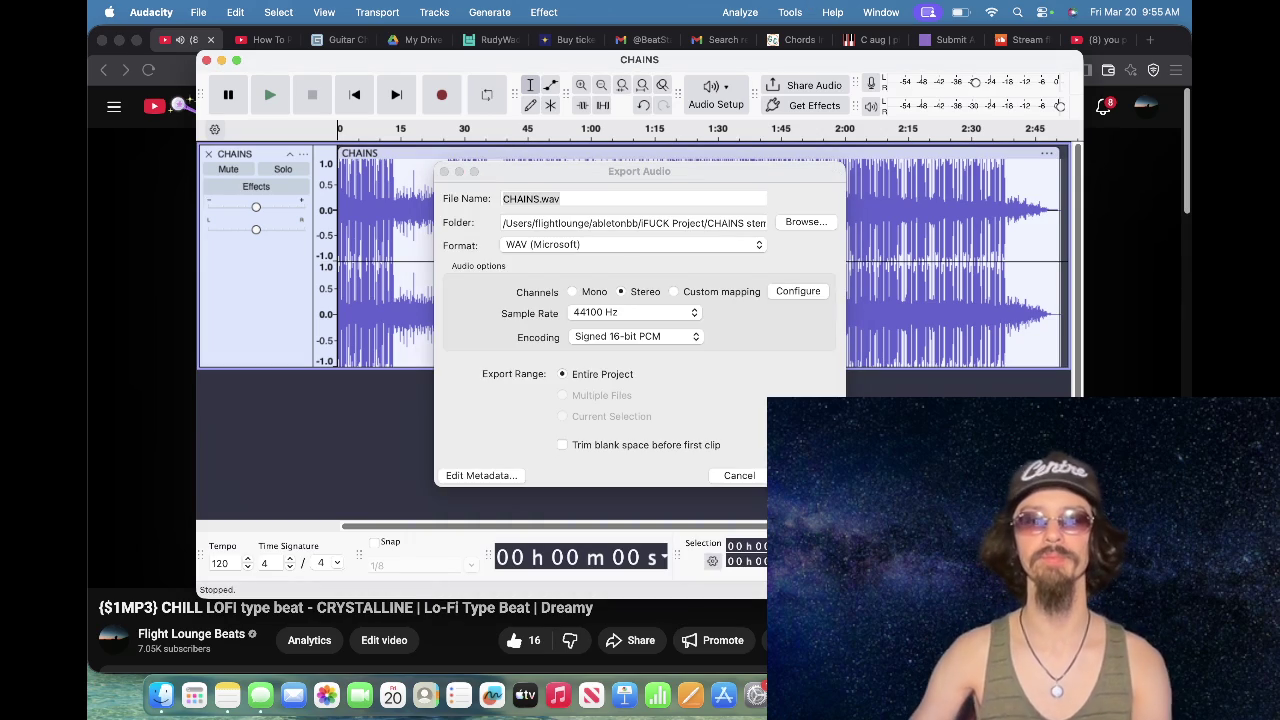
# Step: Export CHAINS.wav over the old file, then export the track again as MP3
pyautogui.press('Return')
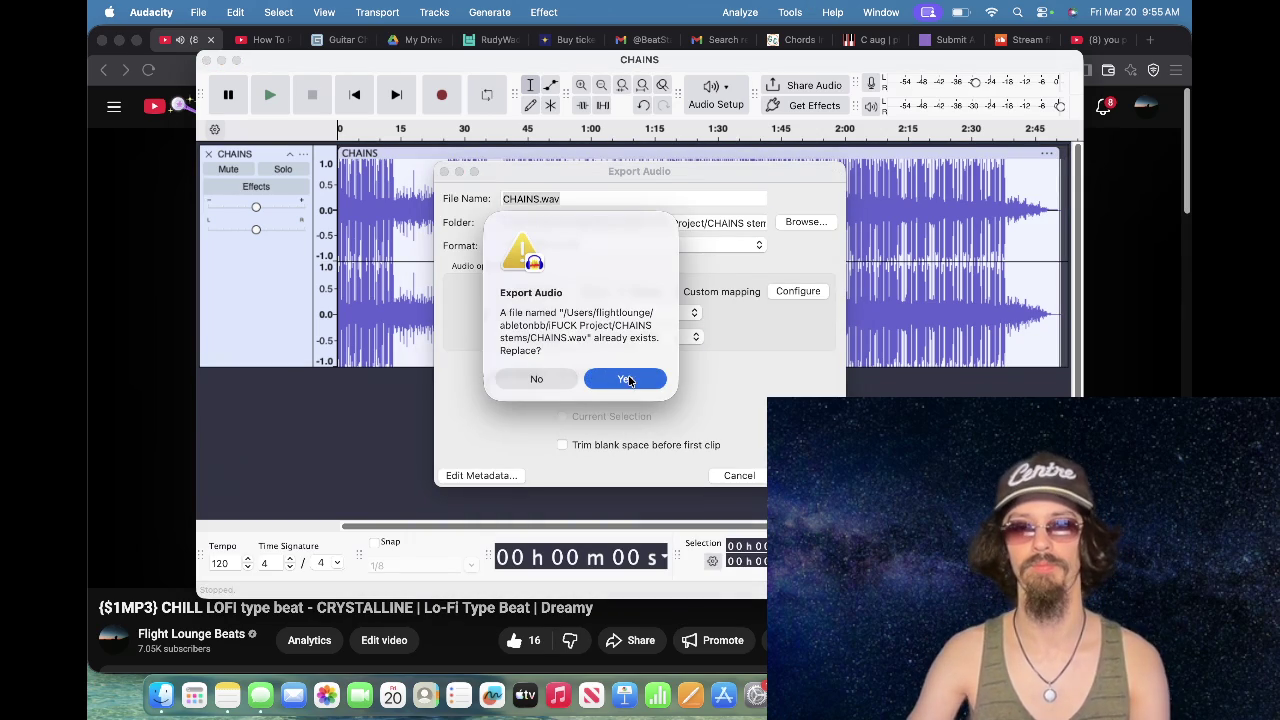
pyautogui.click(625, 379)
pyautogui.click(198, 12)
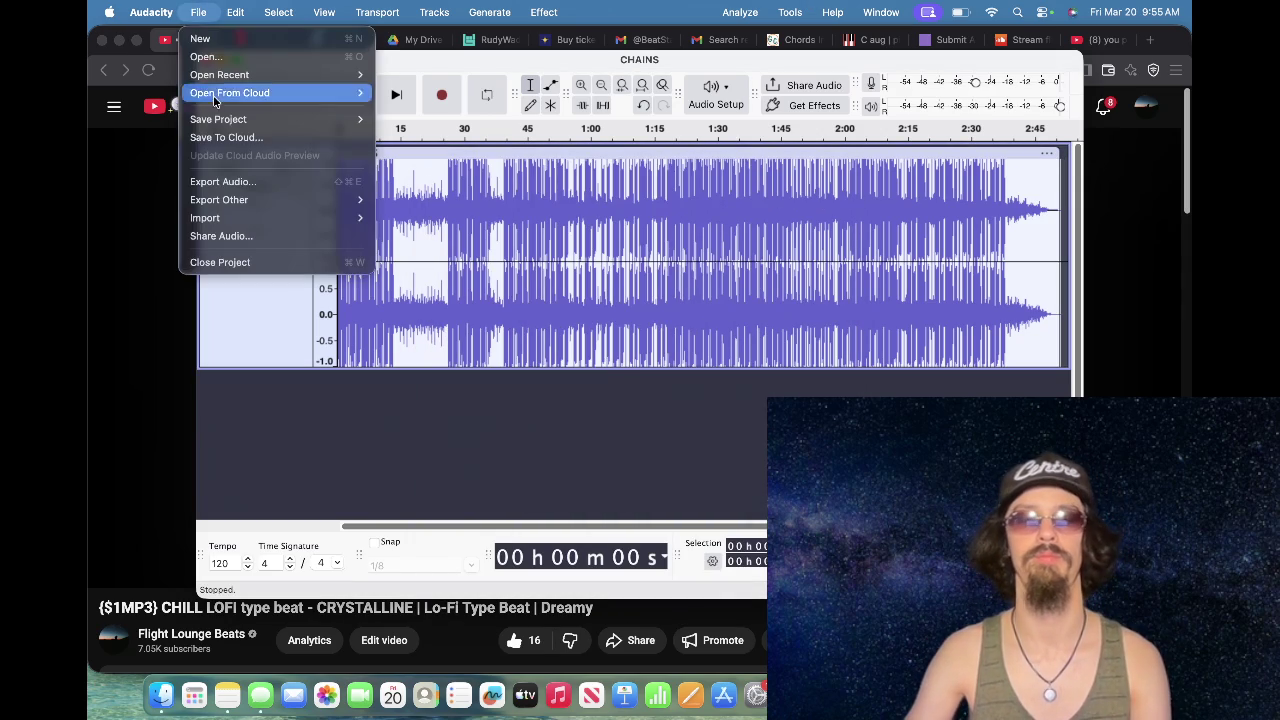
pyautogui.click(240, 181)
pyautogui.click(608, 246)
pyautogui.click(607, 263)
pyautogui.click(630, 245)
pyautogui.click(560, 263)
pyautogui.press('Return')
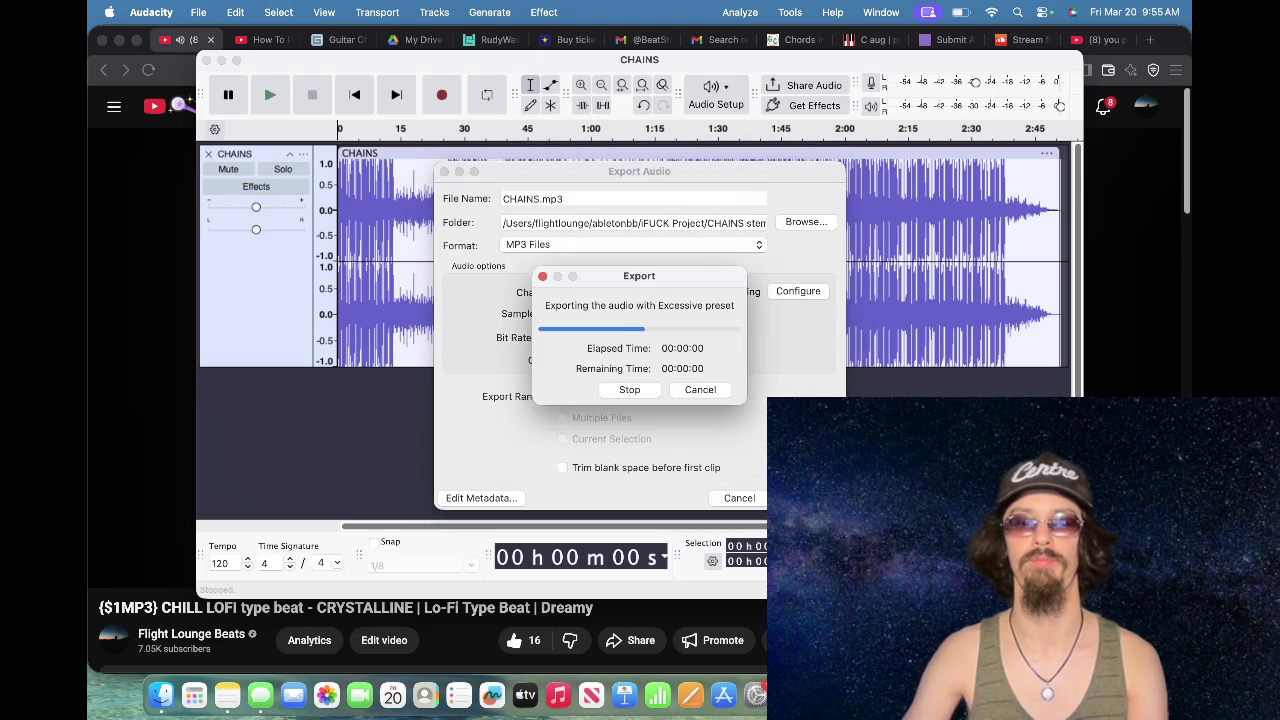
# Step: Close the CHAINS project without saving and bring up the CHAINS stems folder in Finder
pyautogui.click(206, 60)
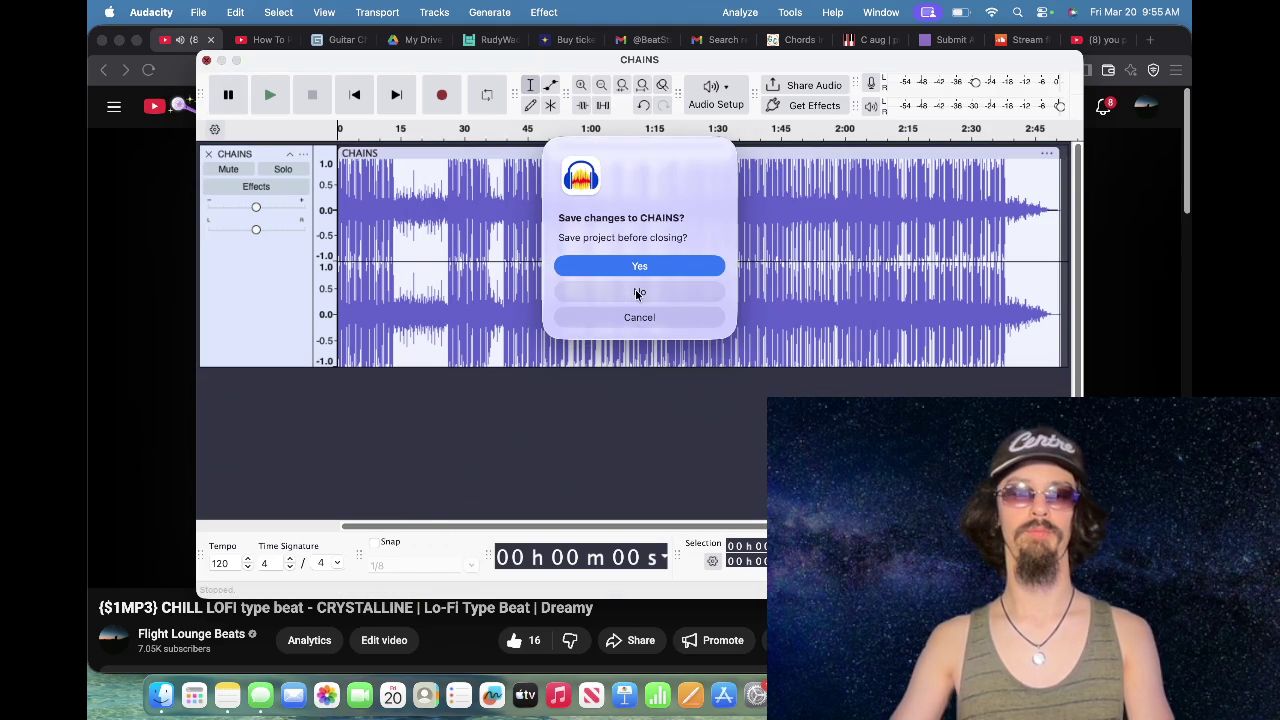
pyautogui.click(639, 291)
pyautogui.click(163, 700)
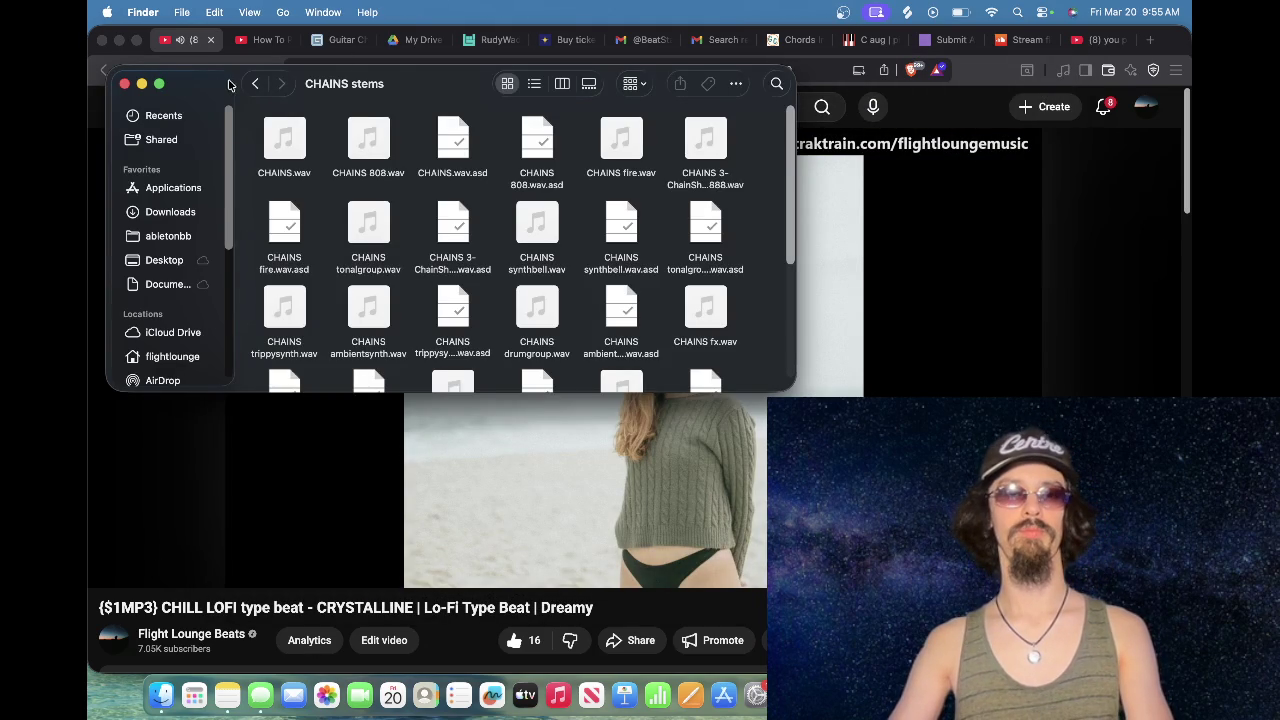
# Step: Move the four leftover bounce files, including the old iFUCK.wav, to the Trash
pyautogui.click(256, 84)
pyautogui.click(618, 150)
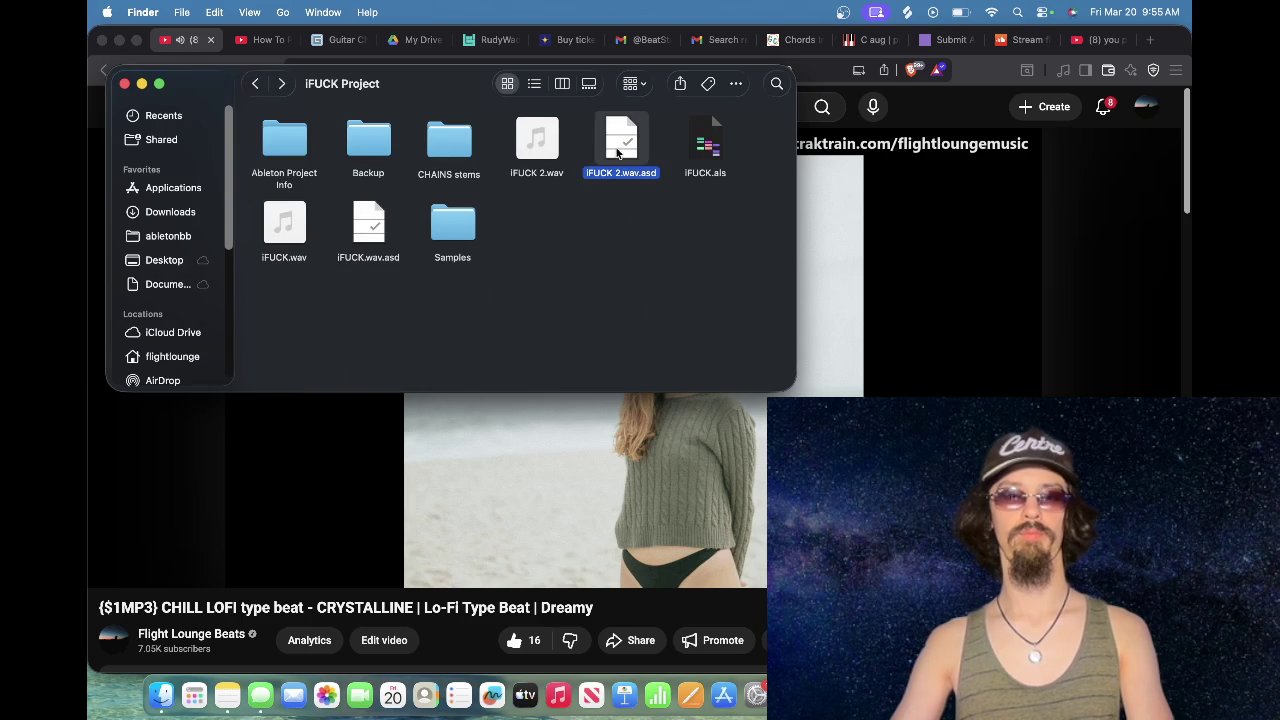
pyautogui.keyDown('super'); pyautogui.click(537, 140); pyautogui.keyUp('super')
pyautogui.keyDown('super'); pyautogui.click(368, 225); pyautogui.keyUp('super')
pyautogui.keyDown('super'); pyautogui.click(285, 225); pyautogui.keyUp('super')
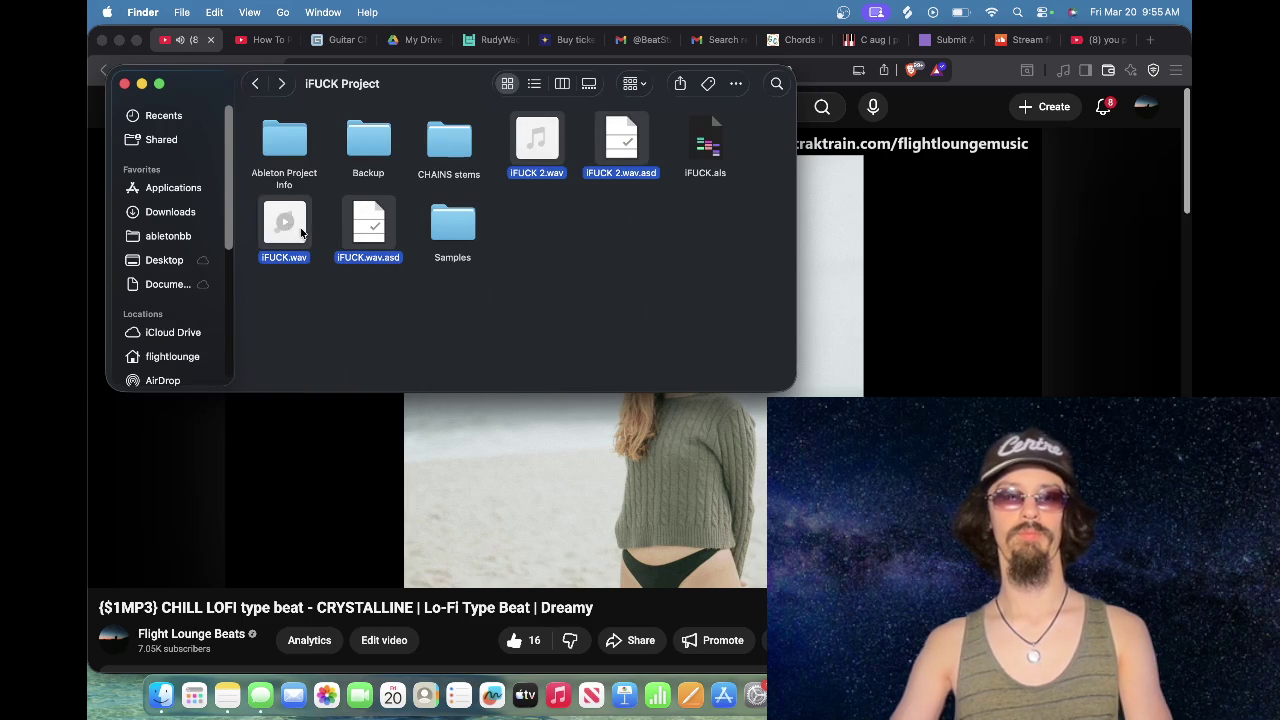
pyautogui.rightClick(304, 229)
pyautogui.click(354, 300)
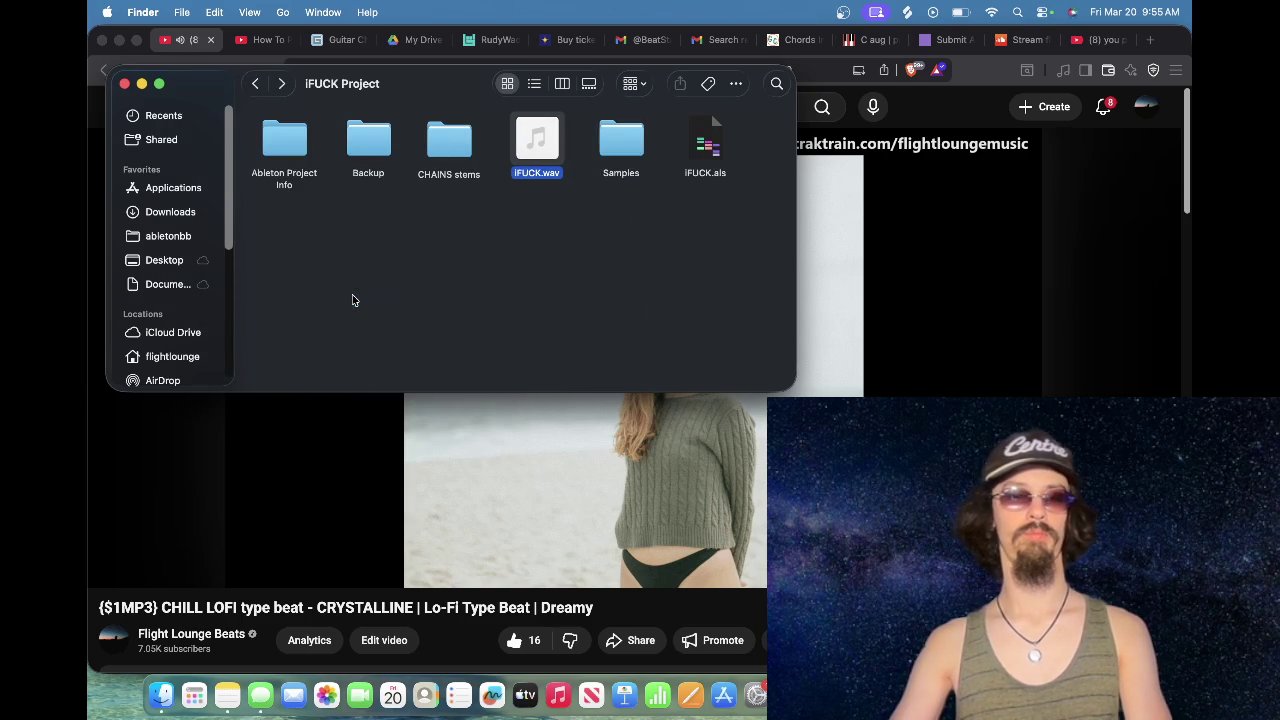
# Step: Check the Samples, Backup and Ableton Project Info folders, then delete Ableton Project Info
pyautogui.doubleClick(459, 221)
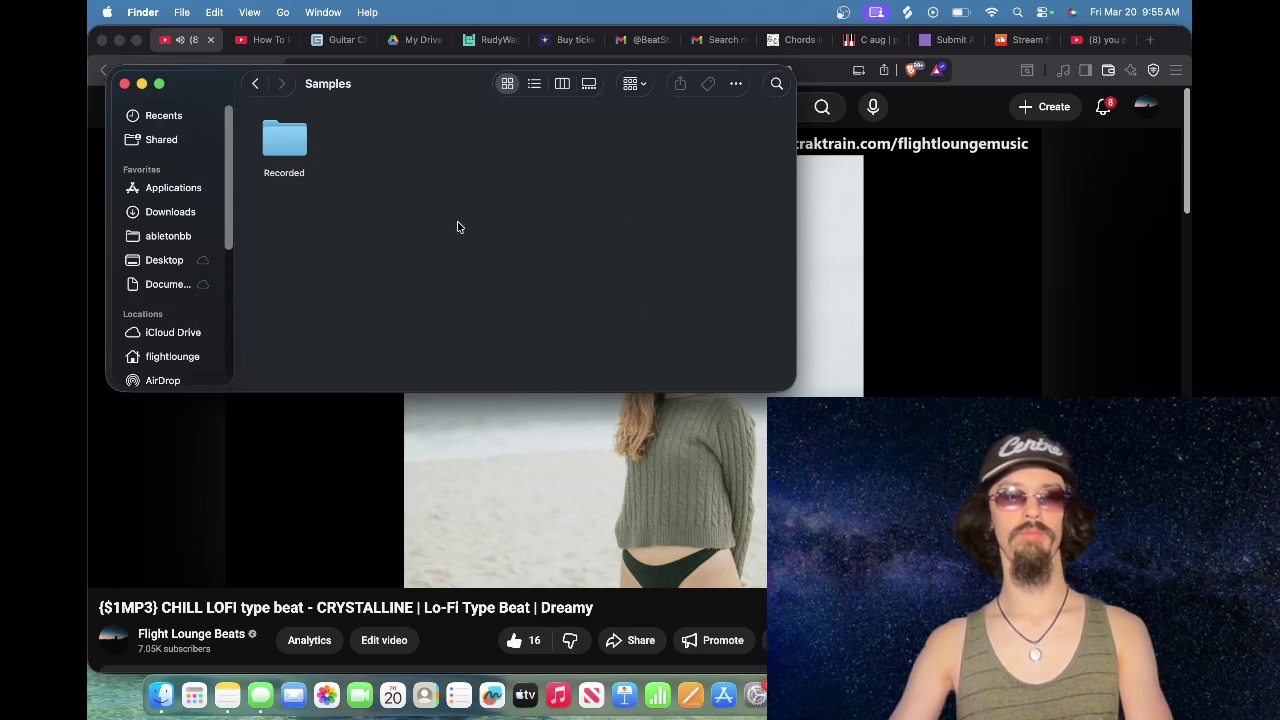
pyautogui.doubleClick(320, 177)
pyautogui.doubleClick(259, 83)
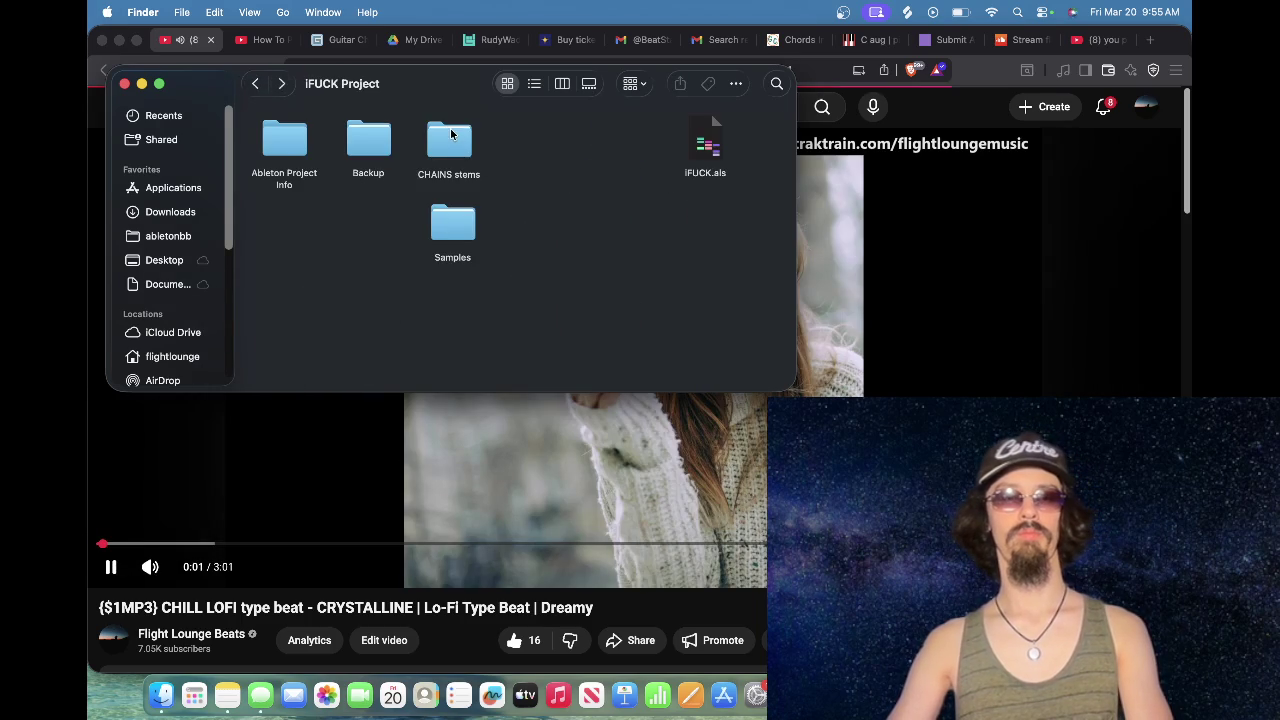
pyautogui.click(252, 85)
pyautogui.click(250, 87)
pyautogui.click(369, 137)
pyautogui.doubleClick(369, 137)
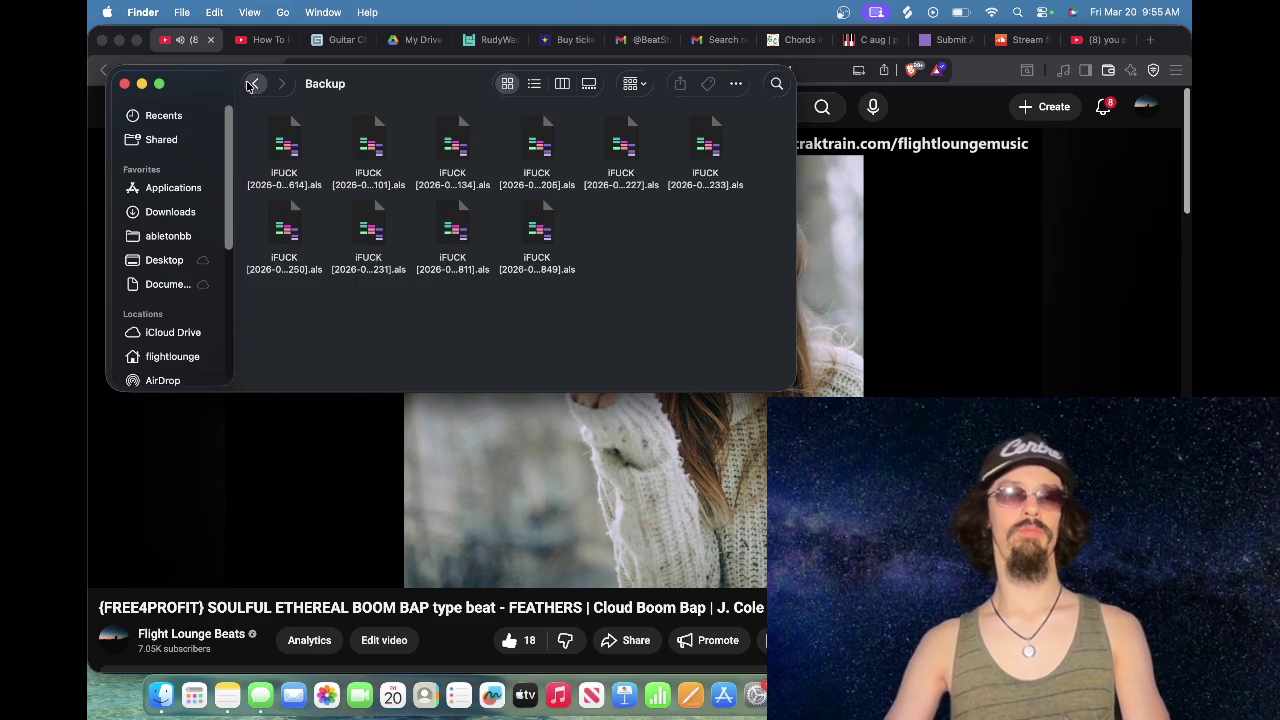
pyautogui.click(255, 83)
pyautogui.doubleClick(303, 152)
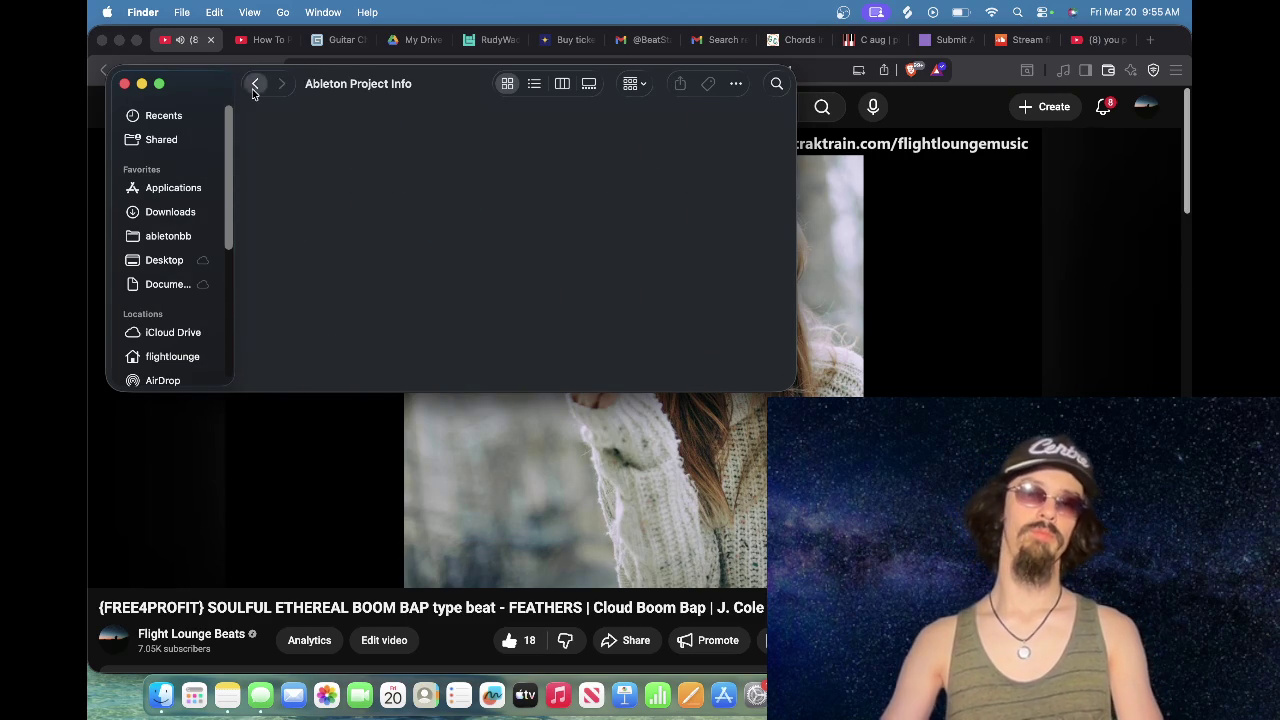
pyautogui.click(255, 83)
pyautogui.rightClick(300, 150)
pyautogui.click(500, 182)
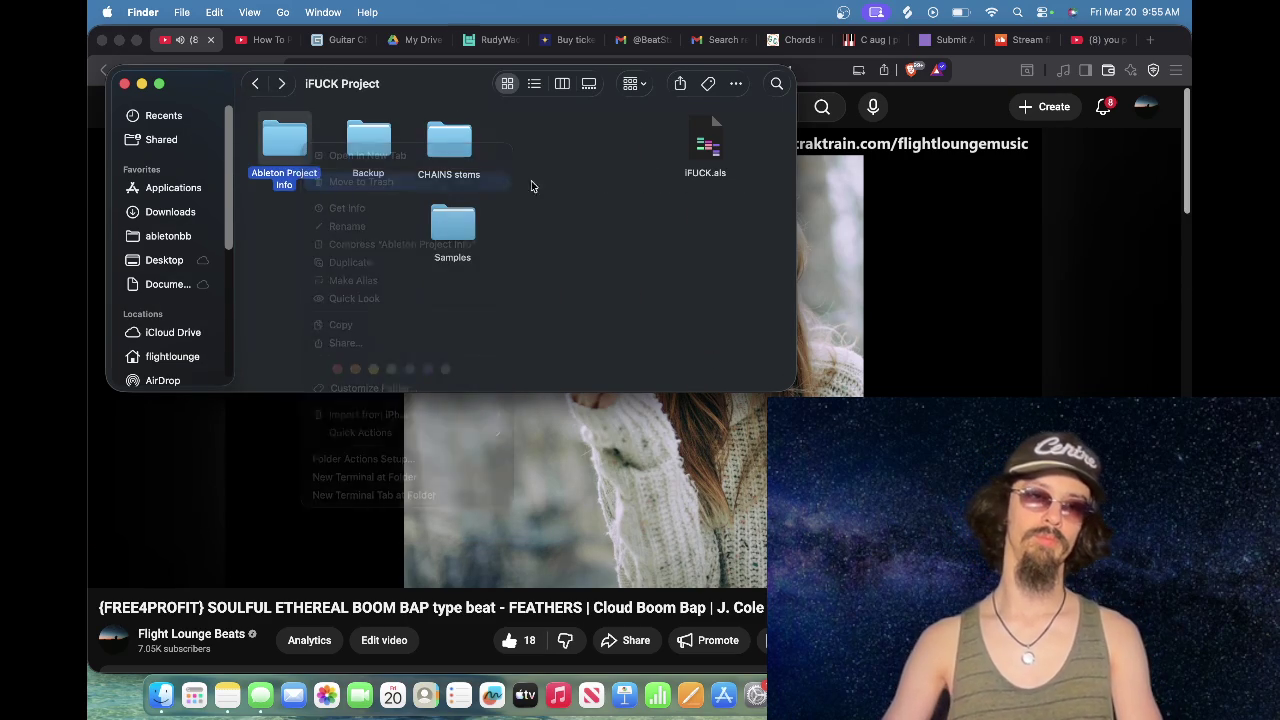
# Step: Rename the Ableton set file to CHAINS.als
pyautogui.rightClick(708, 140)
pyautogui.click(767, 233)
pyautogui.write('CHAINS')
pyautogui.press('Return')
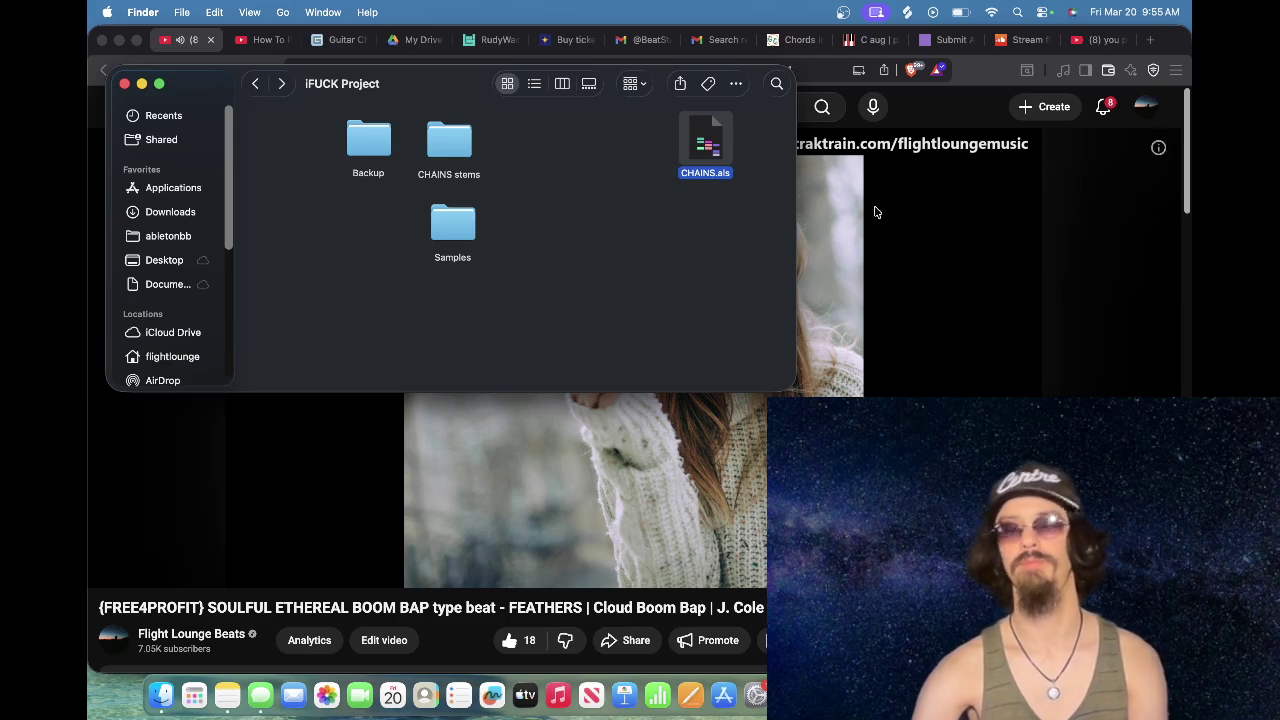
# Step: Rename the project folder in abletonbb to CHAINS
pyautogui.click(257, 86)
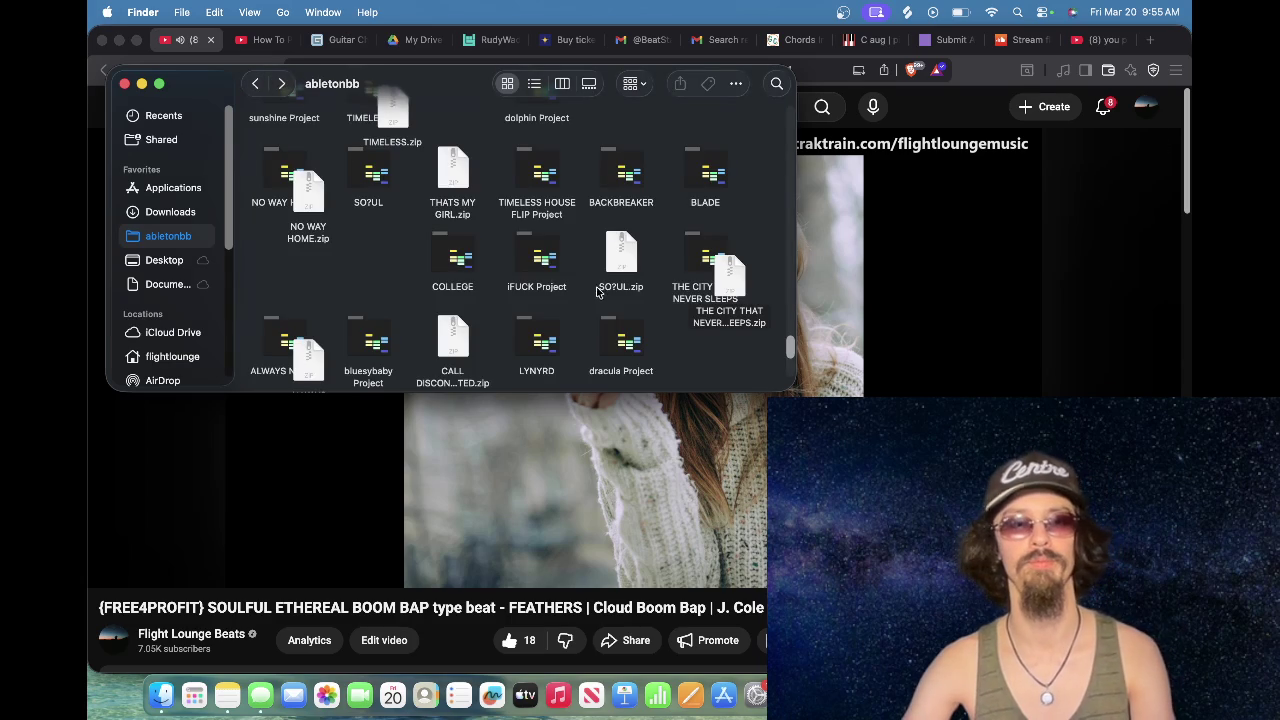
pyautogui.rightClick(543, 260)
pyautogui.click(627, 340)
pyautogui.write('CHAINS')
pyautogui.press('Return')
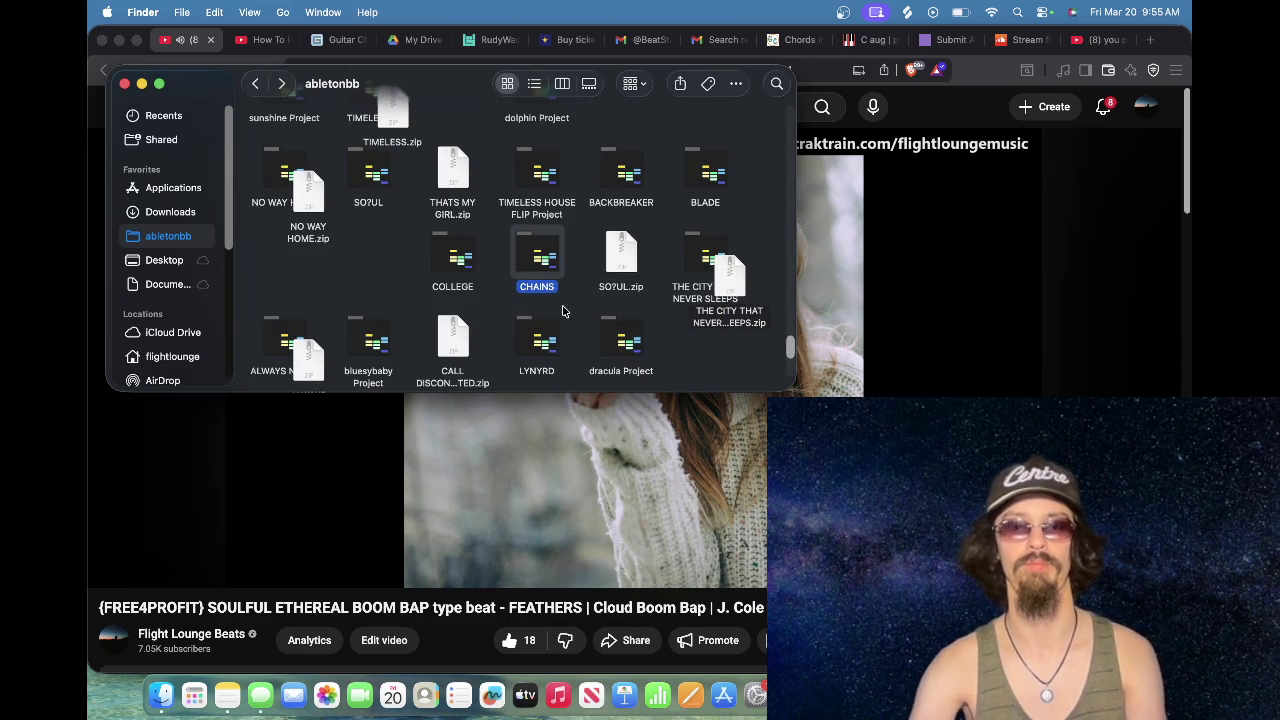
# Step: Compress the CHAINS folder into CHAINS.zip
pyautogui.rightClick(554, 264)
pyautogui.click(638, 362)
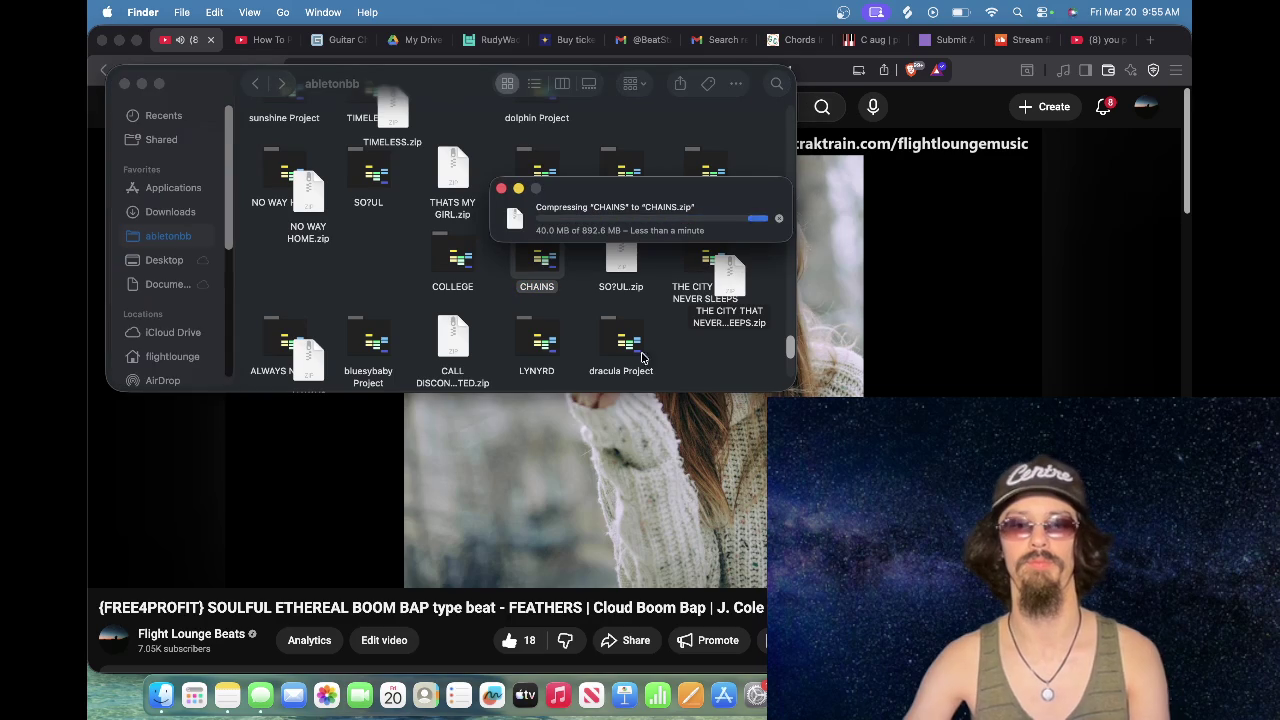
pyautogui.click(1145, 40)
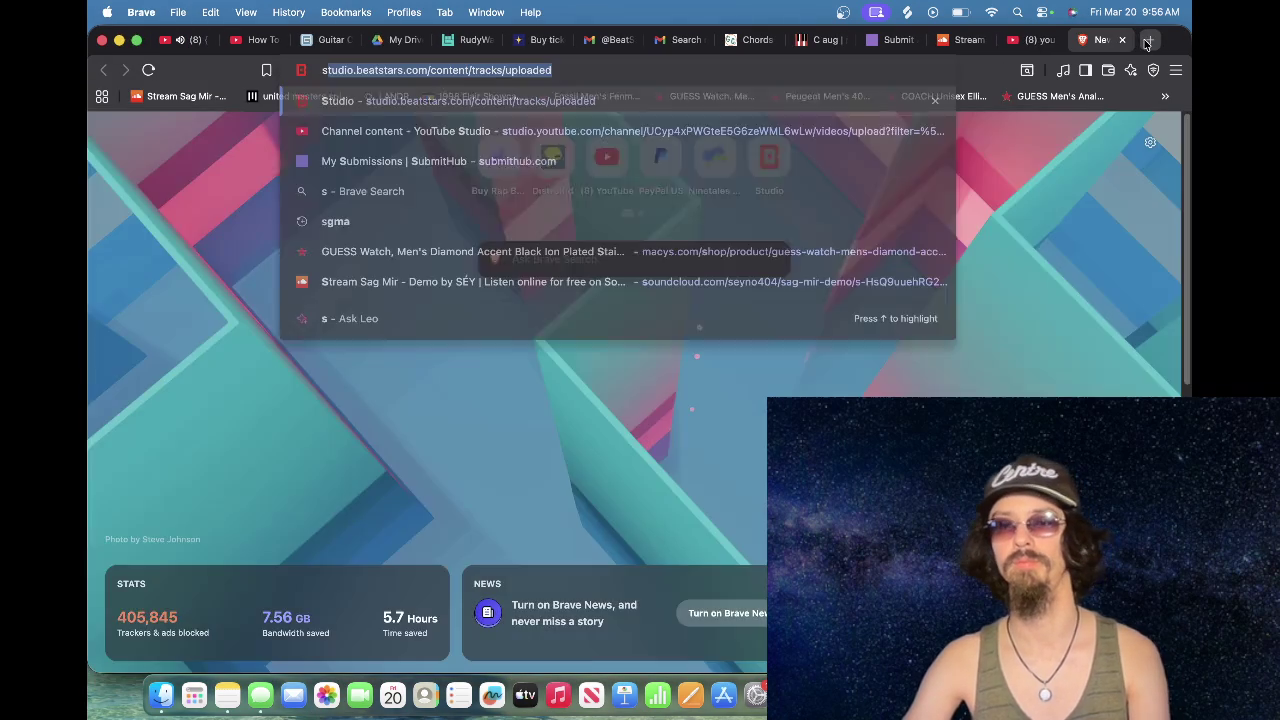
# Step: Close the YouTube tab, load BeatStars Studio's uploaded tracks page, and close the SoundCloud tab
pyautogui.click(1028, 42)
pyautogui.click(1051, 40)
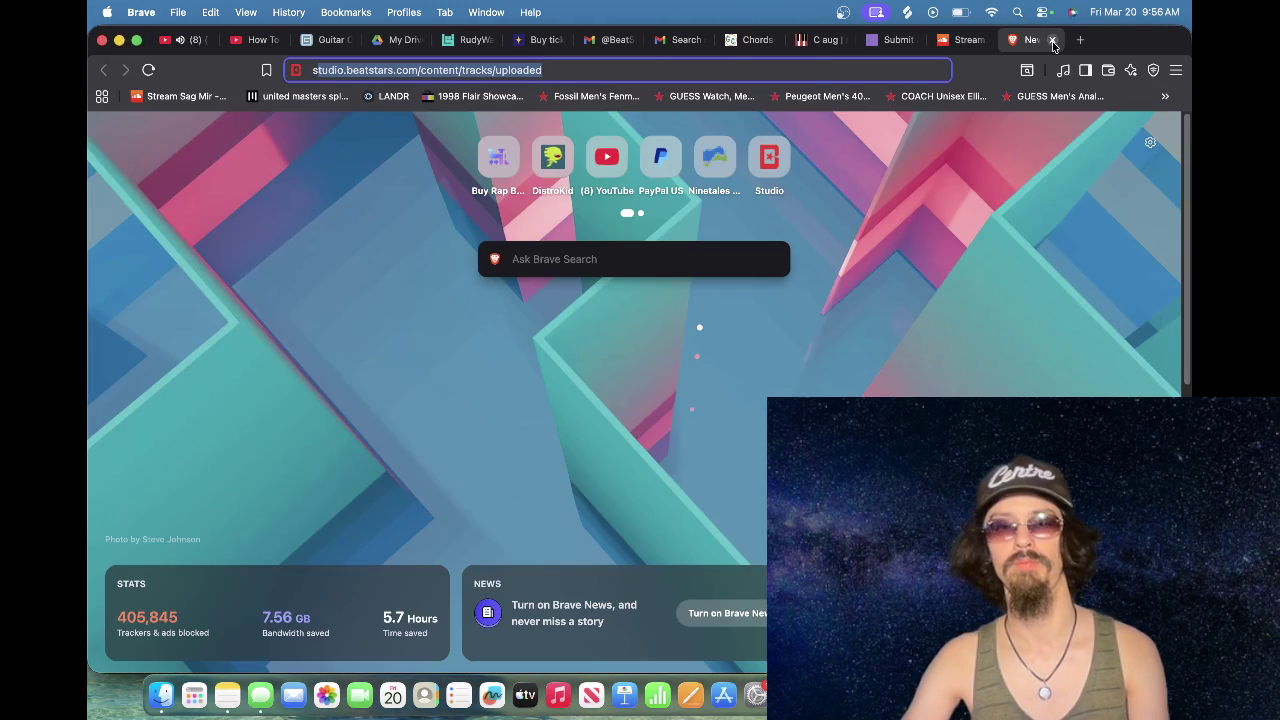
pyautogui.press('Return')
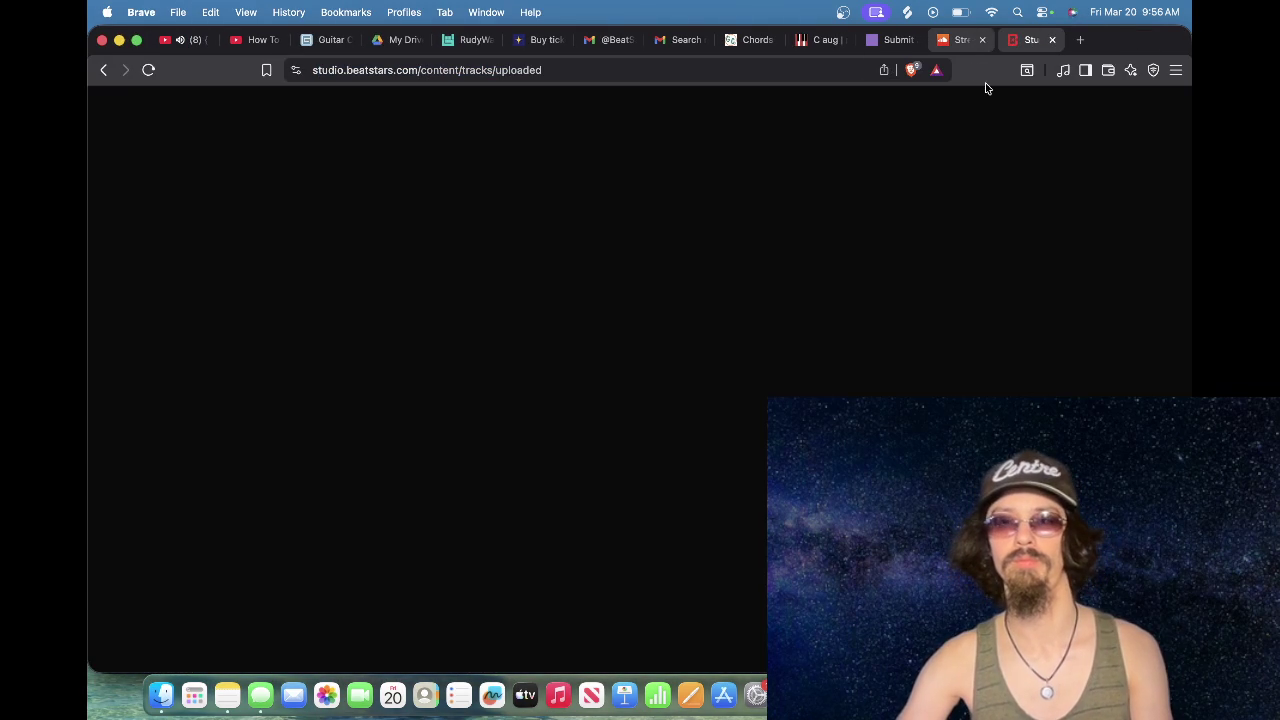
pyautogui.click(975, 40)
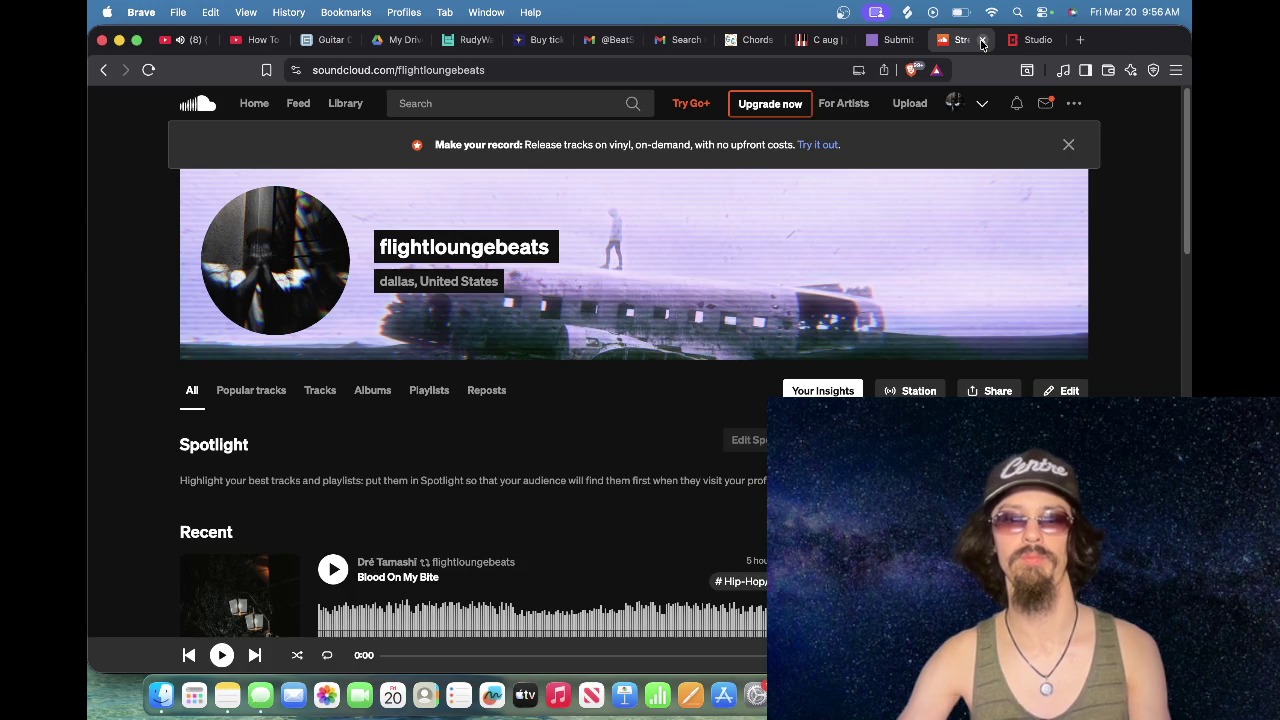
pyautogui.click(982, 40)
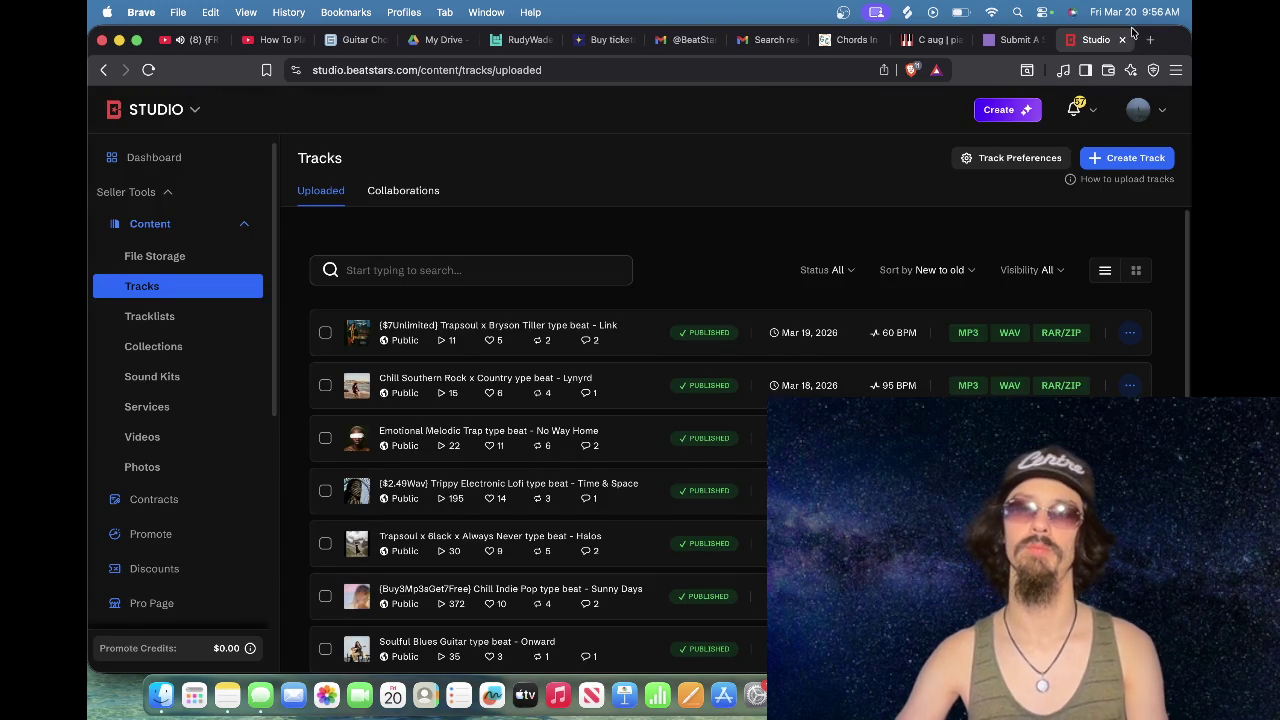
# Step: Load traktrain.com in a new tab
pyautogui.click(1150, 40)
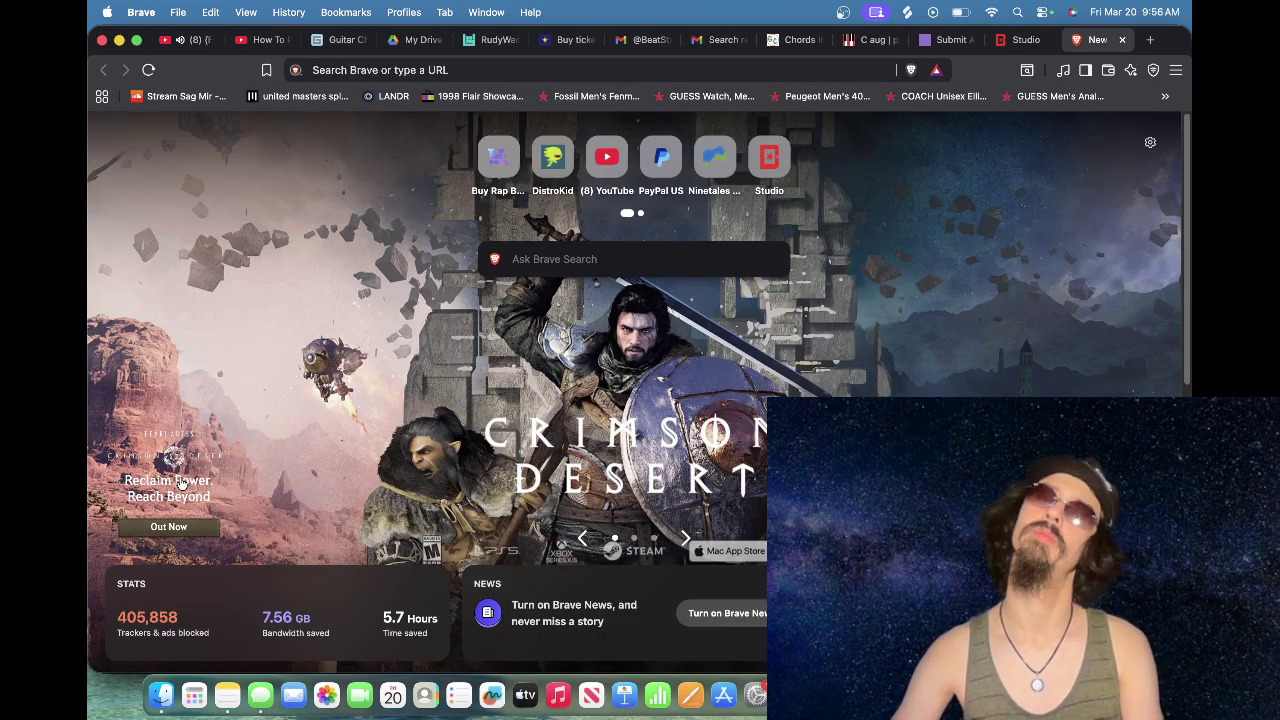
pyautogui.click(181, 483)
pyautogui.click(470, 70)
pyautogui.write('tra')
pyautogui.press('Return')
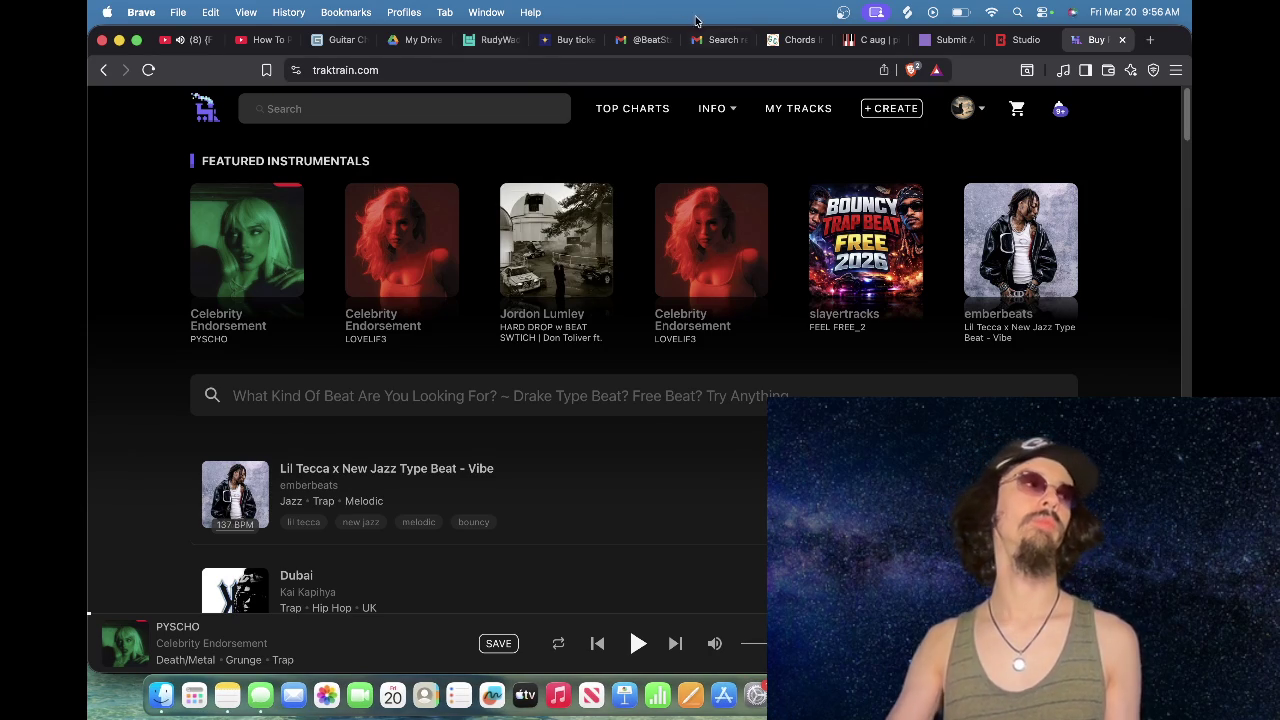
# Step: Start a TrakTrain track upload using CHAINS.wav from CHAINS > CHAINS stems as the untagged file
pyautogui.click(866, 110)
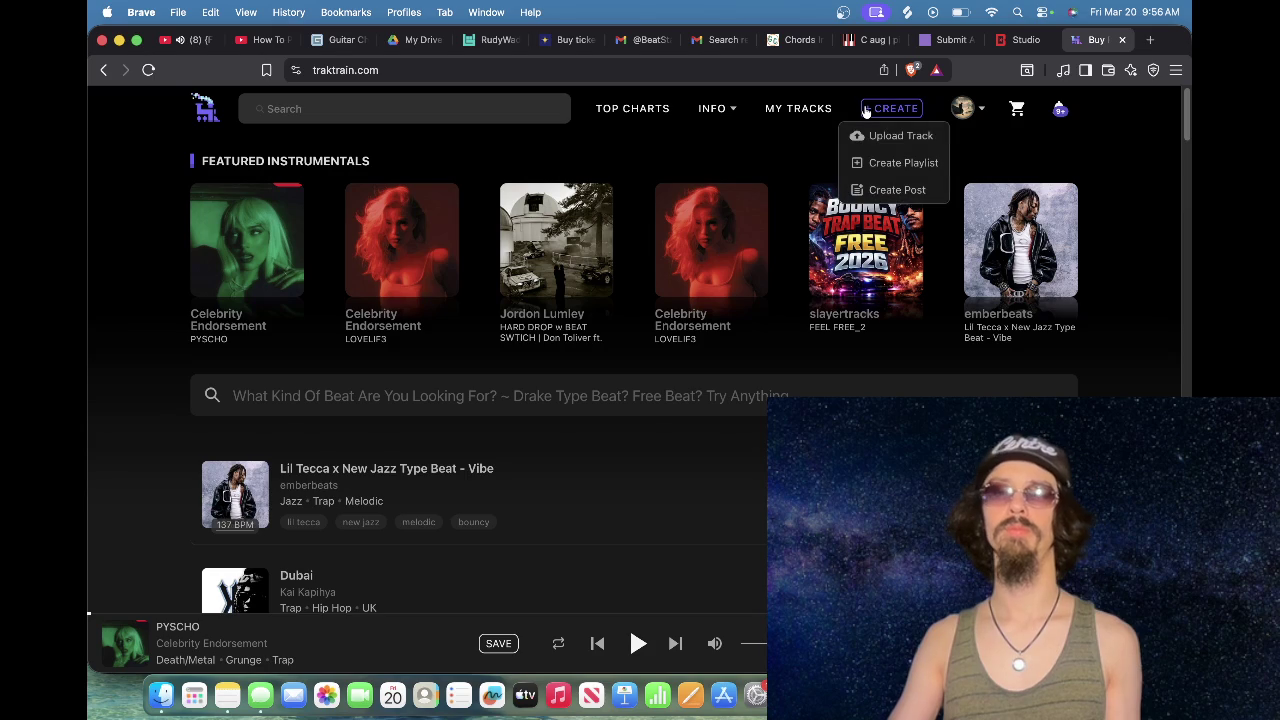
pyautogui.click(876, 133)
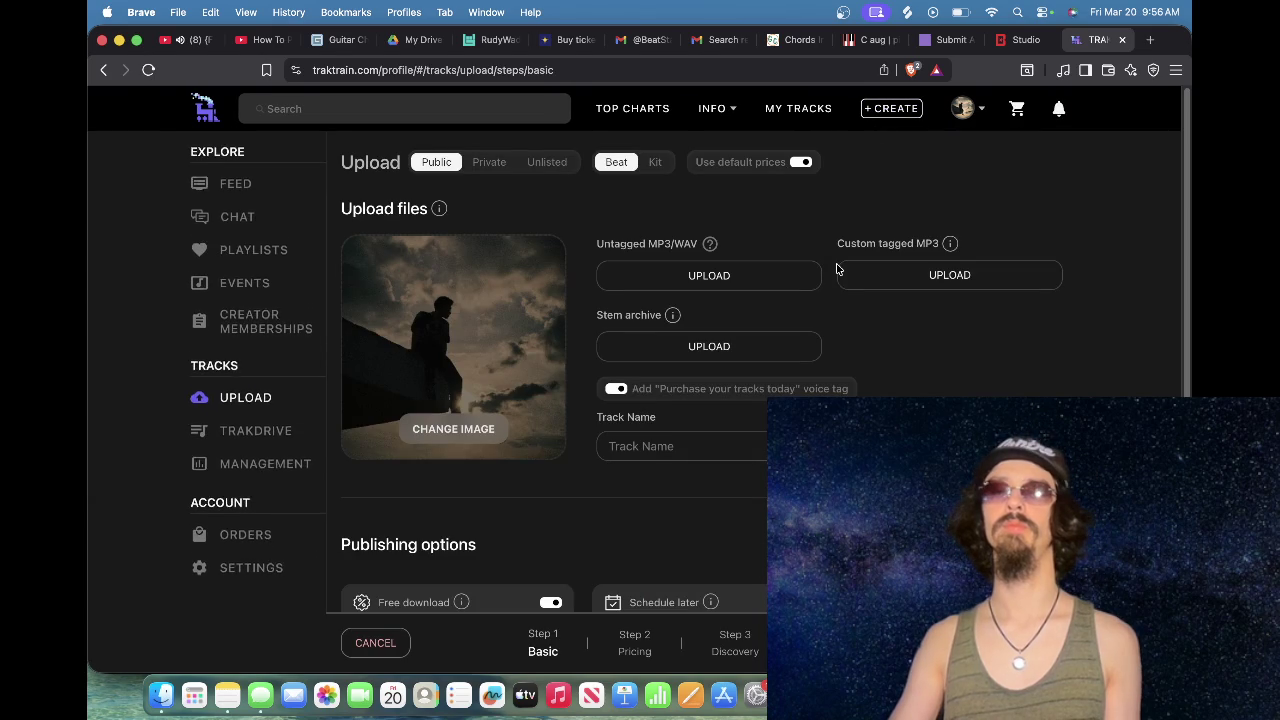
pyautogui.click(800, 274)
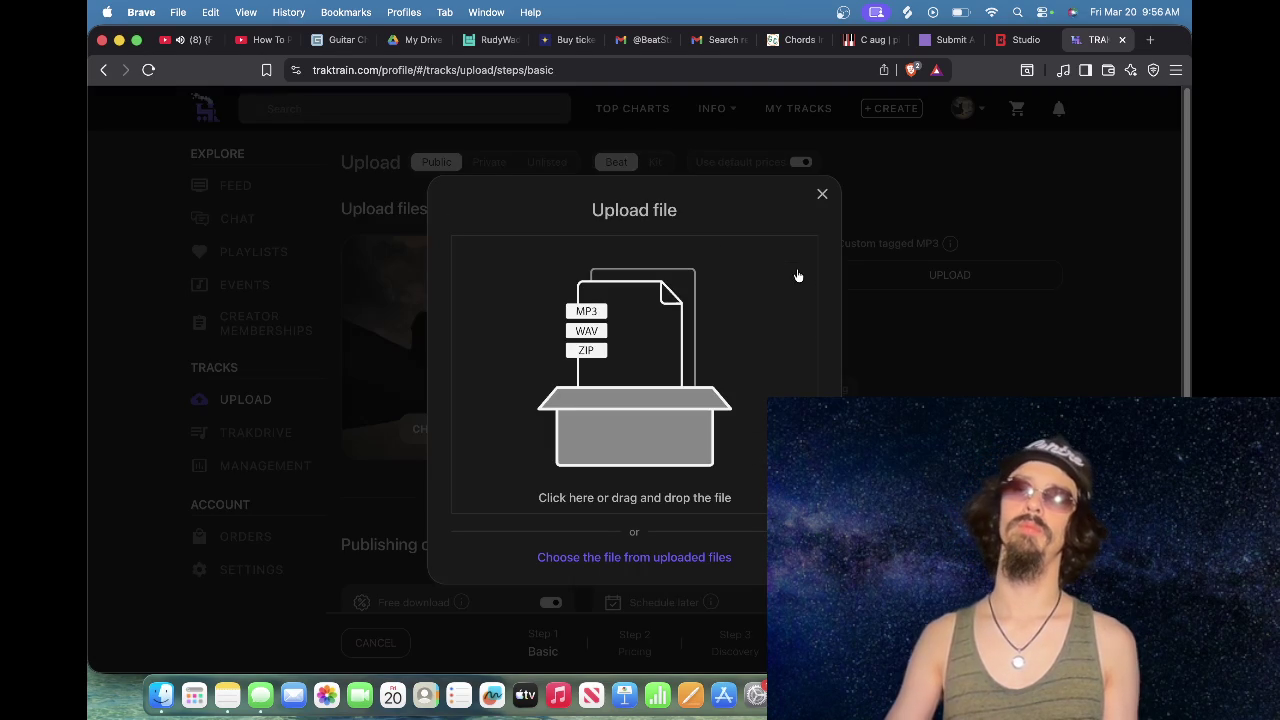
pyautogui.click(718, 303)
pyautogui.scroll(5, 552, 369)
pyautogui.scroll(-5, 551, 346)
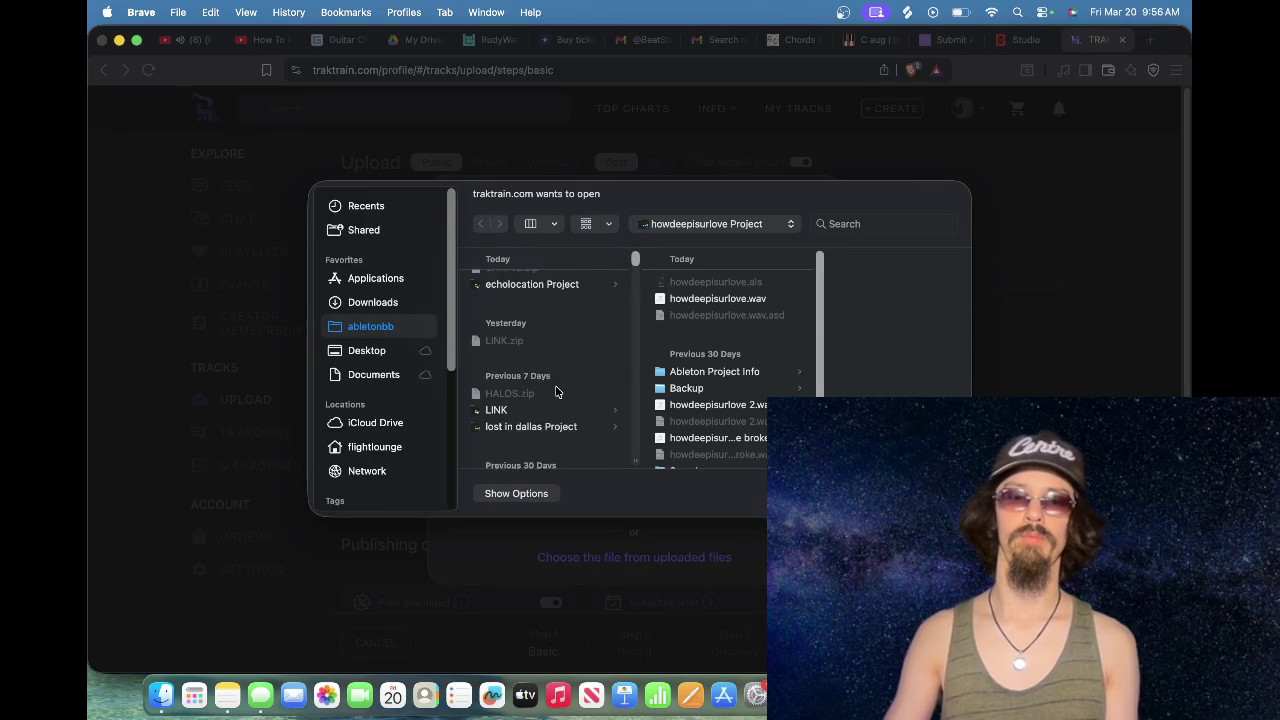
pyautogui.click(551, 373)
pyautogui.click(715, 284)
pyautogui.click(690, 417)
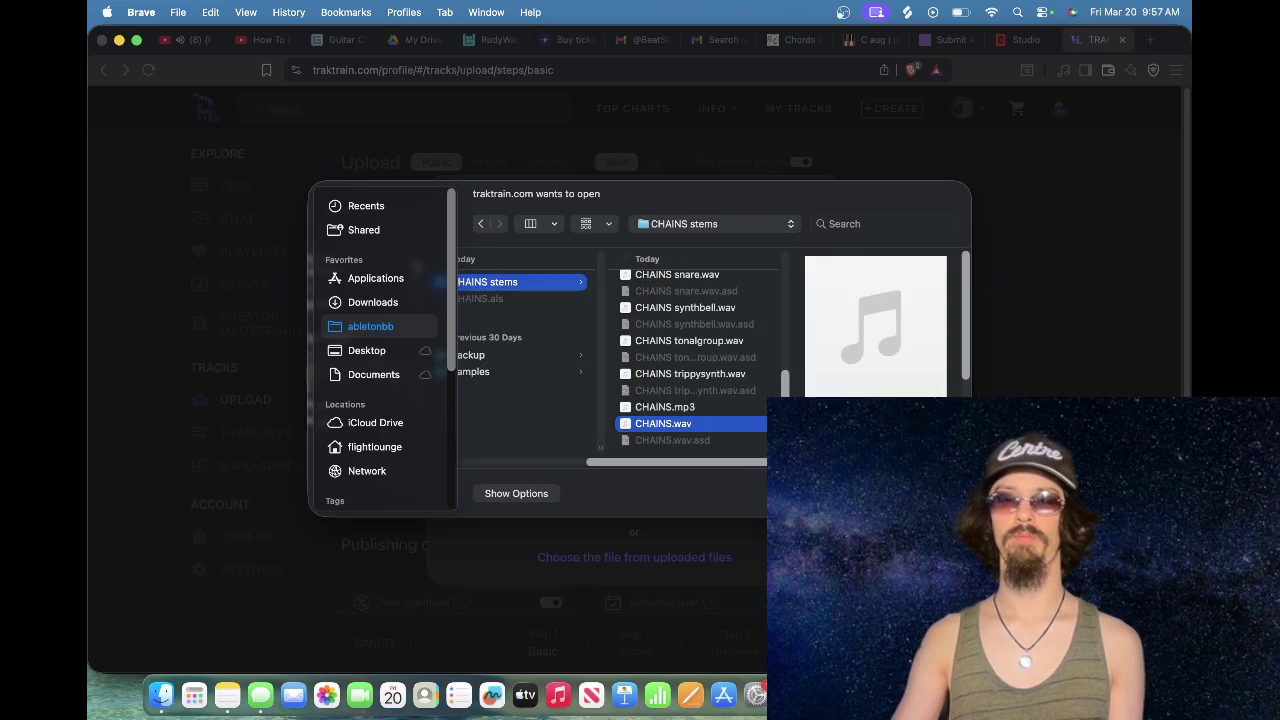
pyautogui.press('Return')
pyautogui.click(1025, 42)
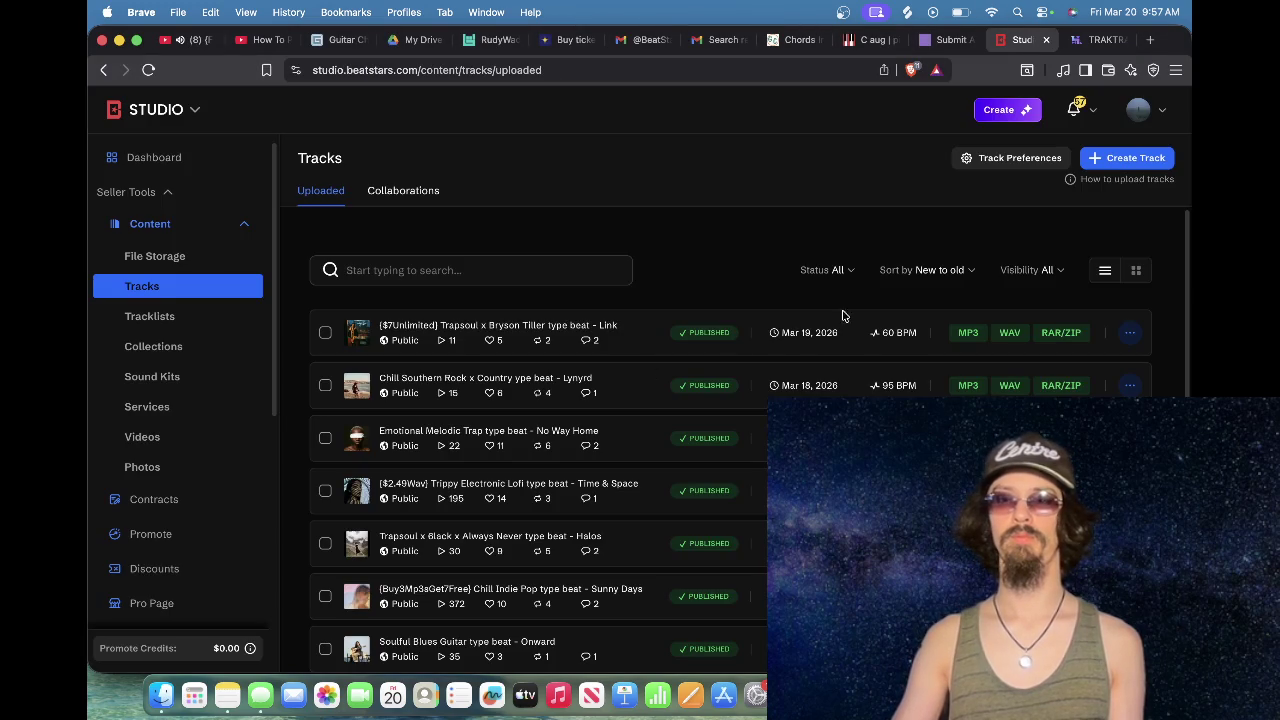
# Step: Start a new BeatStars track with the CHAINS master file
pyautogui.click(1125, 160)
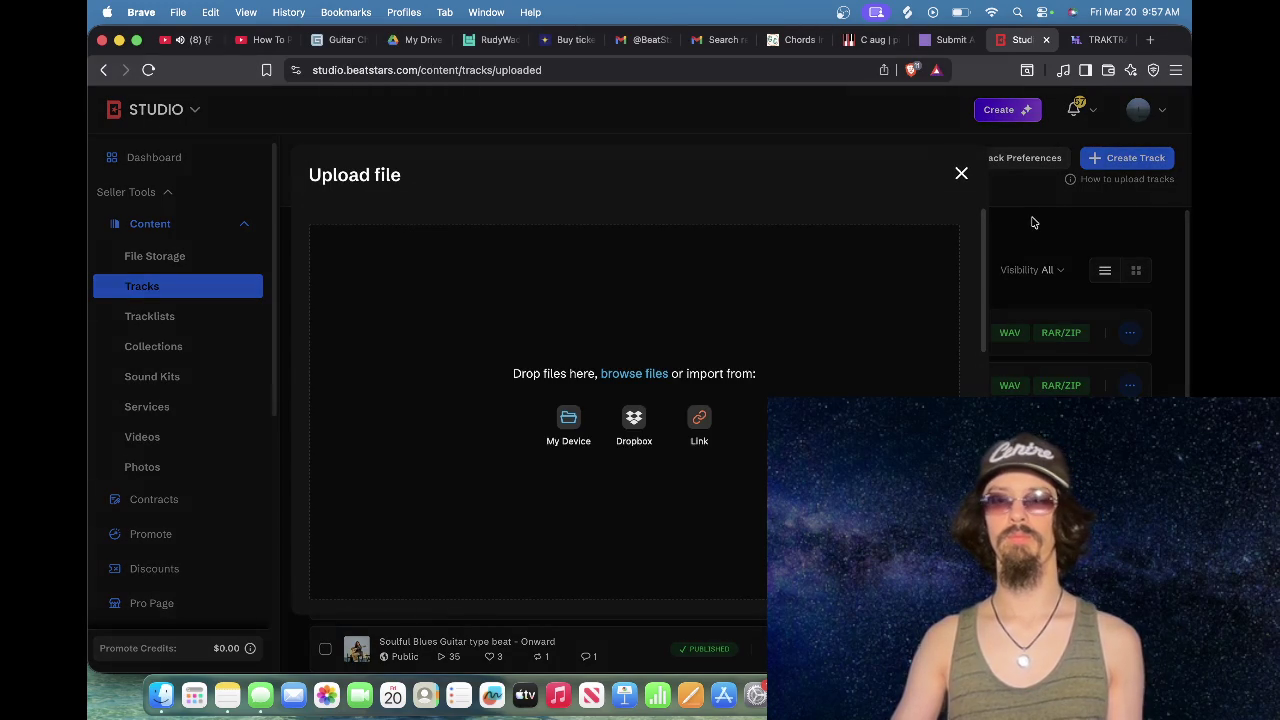
pyautogui.click(651, 375)
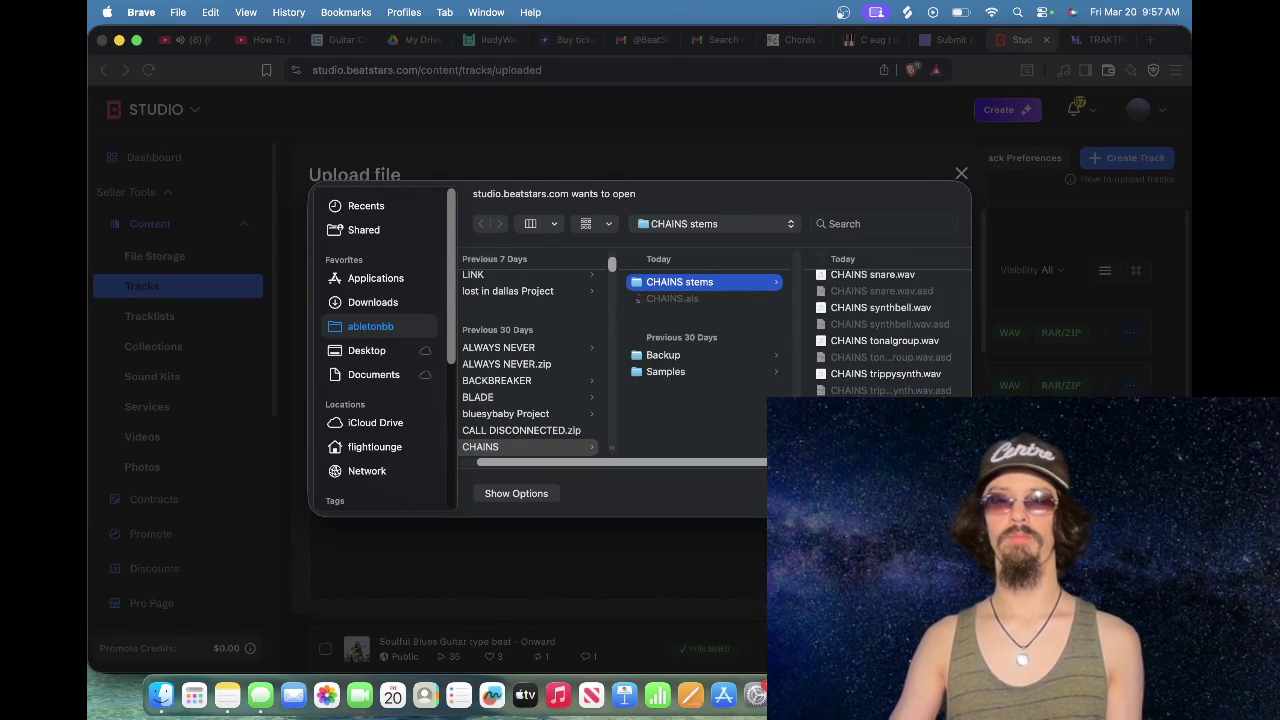
pyautogui.click(880, 430)
pyautogui.click(930, 493)
pyautogui.click(1012, 203)
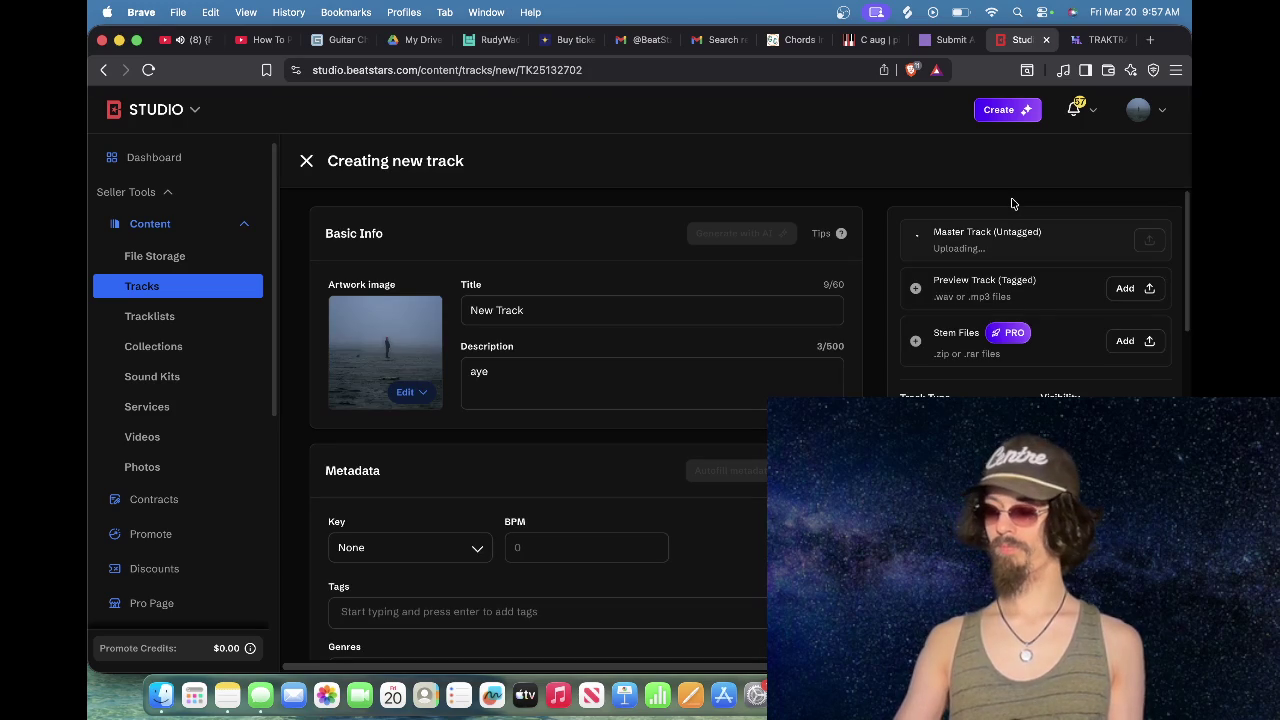
# Step: Attach CHAINS.zip from the abletonbb folder as the track's stem files
pyautogui.click(1128, 341)
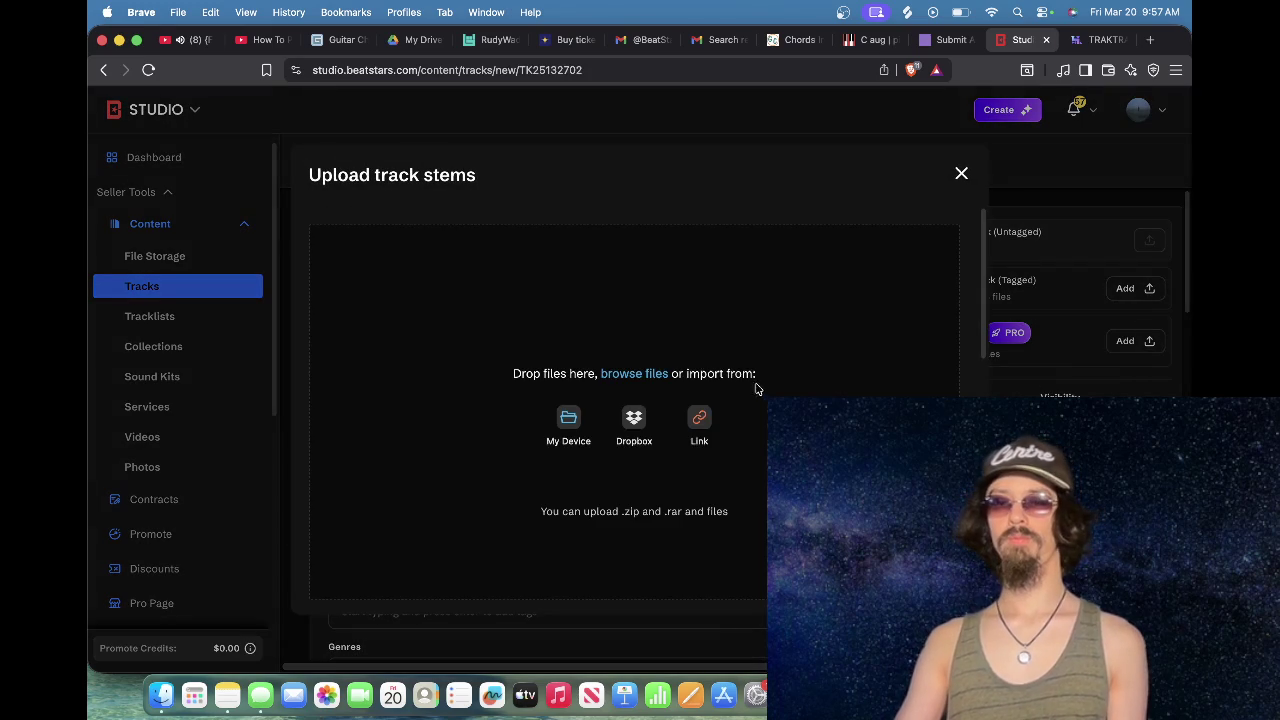
pyautogui.click(654, 370)
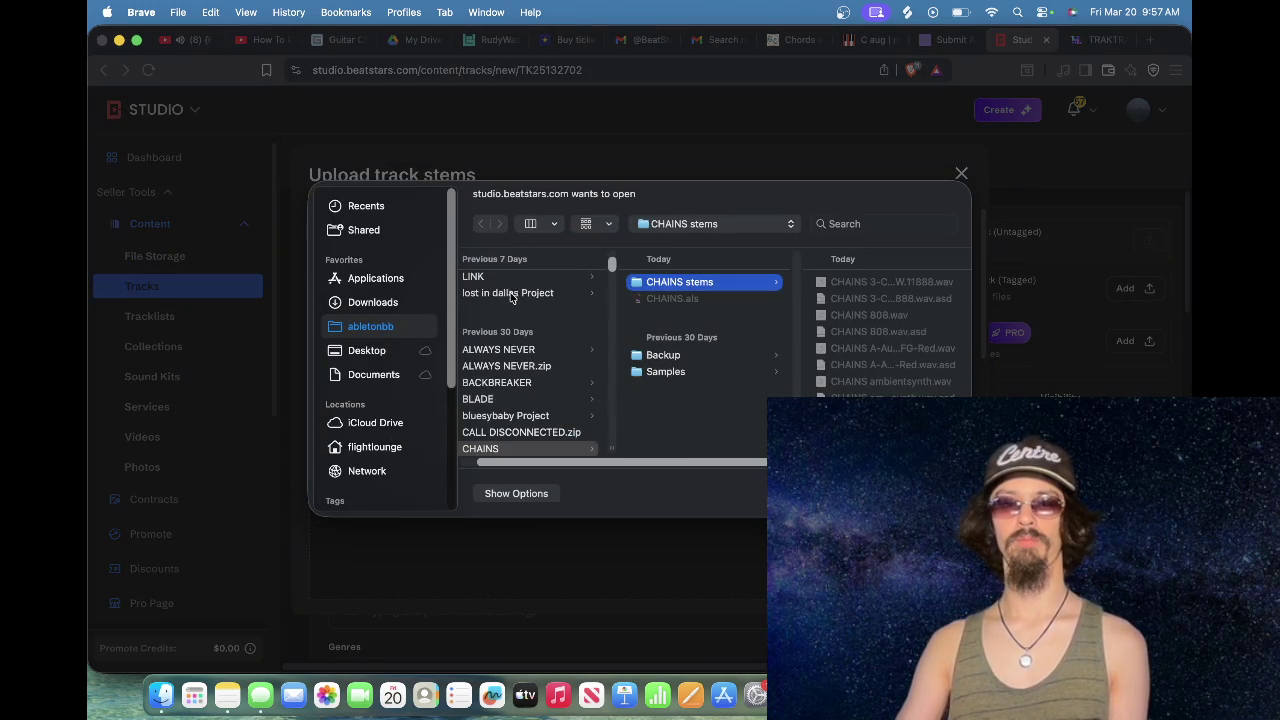
pyautogui.scroll(5, 525, 298)
pyautogui.click(495, 282)
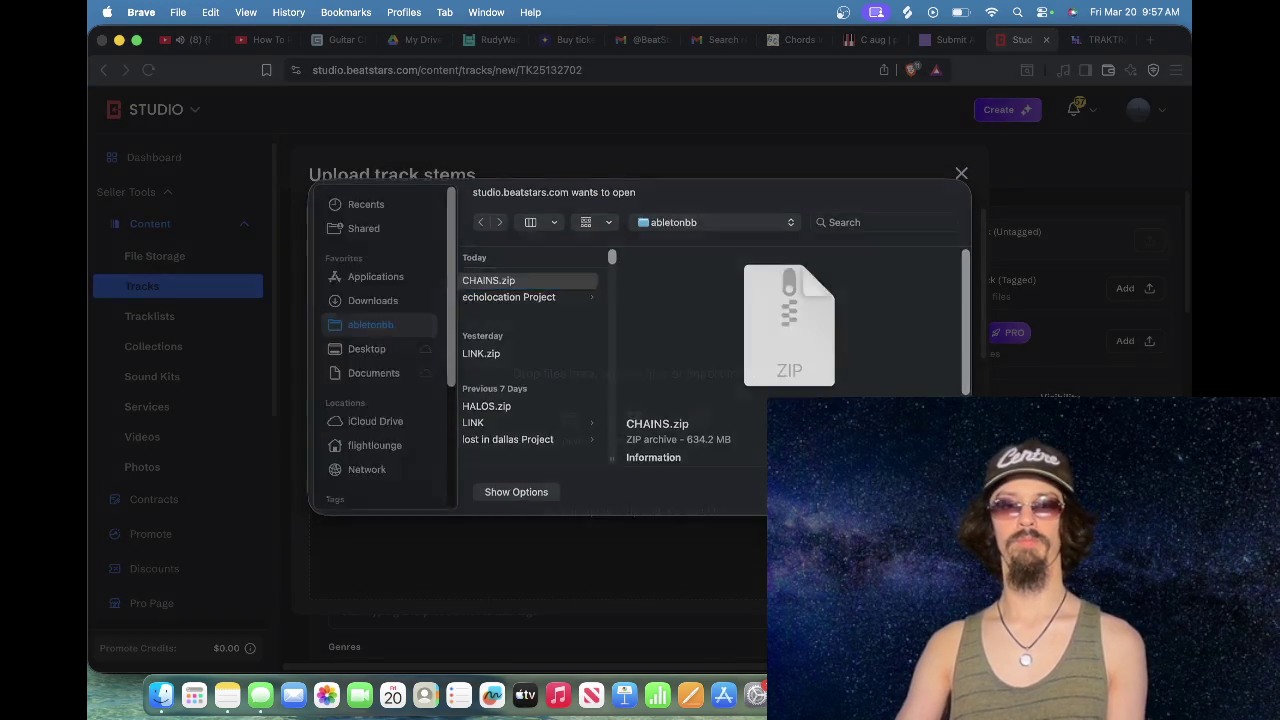
pyautogui.press('Return')
pyautogui.click(1100, 39)
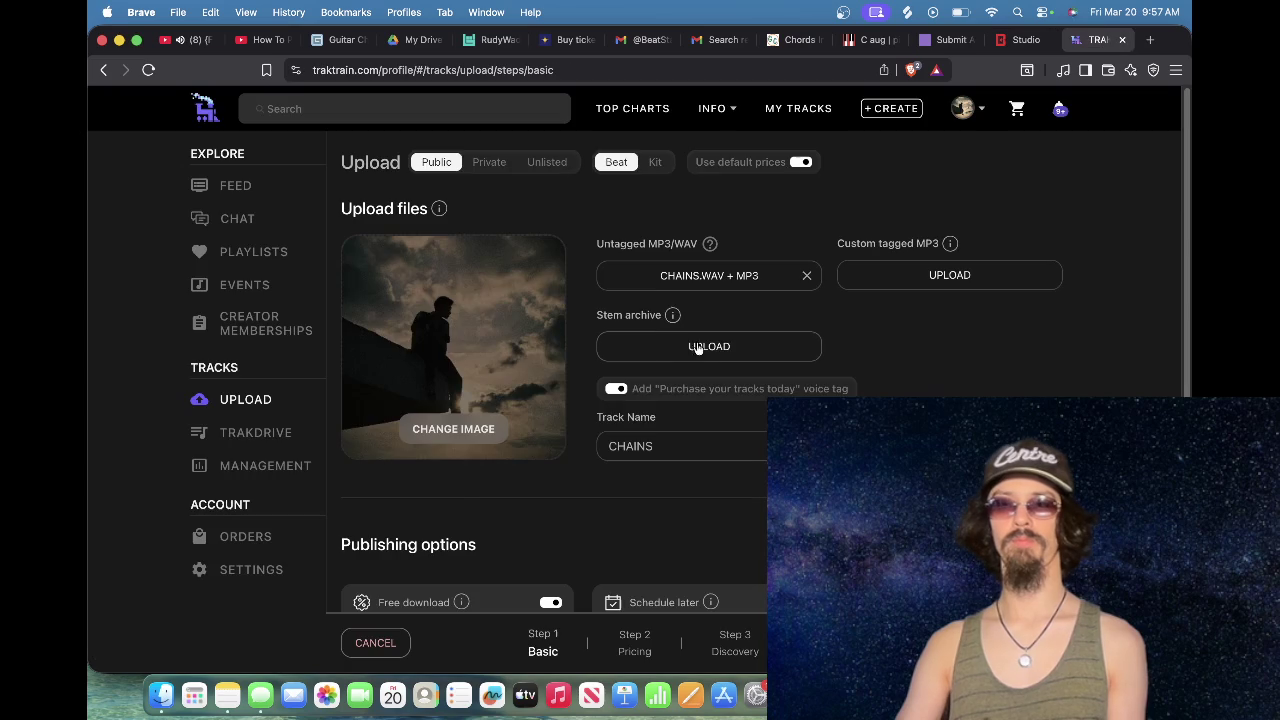
# Step: Upload CHAINS.zip as the TrakTrain stem archive
pyautogui.click(716, 355)
pyautogui.click(698, 396)
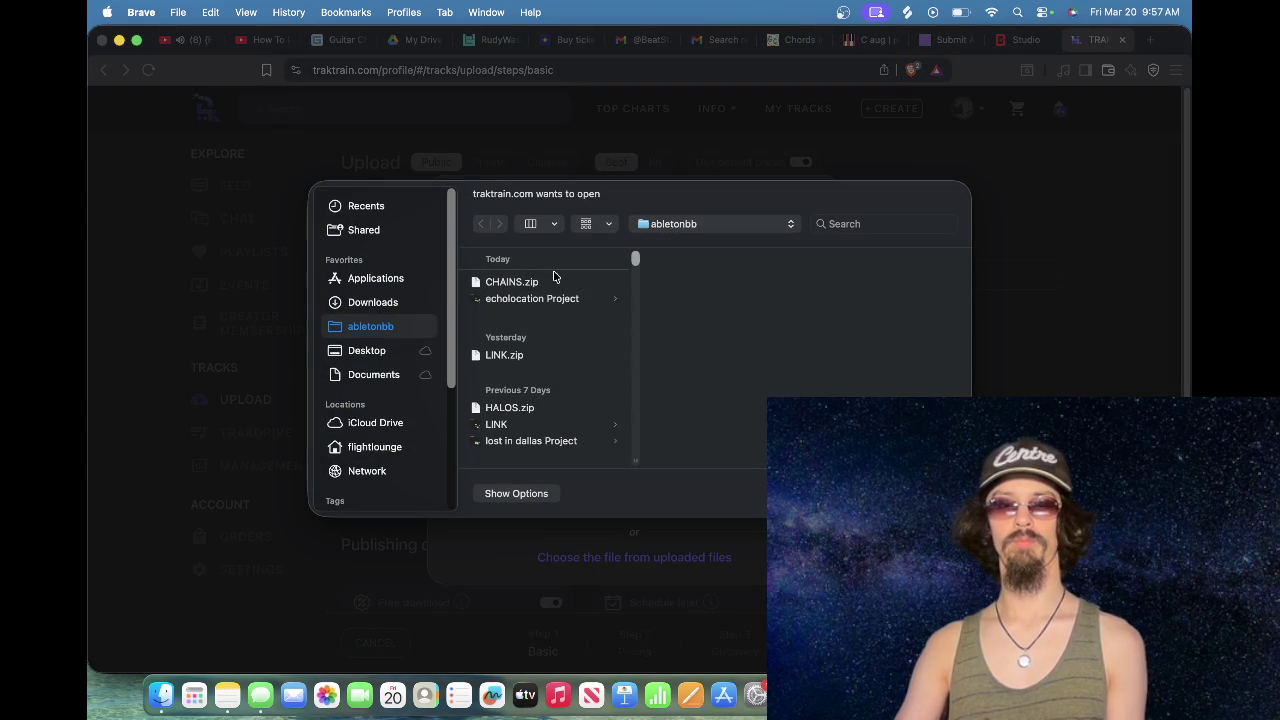
pyautogui.click(554, 281)
pyautogui.press('Return')
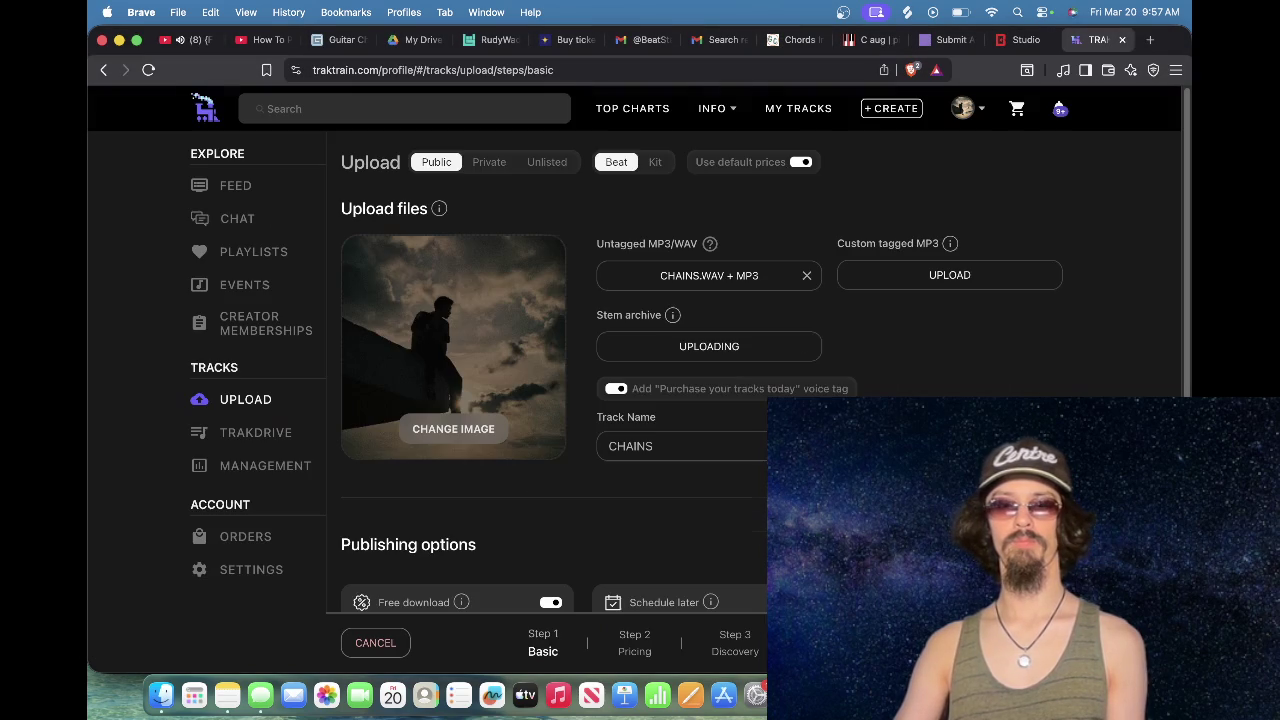
# Step: Replace the cover image with a silhouetted-figure photo from the photos folder and accept the crop
pyautogui.click(479, 436)
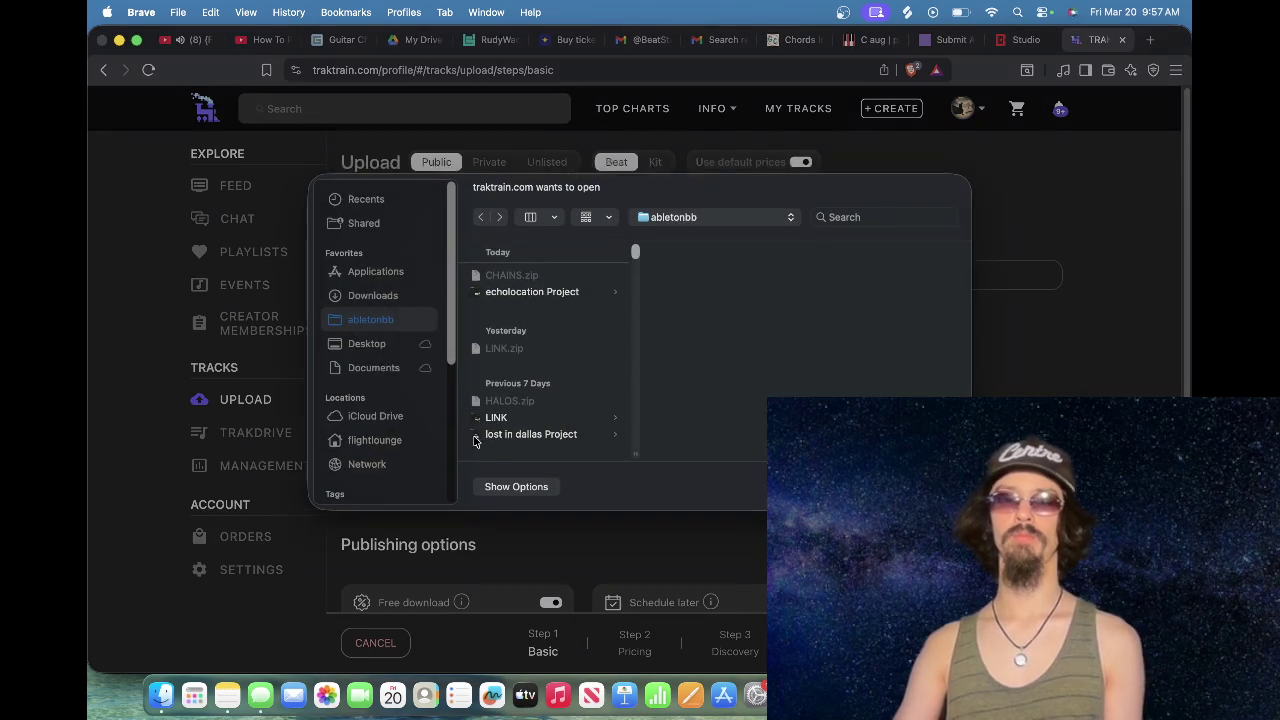
pyautogui.click(684, 230)
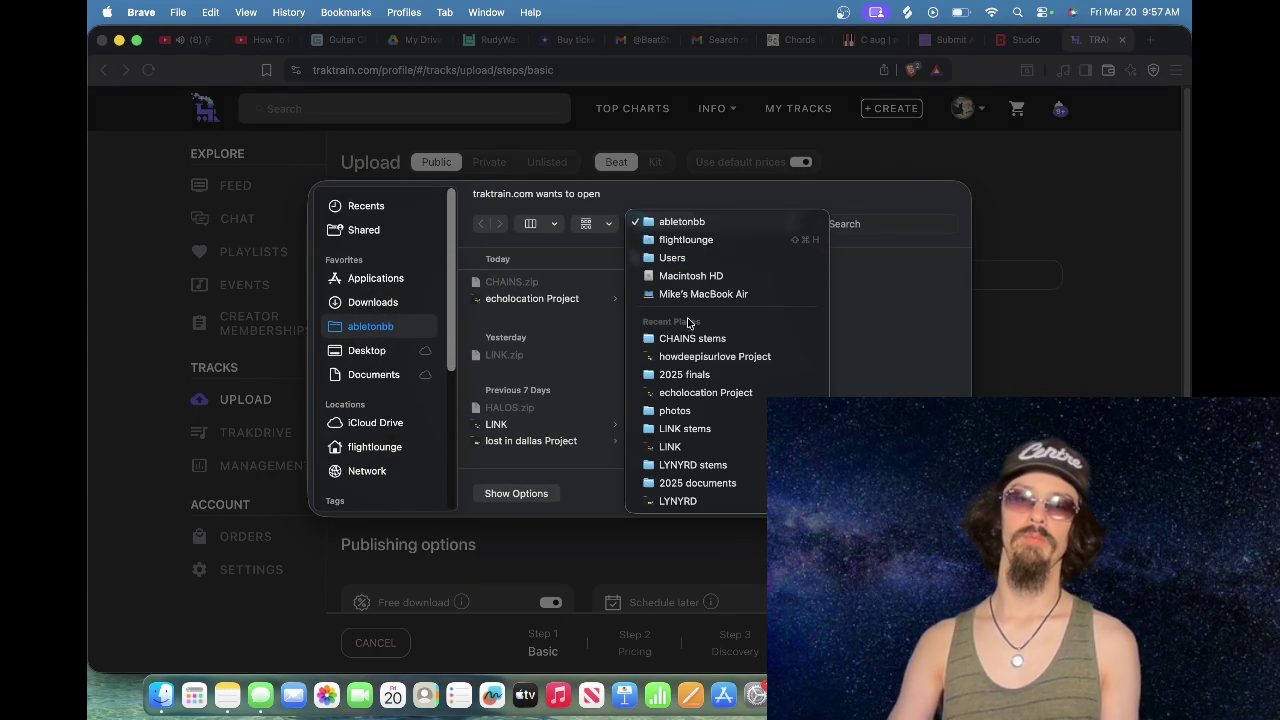
pyautogui.click(697, 414)
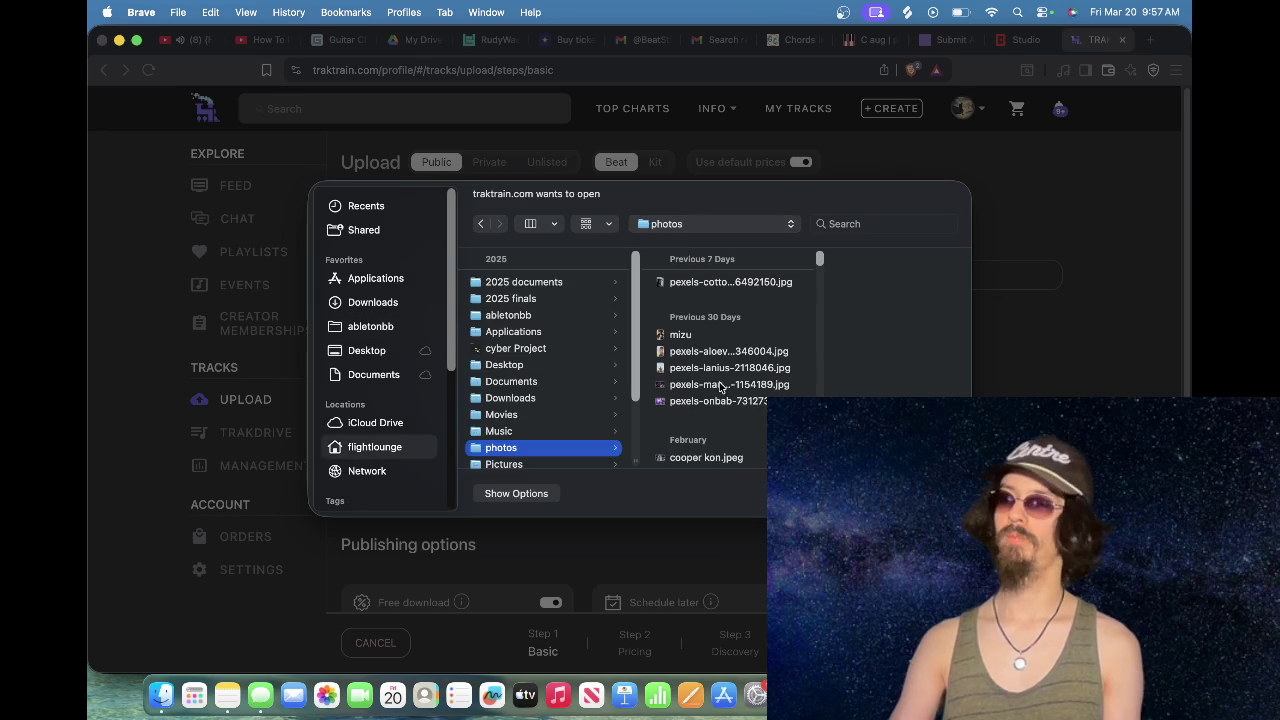
pyautogui.click(722, 390)
pyautogui.press('Down')
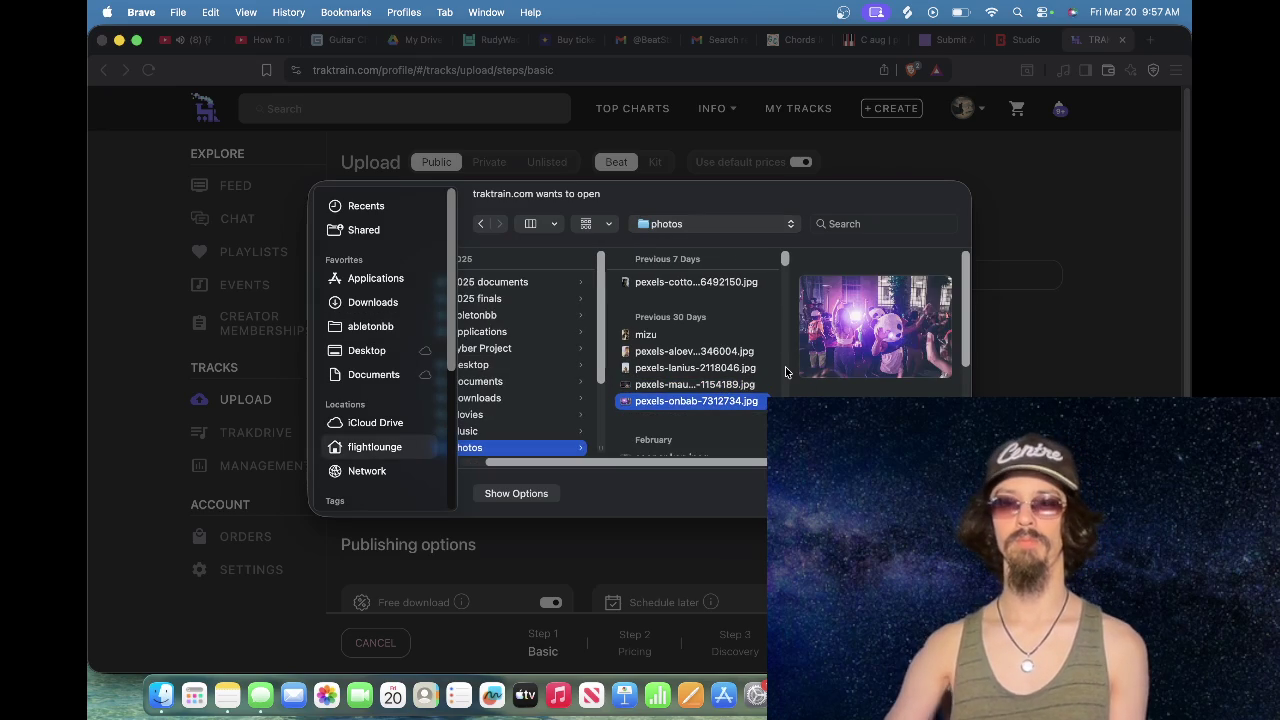
pyautogui.press('Up')
pyautogui.press('Down')
pyautogui.press('Down')
pyautogui.press('Down')
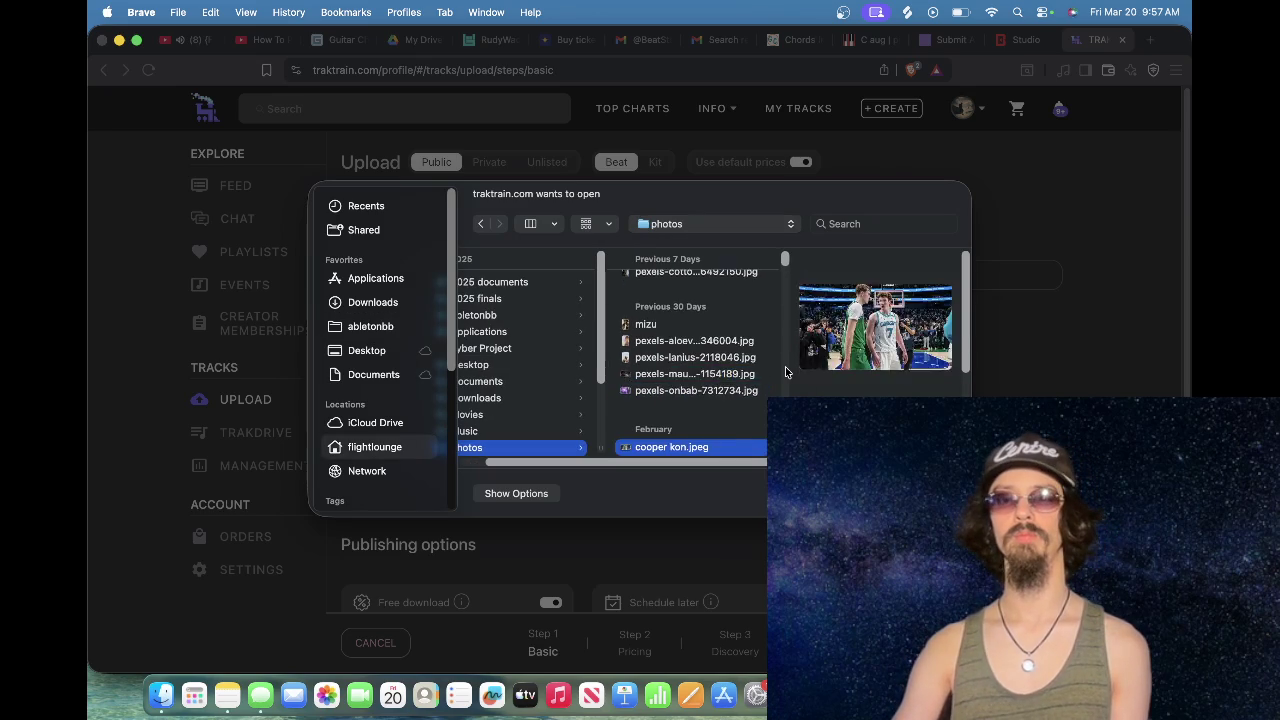
pyautogui.press('Down')
pyautogui.press('Down')
pyautogui.press('Down')
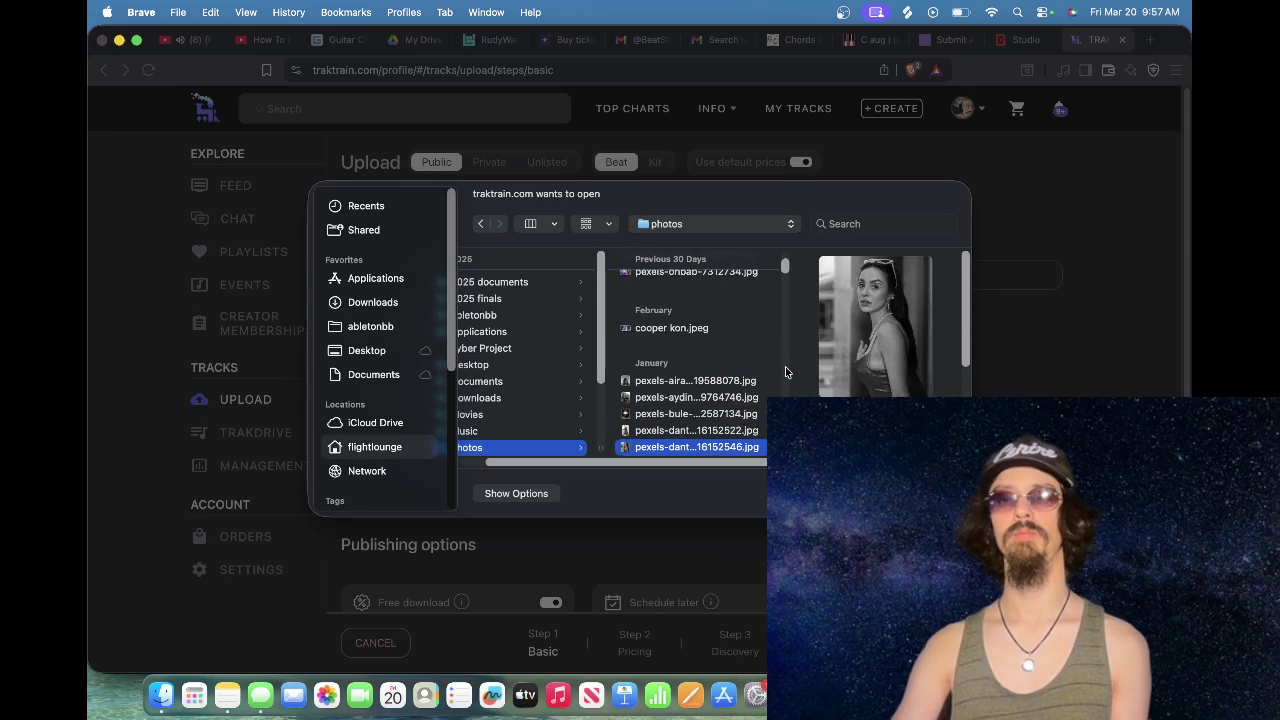
pyautogui.press('Down')
pyautogui.press('Down')
pyautogui.press('Down')
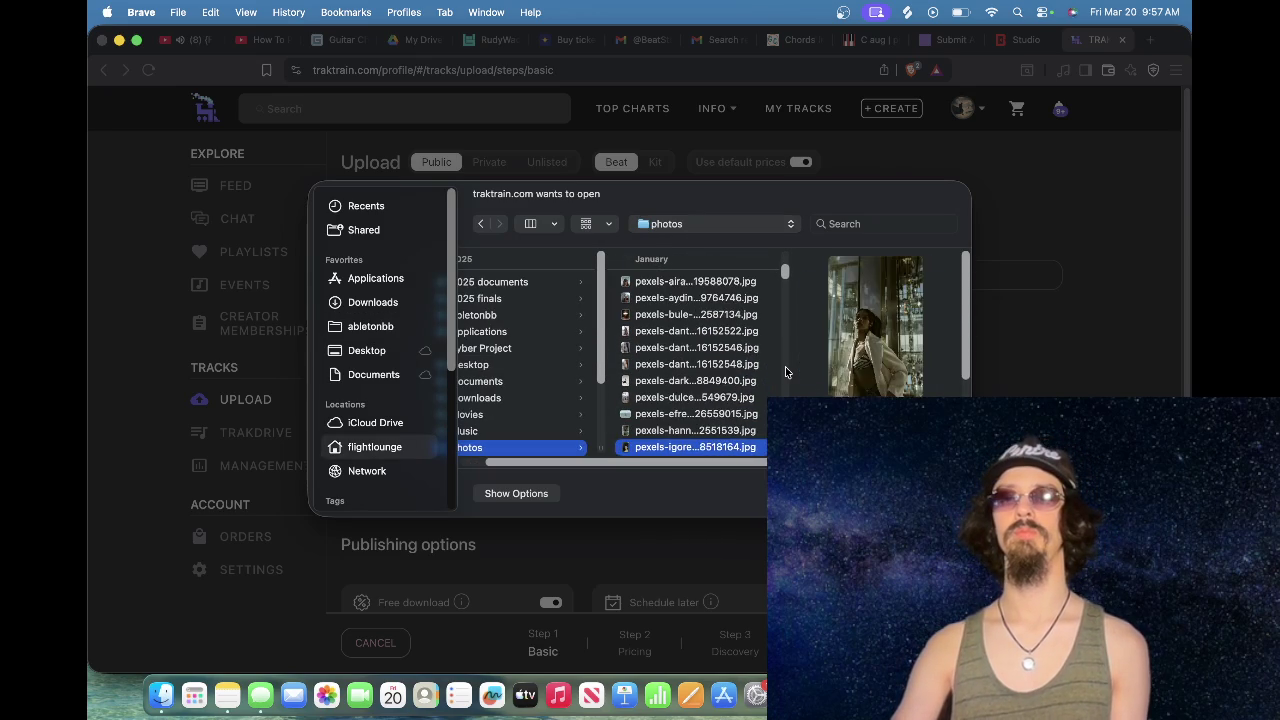
pyautogui.press('Down')
pyautogui.press('Down')
pyautogui.press('Down')
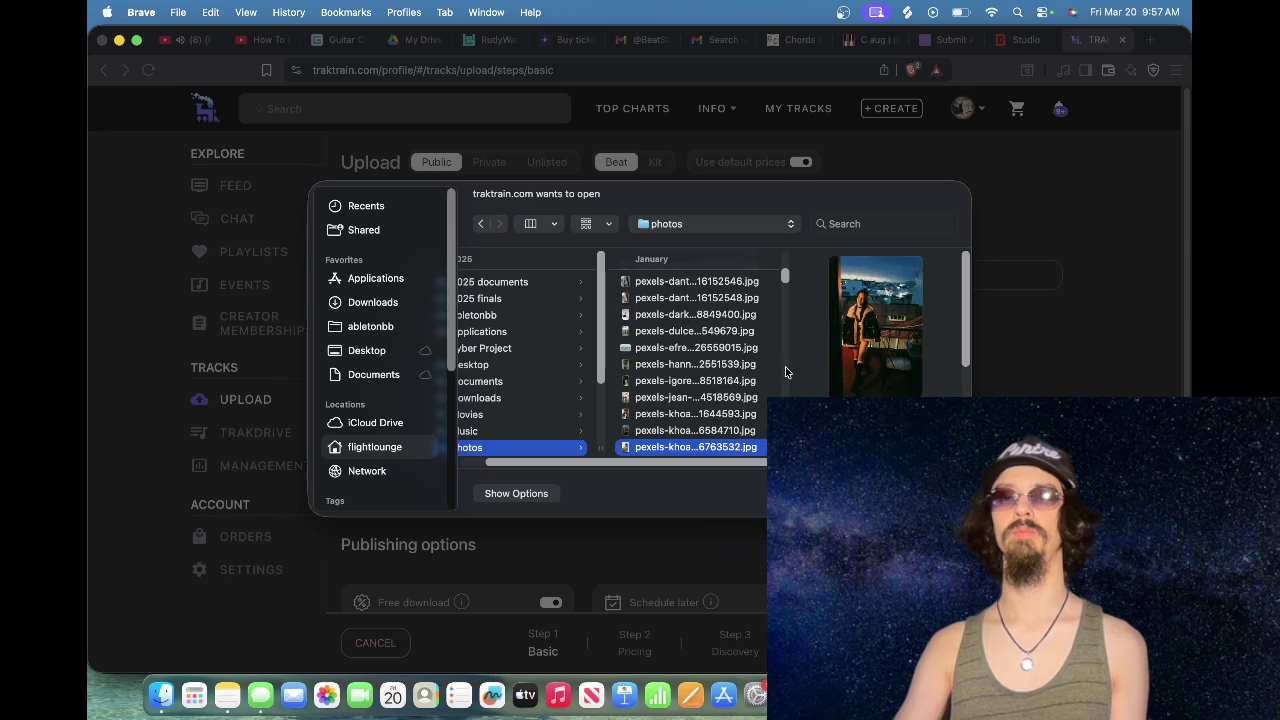
pyautogui.press('Down')
pyautogui.press('Down')
pyautogui.press('Down')
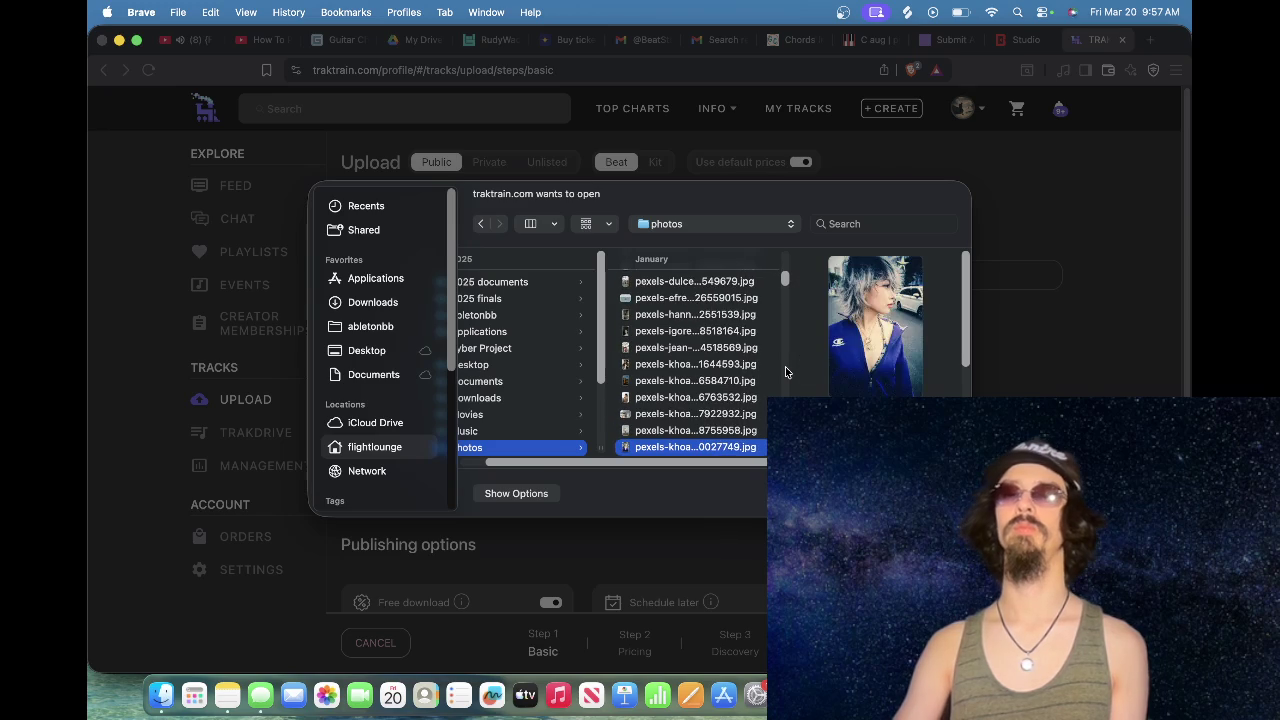
pyautogui.press('Down')
pyautogui.press('Down')
pyautogui.press('Down')
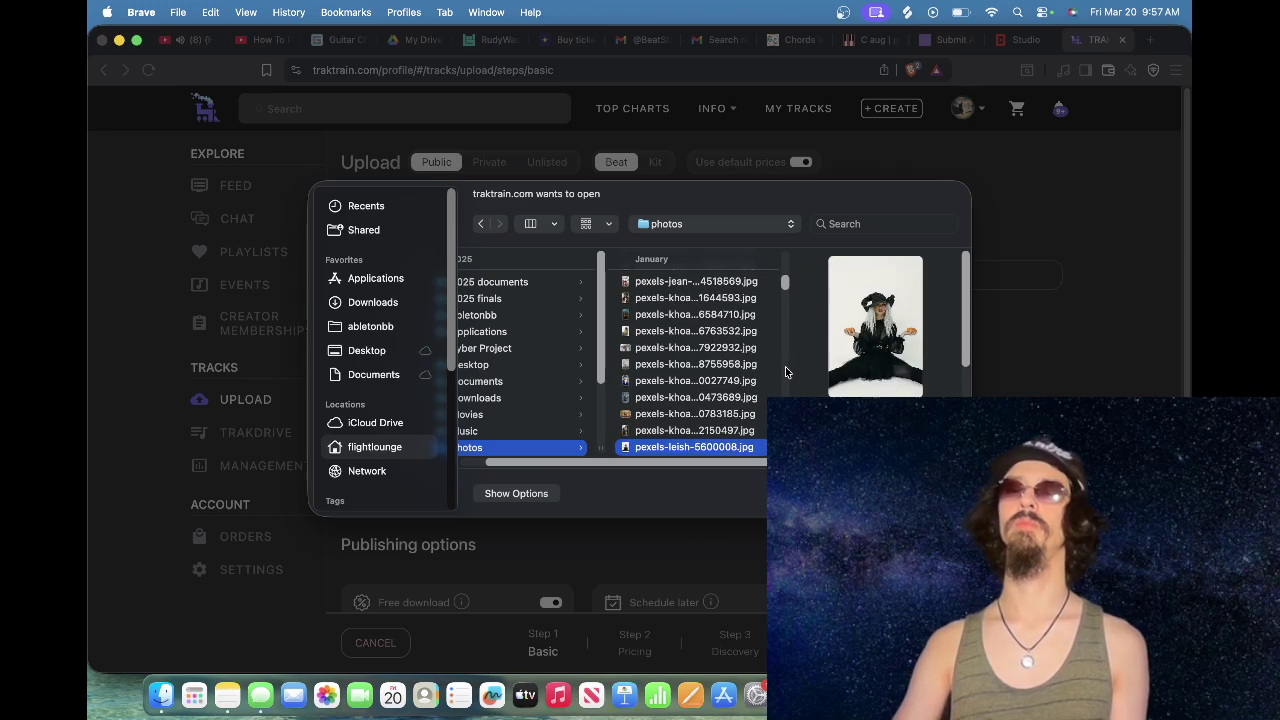
pyautogui.press('Down')
pyautogui.press('Down')
pyautogui.press('Down')
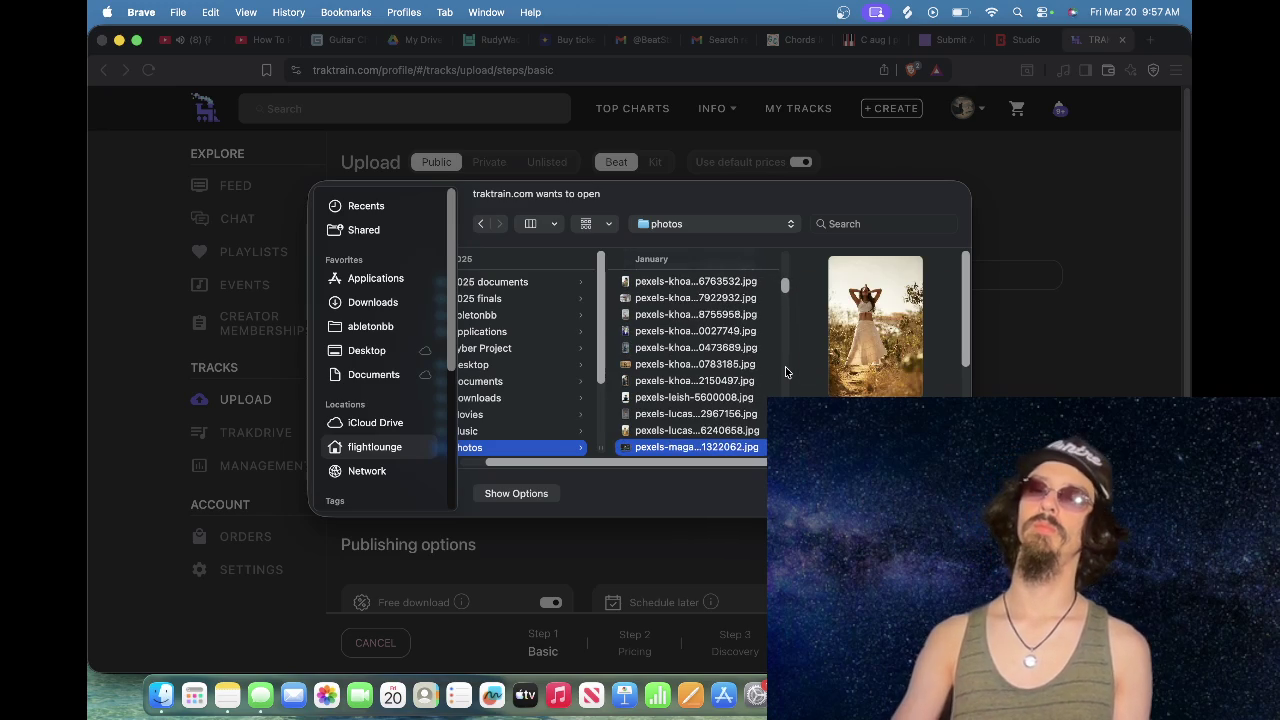
pyautogui.press('Down')
pyautogui.press('Down')
pyautogui.press('Down')
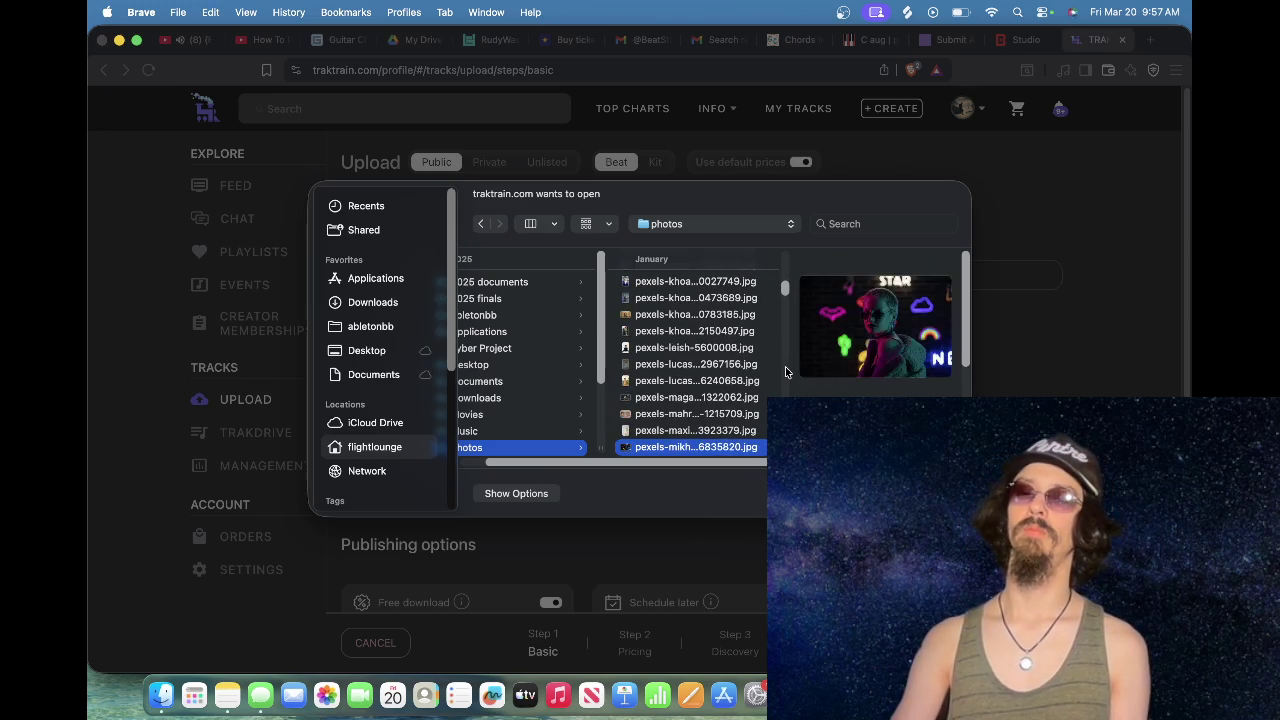
pyautogui.press('Down')
pyautogui.press('Down')
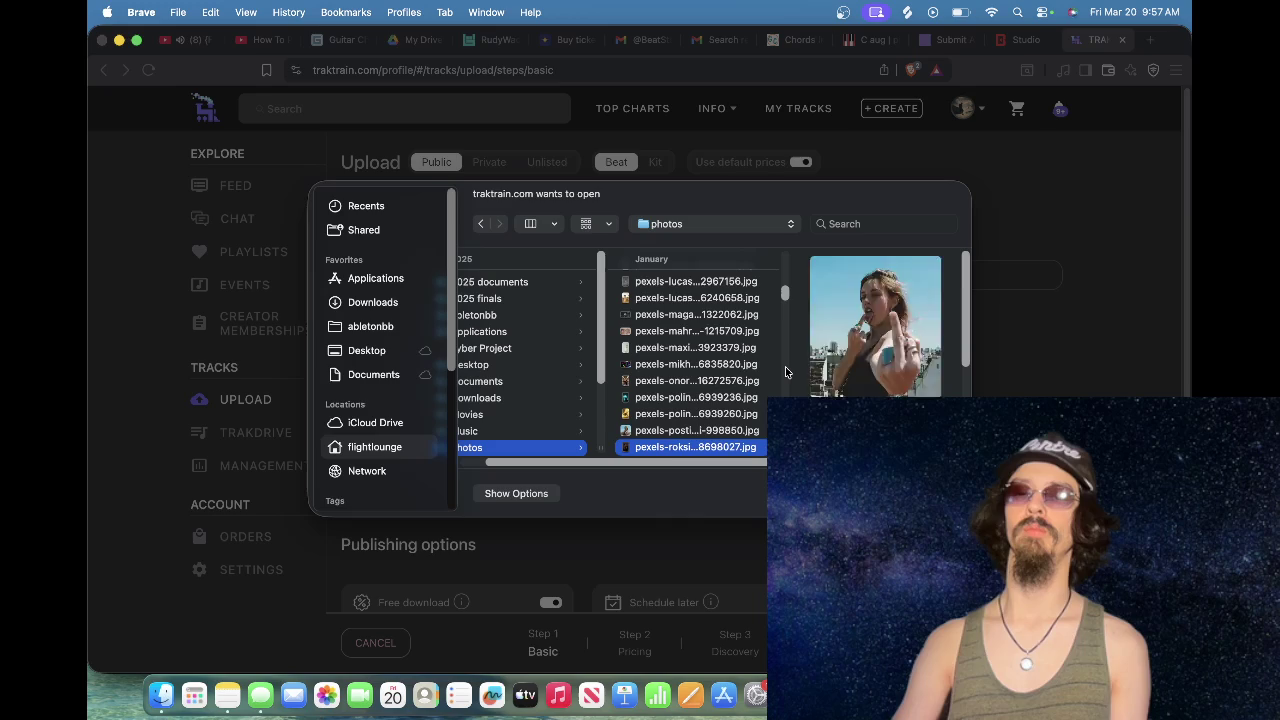
pyautogui.press('Return')
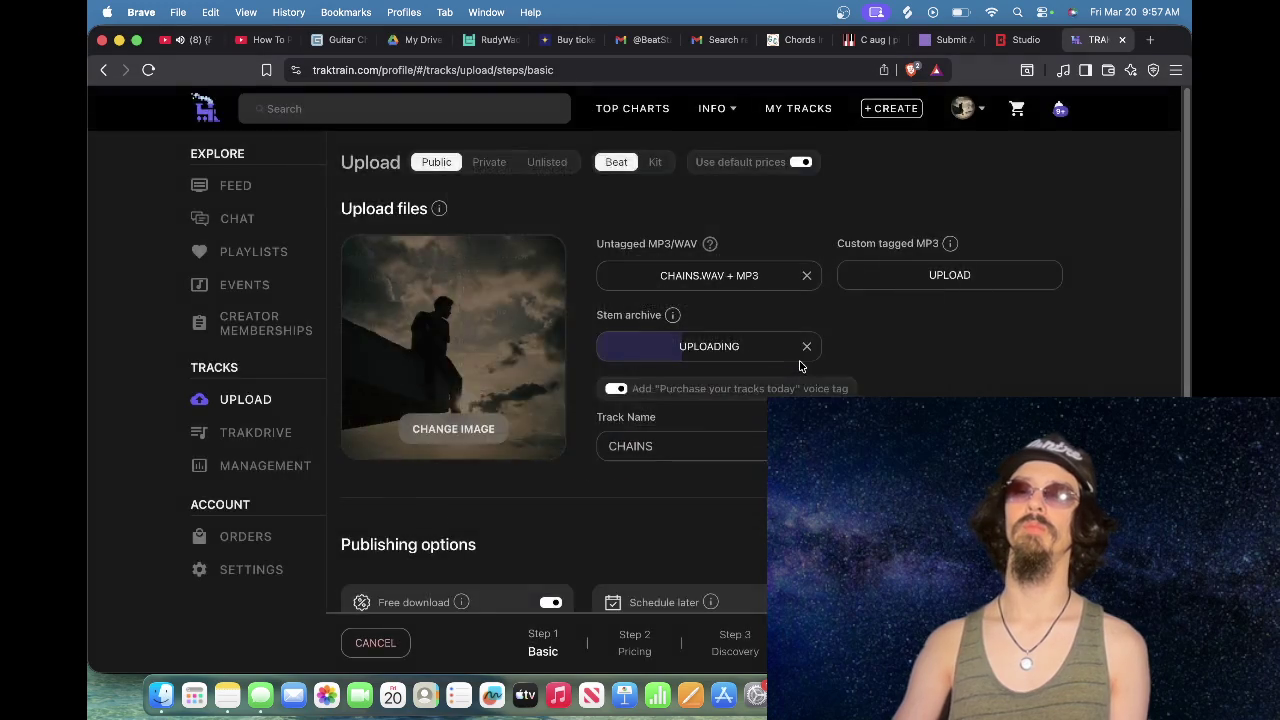
pyautogui.press('Return')
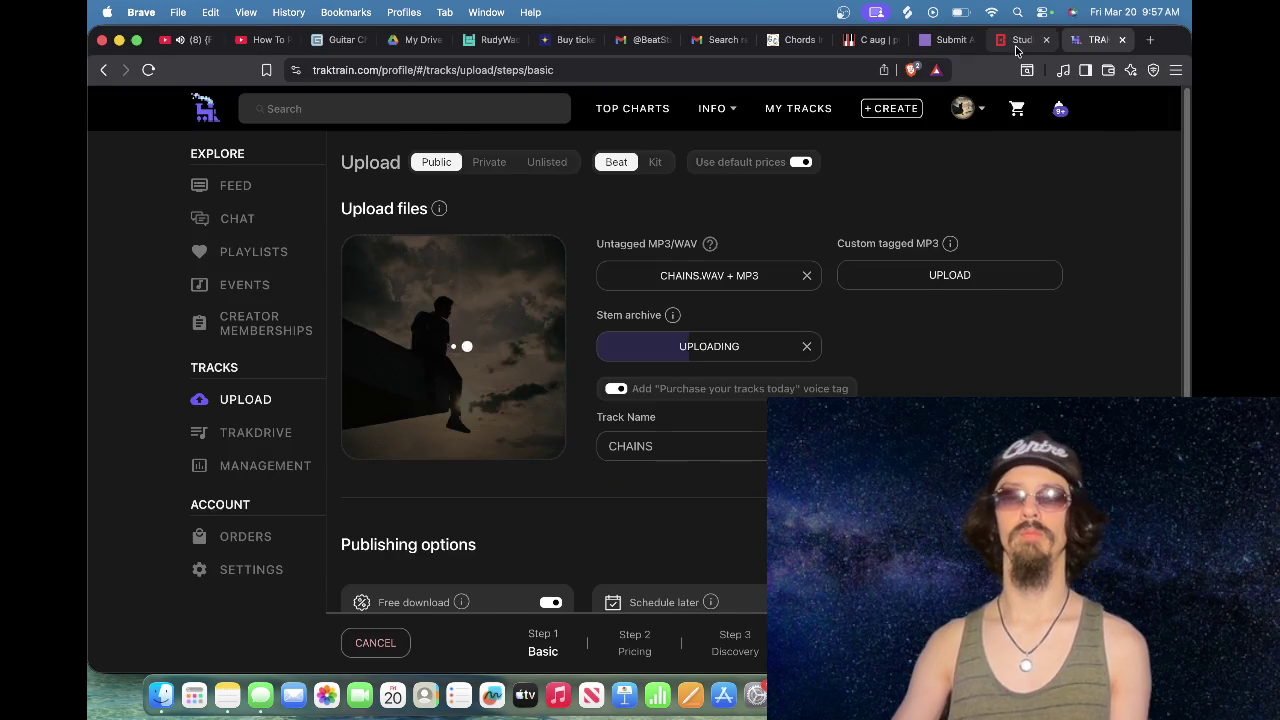
# Step: In BeatStars Studio, start uploading new artwork and browse to the photos folder
pyautogui.click(1020, 42)
pyautogui.click(414, 394)
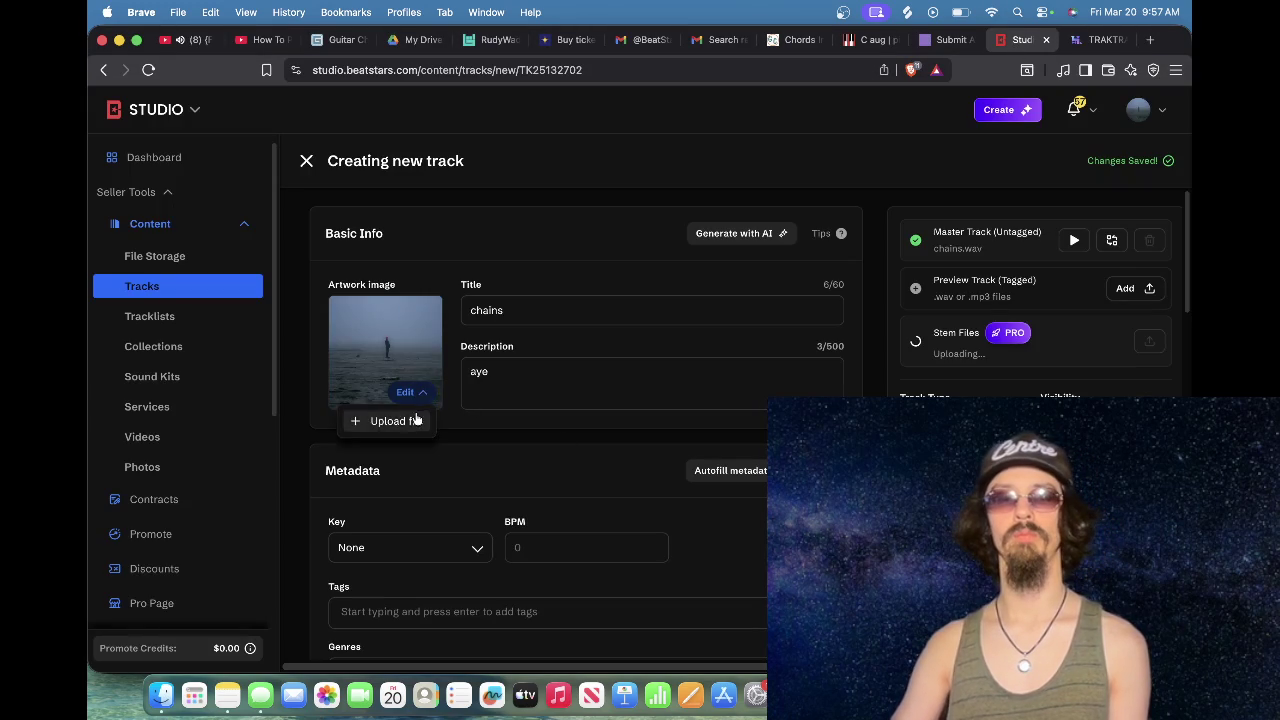
pyautogui.click(414, 418)
pyautogui.click(650, 375)
pyautogui.scroll(-5, 740, 415)
pyautogui.click(743, 413)
# Step: Choose the woman-in-sunglasses photo and save it as the cropped artwork
pyautogui.press('Down')
pyautogui.press('Down')
pyautogui.press('Down')
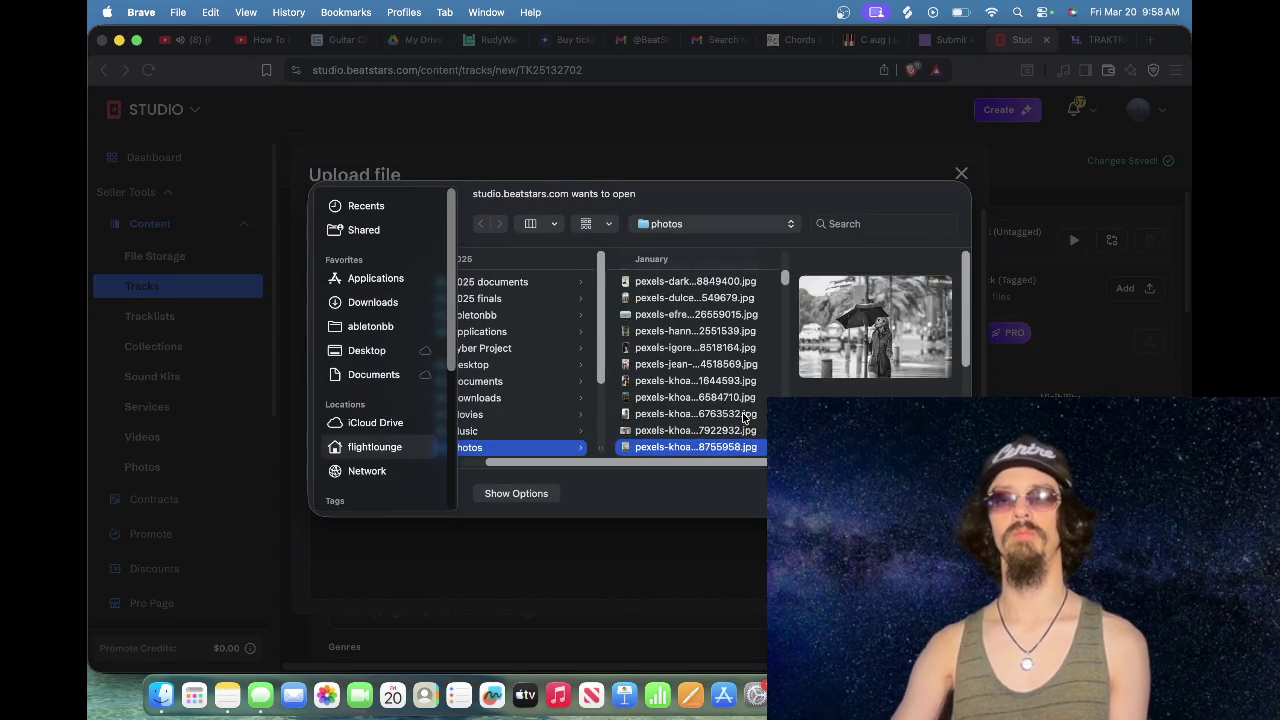
pyautogui.press('Down')
pyautogui.press('Down')
pyautogui.press('Down')
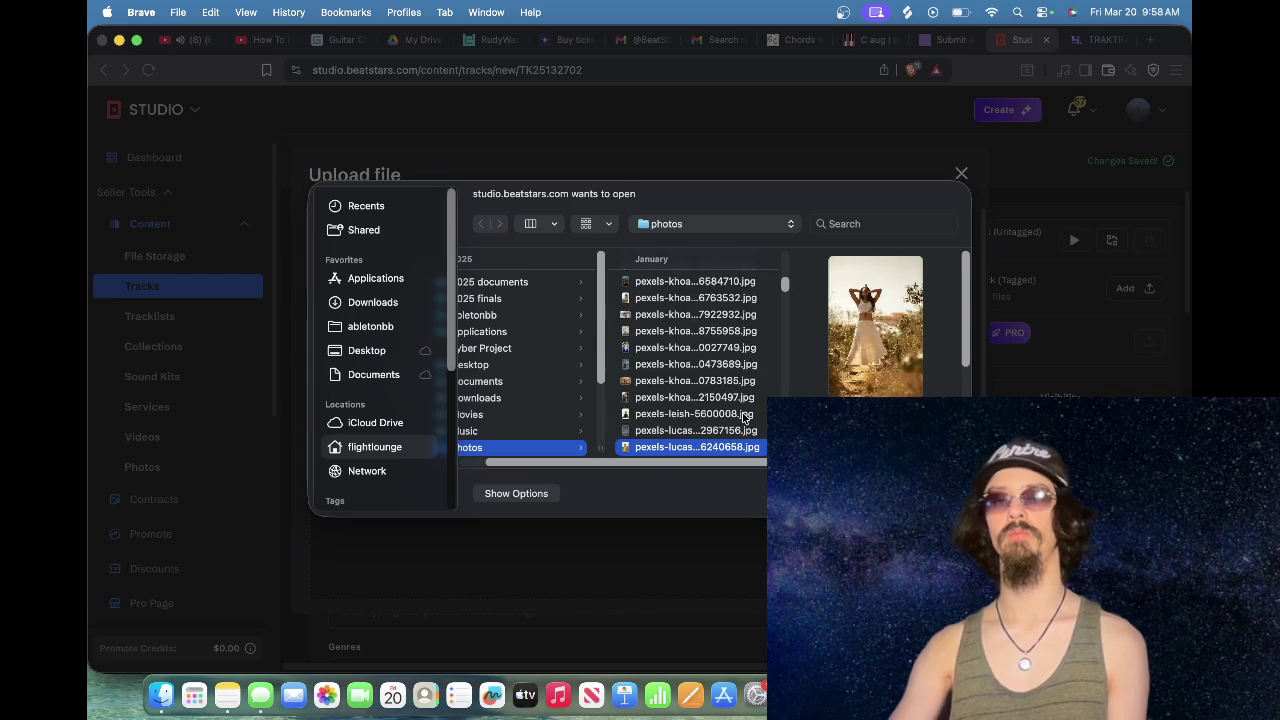
pyautogui.press('Down')
pyautogui.press('Down')
pyautogui.press('Down')
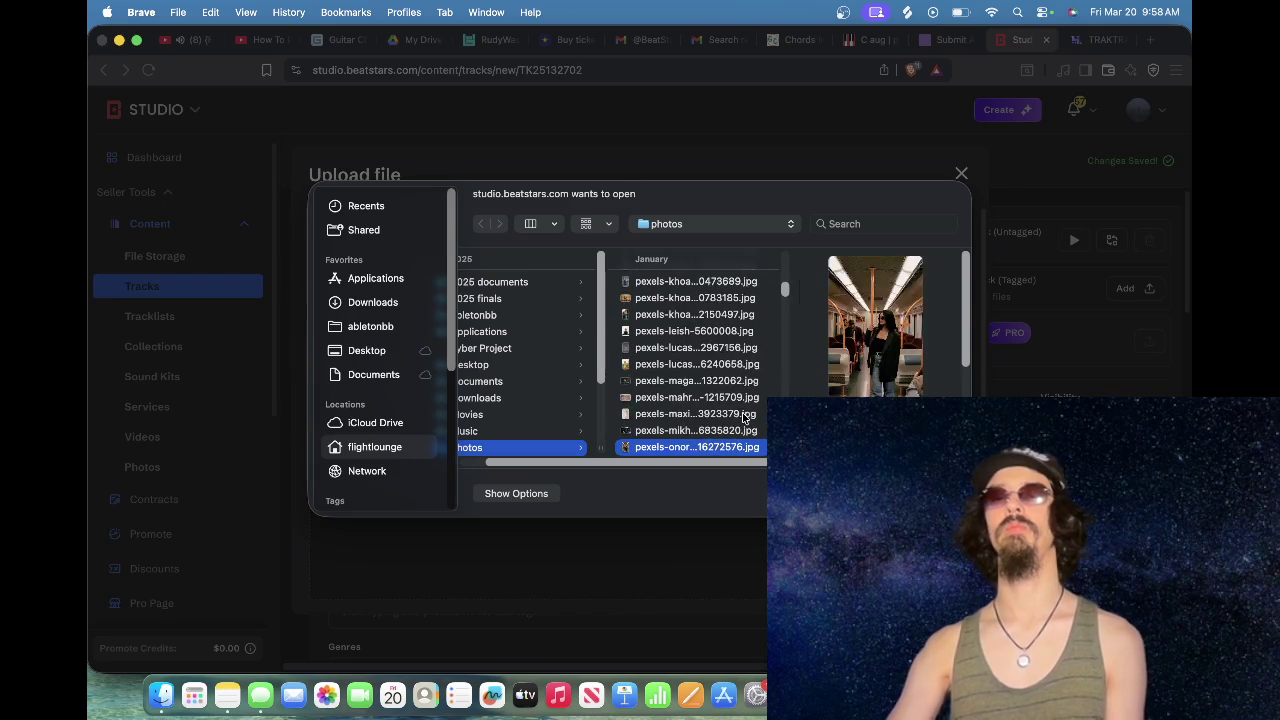
pyautogui.press('Down')
pyautogui.press('Down')
pyautogui.press('Down')
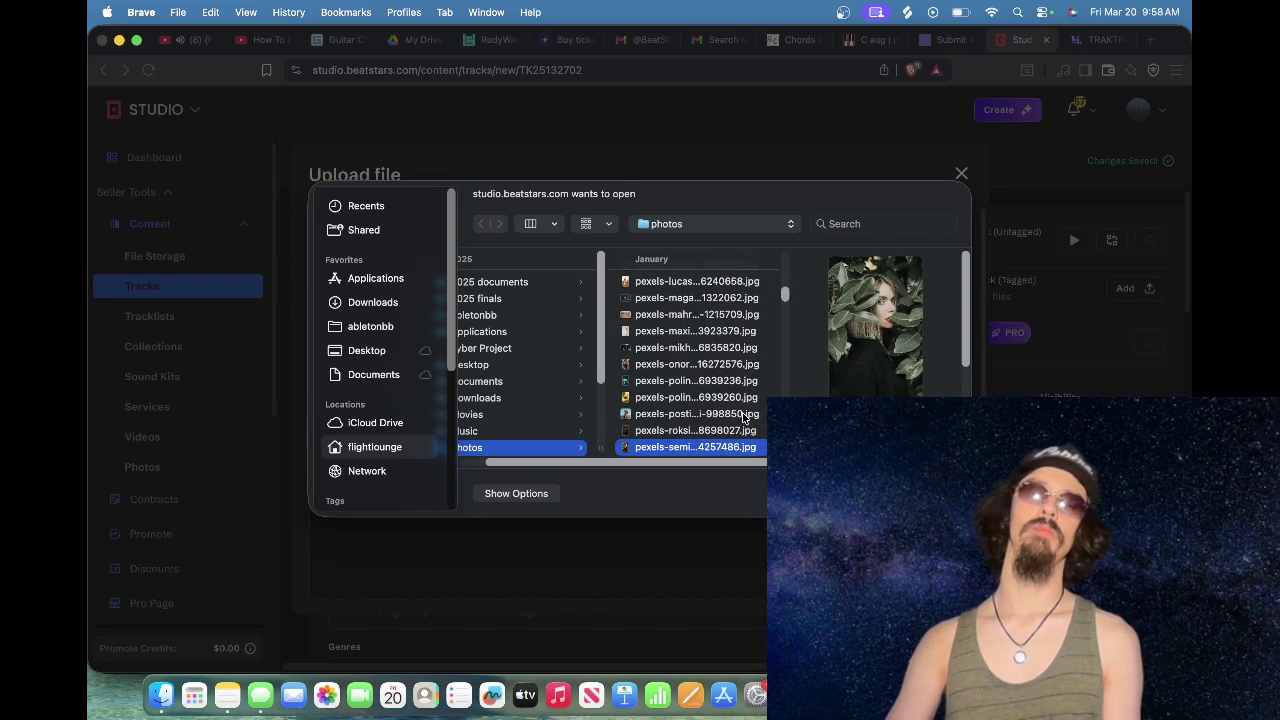
pyautogui.press('Return')
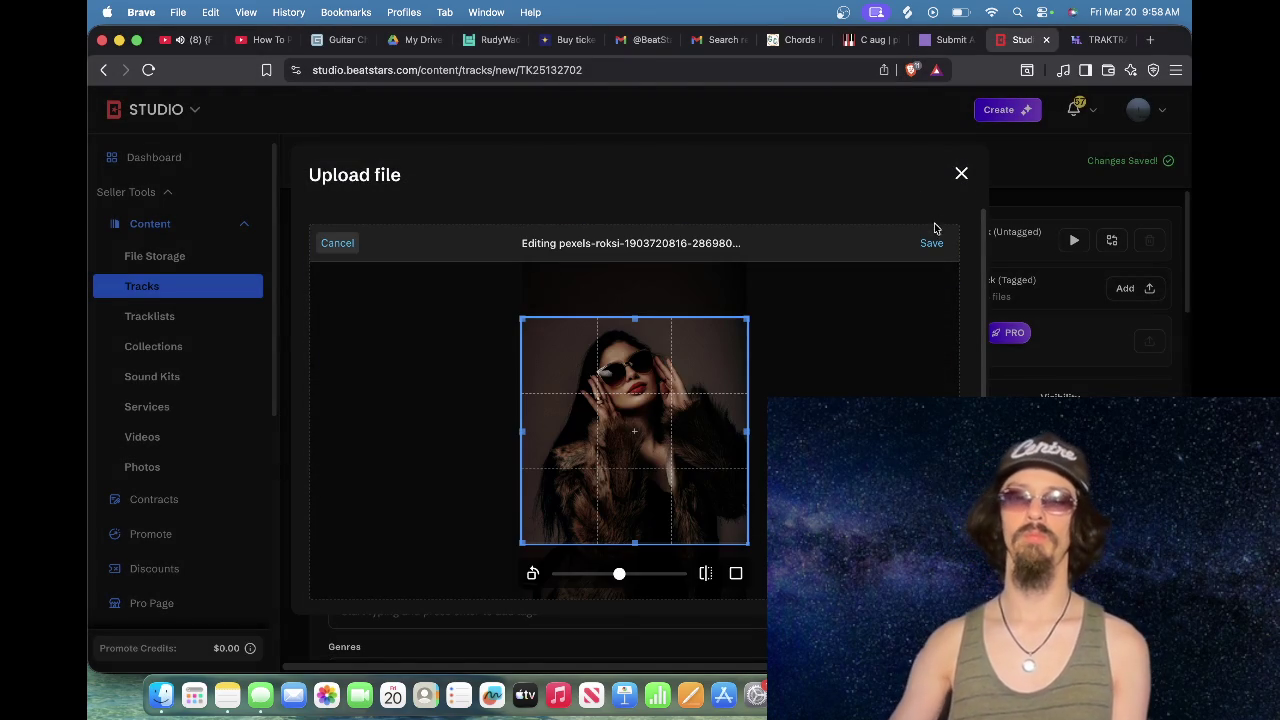
pyautogui.click(931, 252)
pyautogui.click(372, 572)
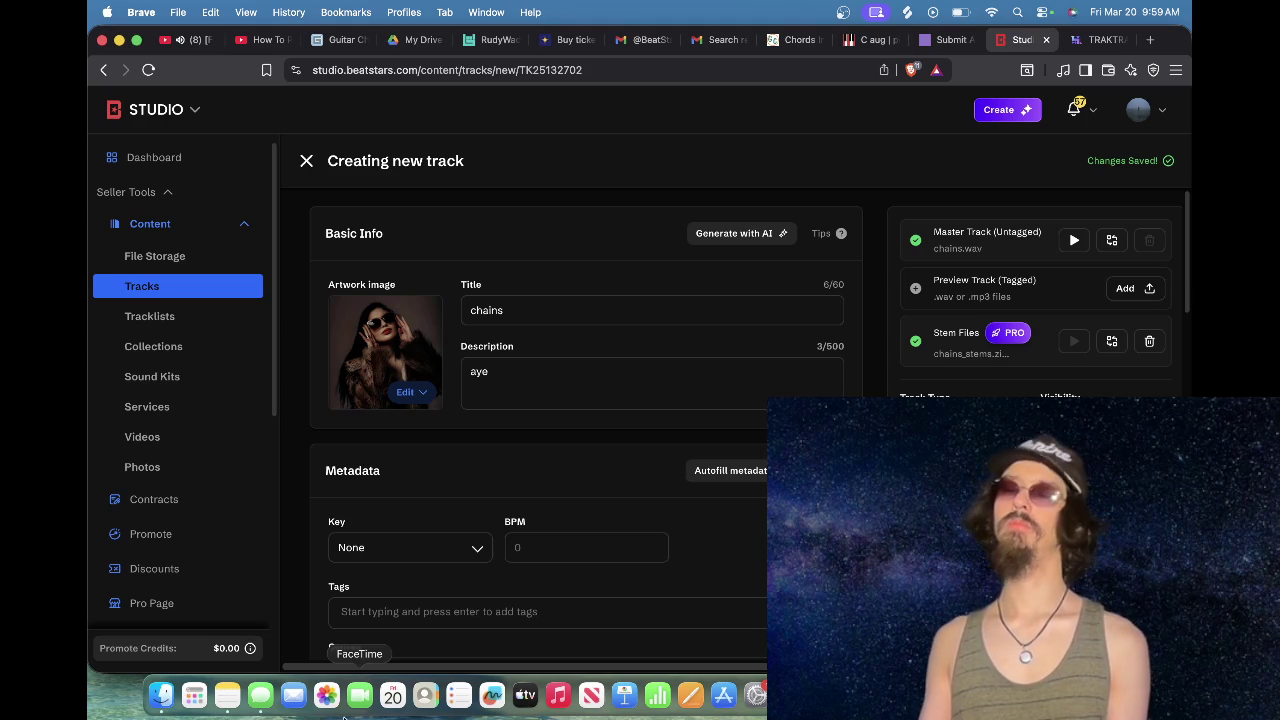
pyautogui.click(505, 311)
# Step: Change the BeatStars track title from 'chains' to '[FREE4PROFIT]'
pyautogui.doubleClick(505, 311)
pyautogui.press('BackSpace')
pyautogui.write('[FREE4')
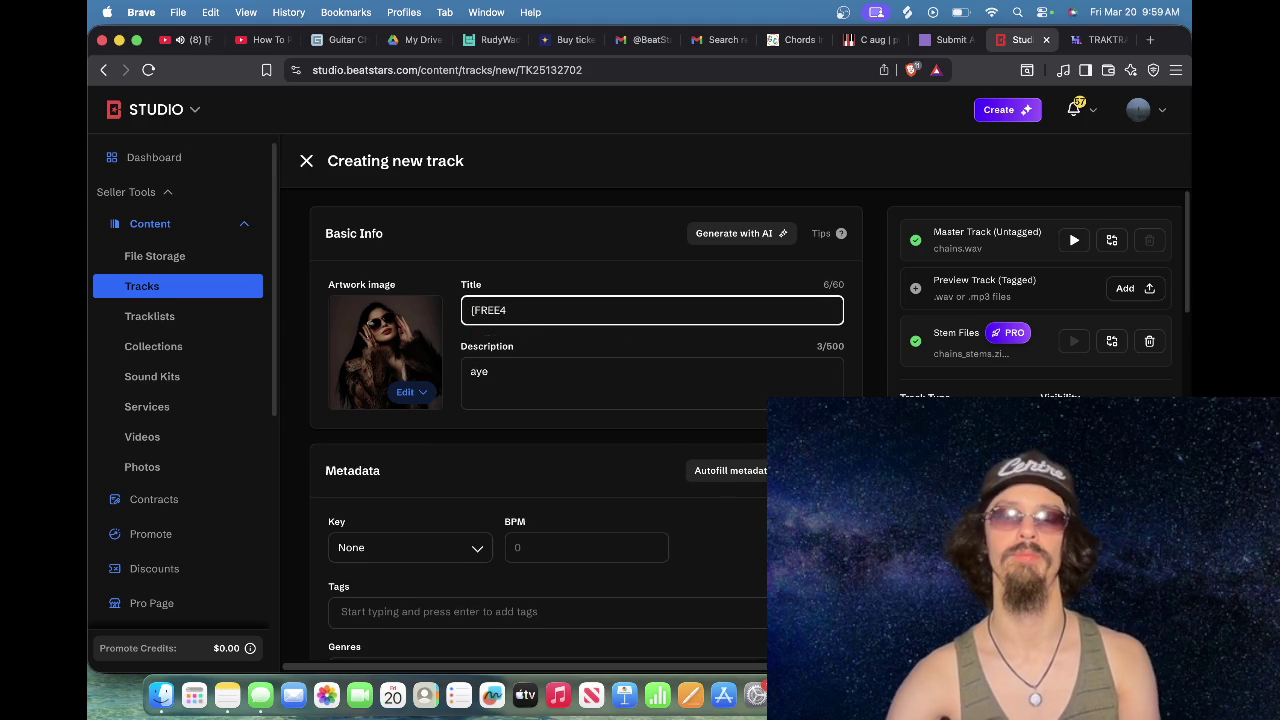
pyautogui.write('PROFIT]')
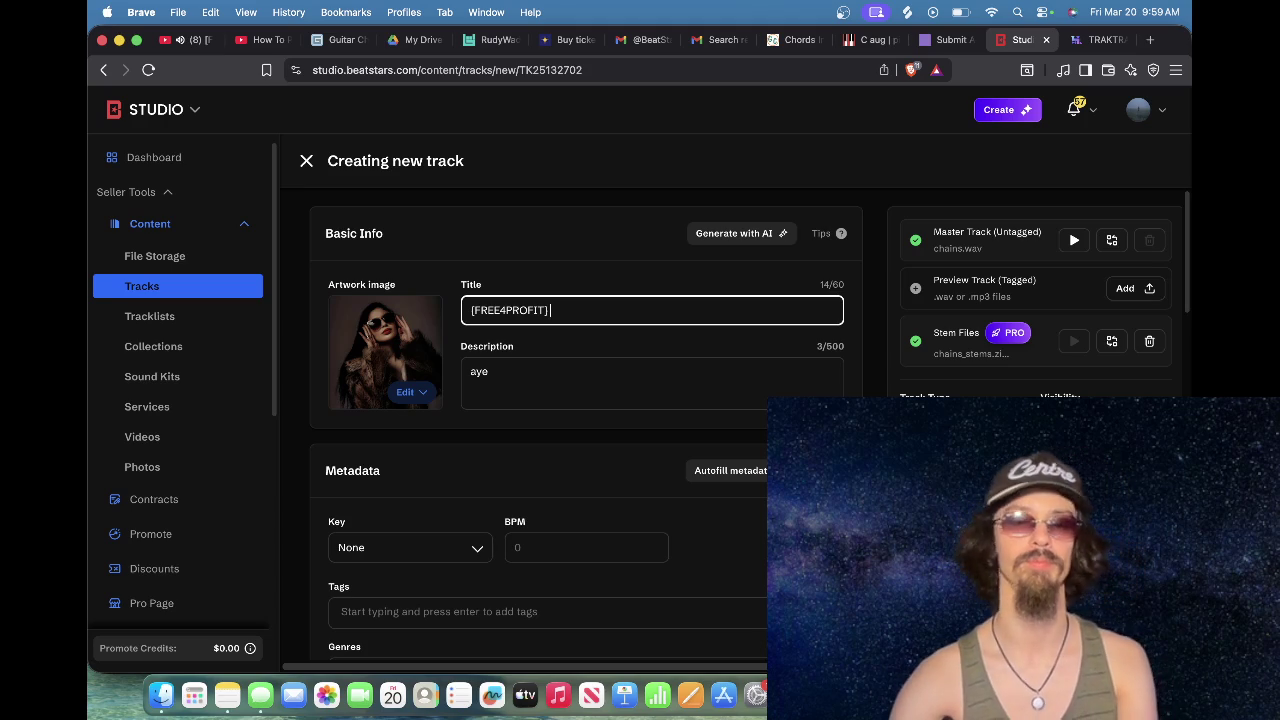
# Step: Load traktrain.com in a new browser tab
pyautogui.click(1150, 40)
pyautogui.write('tr')
pyautogui.press('Return')
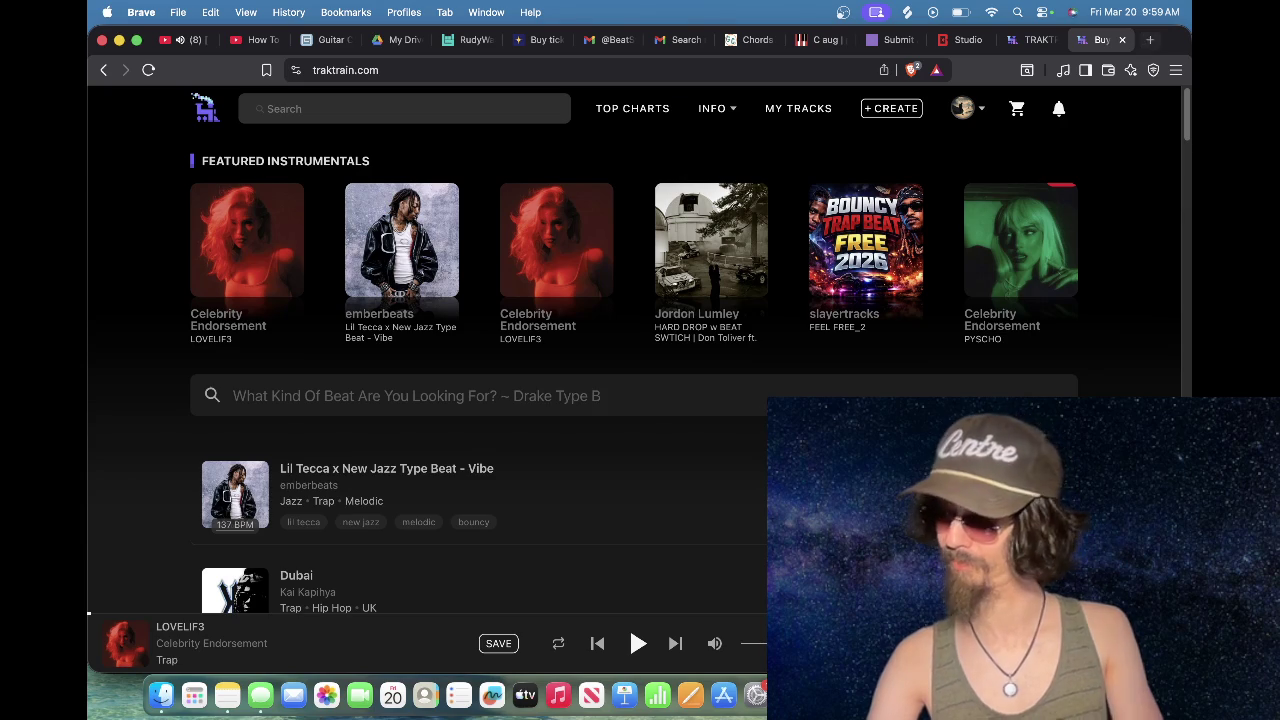
# Step: Open MY TRACKS and scroll through the Trakdrive list of uploaded beats
pyautogui.click(811, 114)
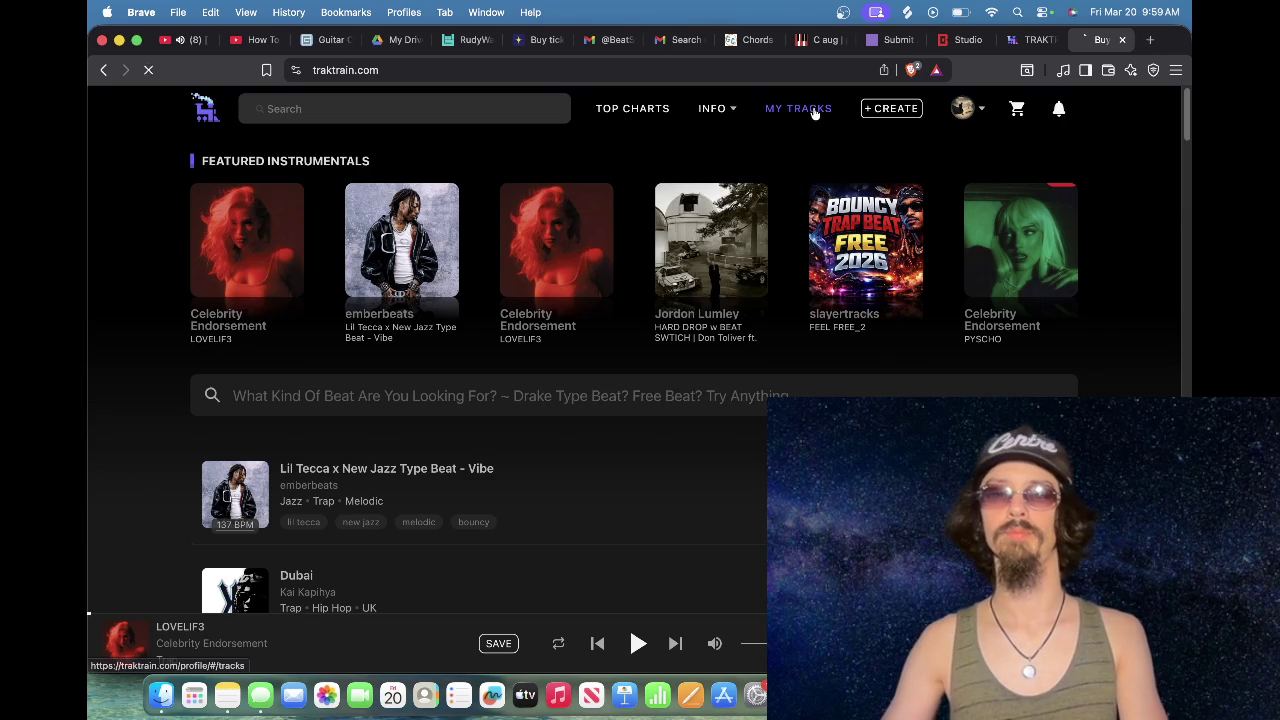
pyautogui.scroll(-3, 665, 372)
pyautogui.scroll(-5, 665, 372)
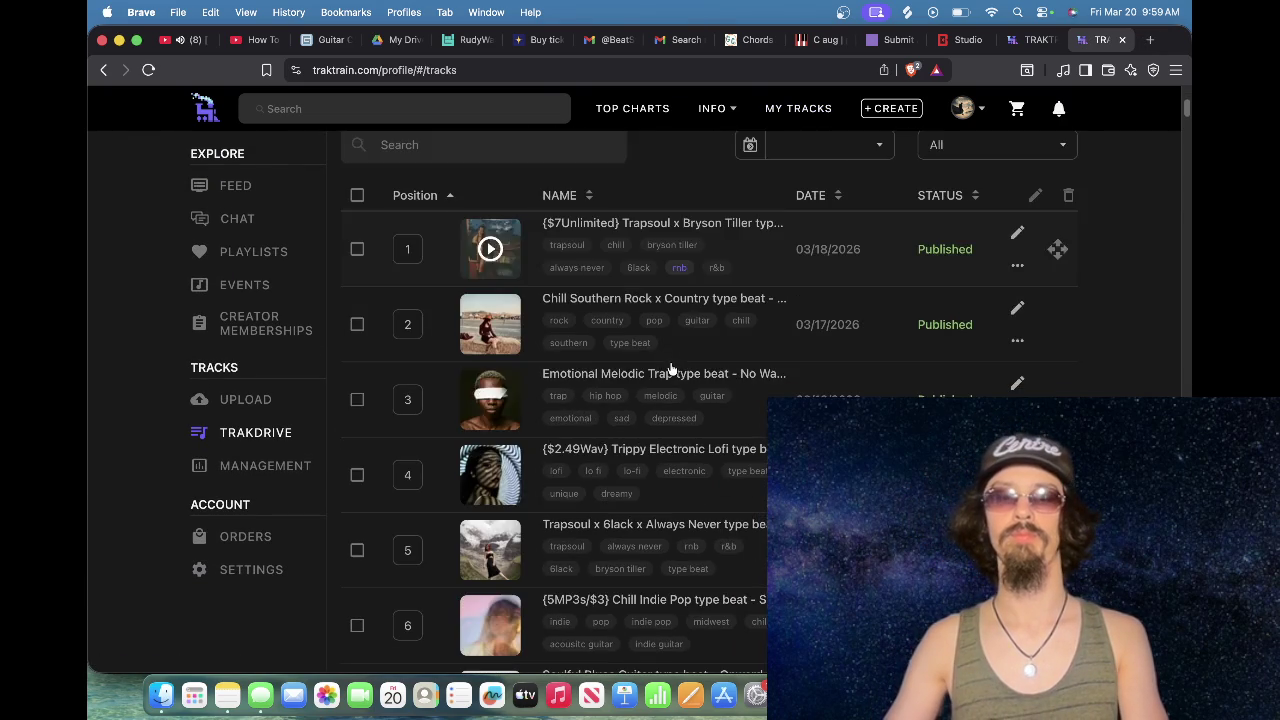
pyautogui.scroll(-5, 705, 372)
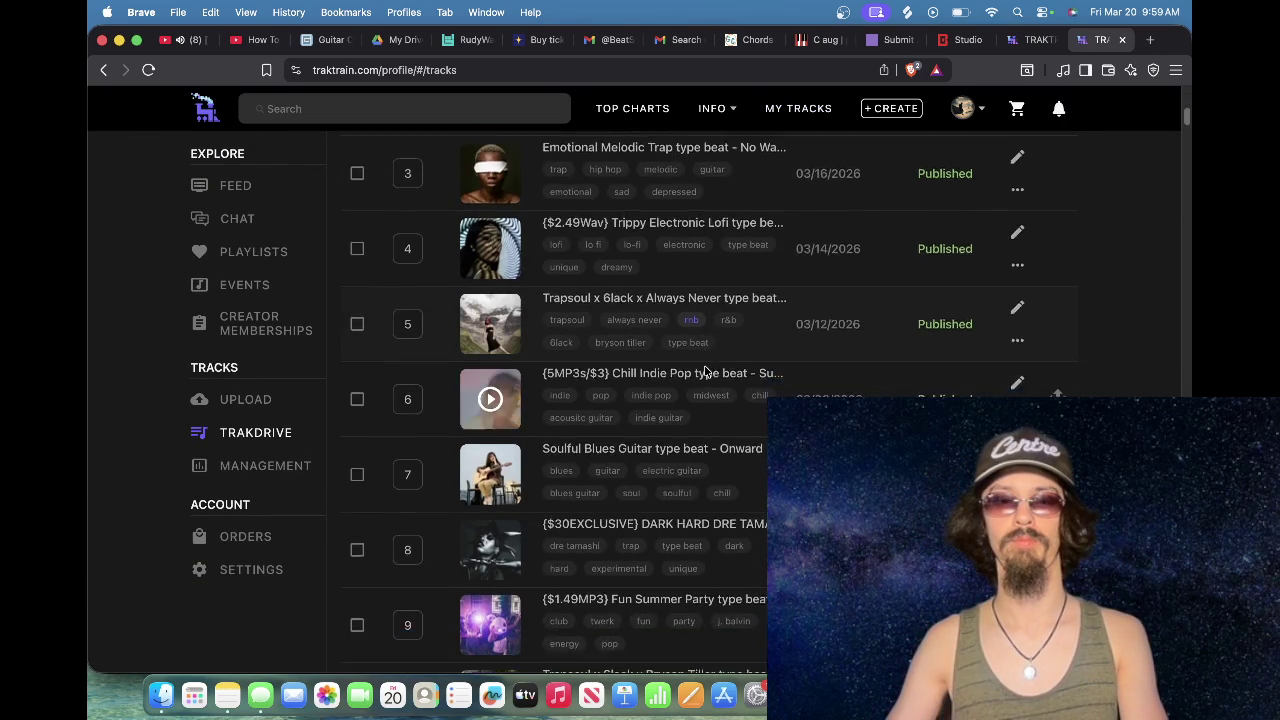
pyautogui.scroll(-5, 706, 371)
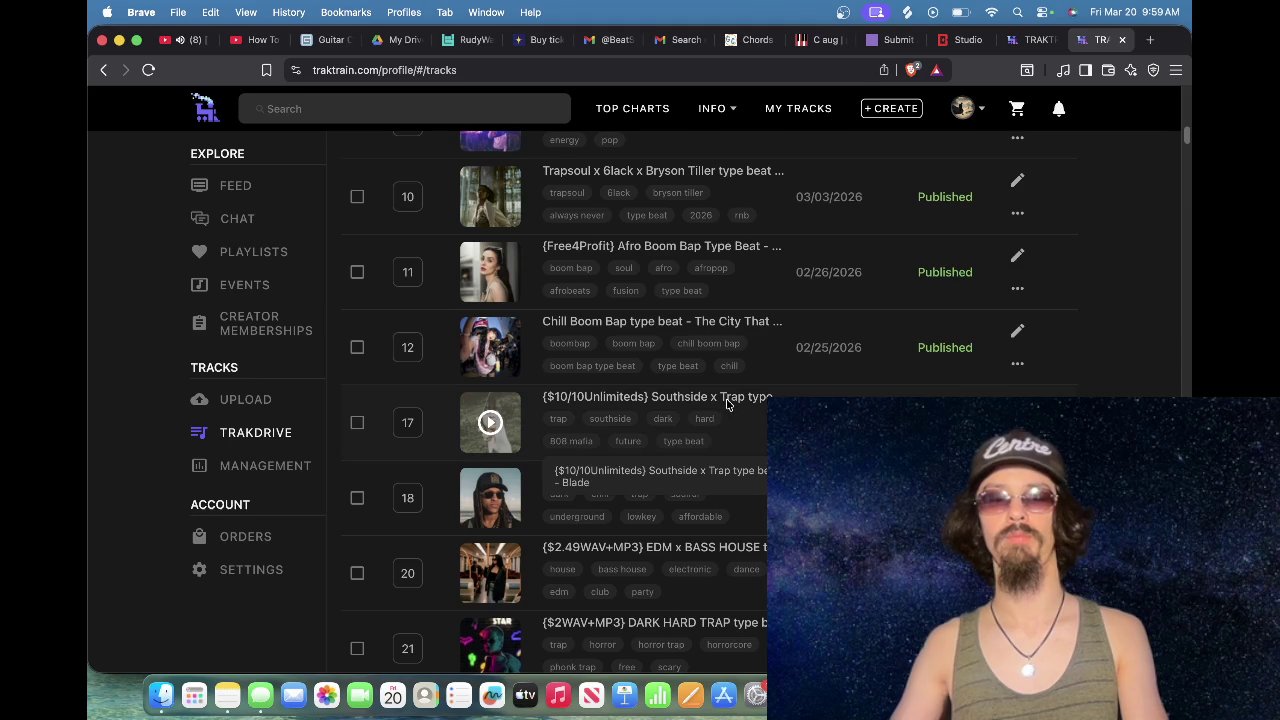
pyautogui.scroll(-5, 727, 403)
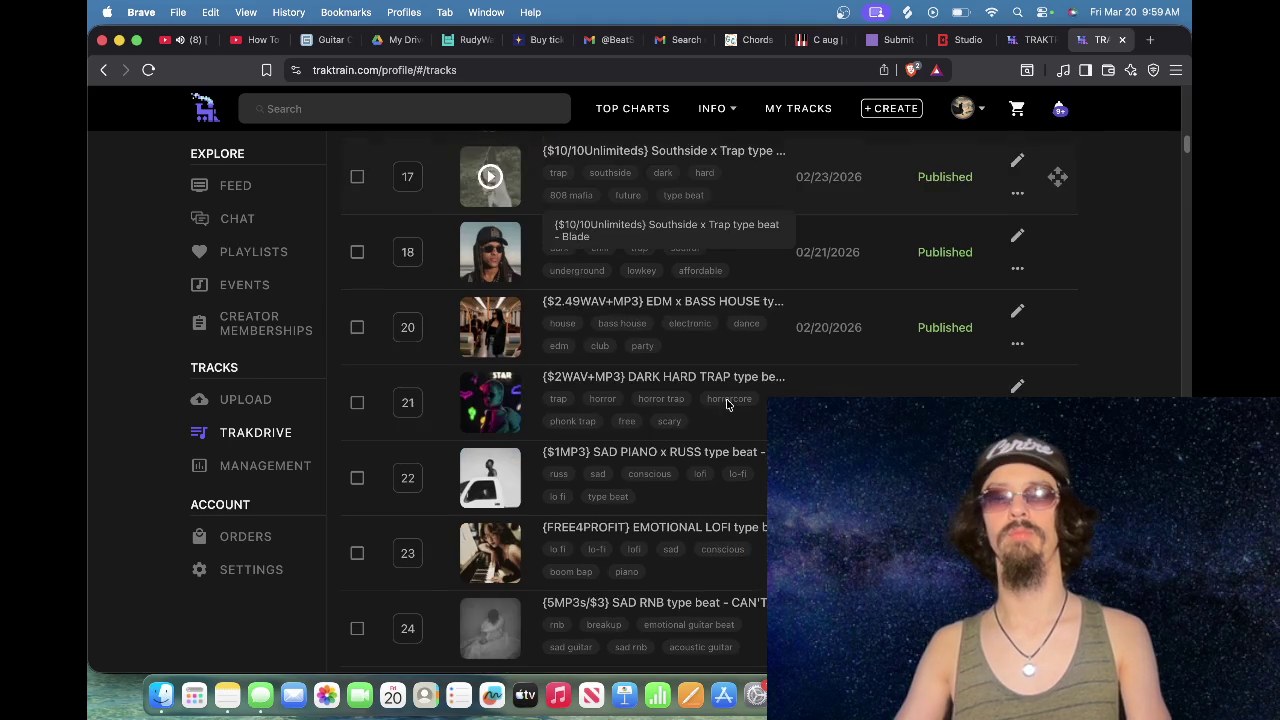
pyautogui.scroll(15, 727, 403)
pyautogui.scroll(-3, 727, 403)
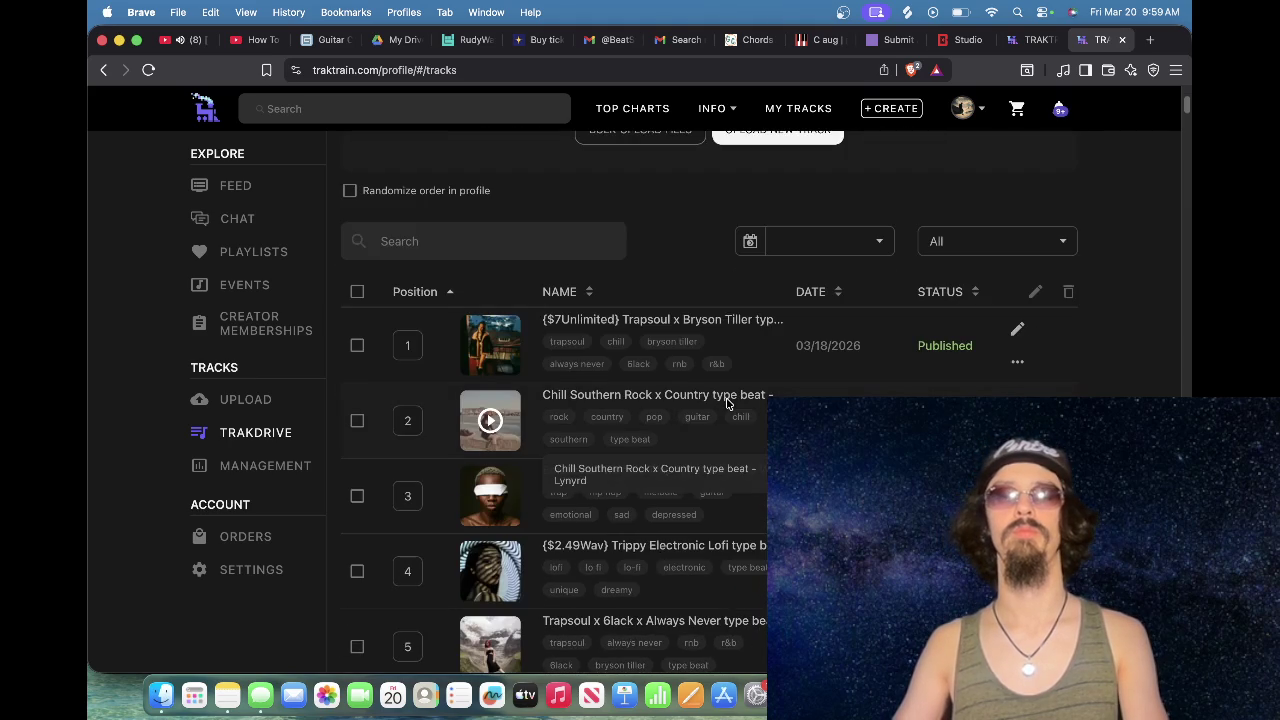
pyautogui.scroll(-2, 727, 403)
pyautogui.scroll(-3, 727, 403)
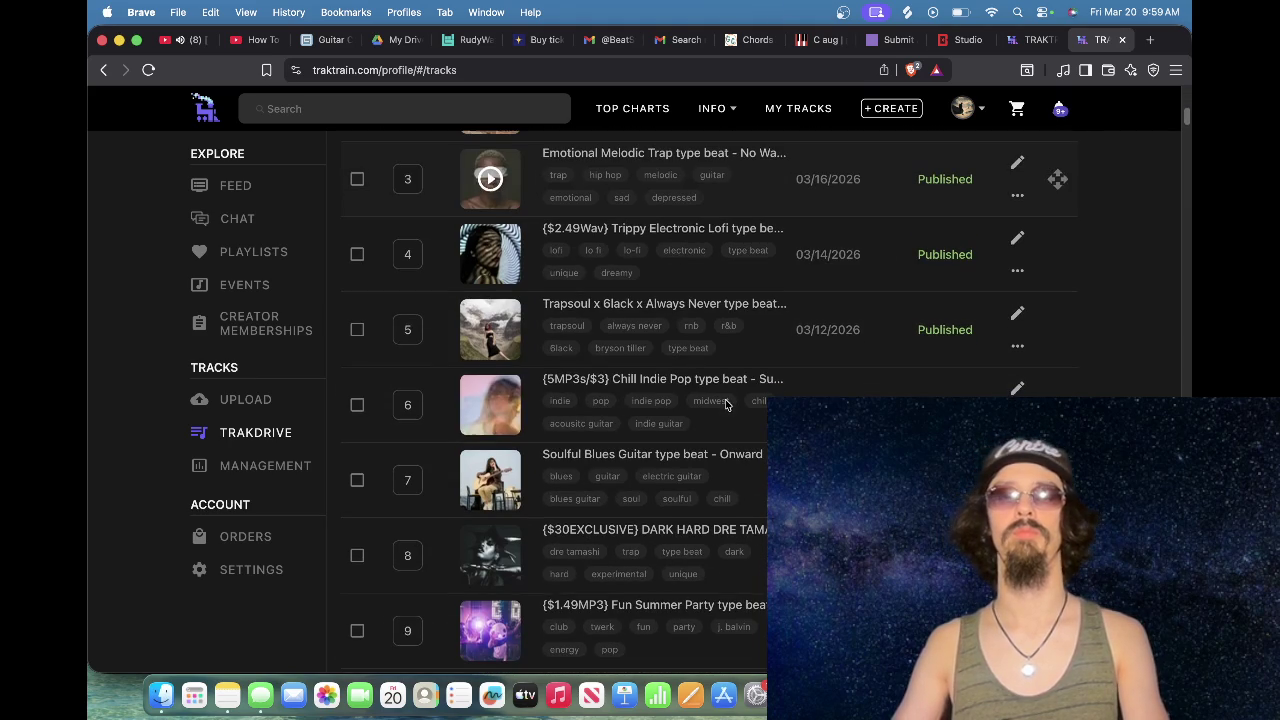
pyautogui.scroll(-4, 727, 403)
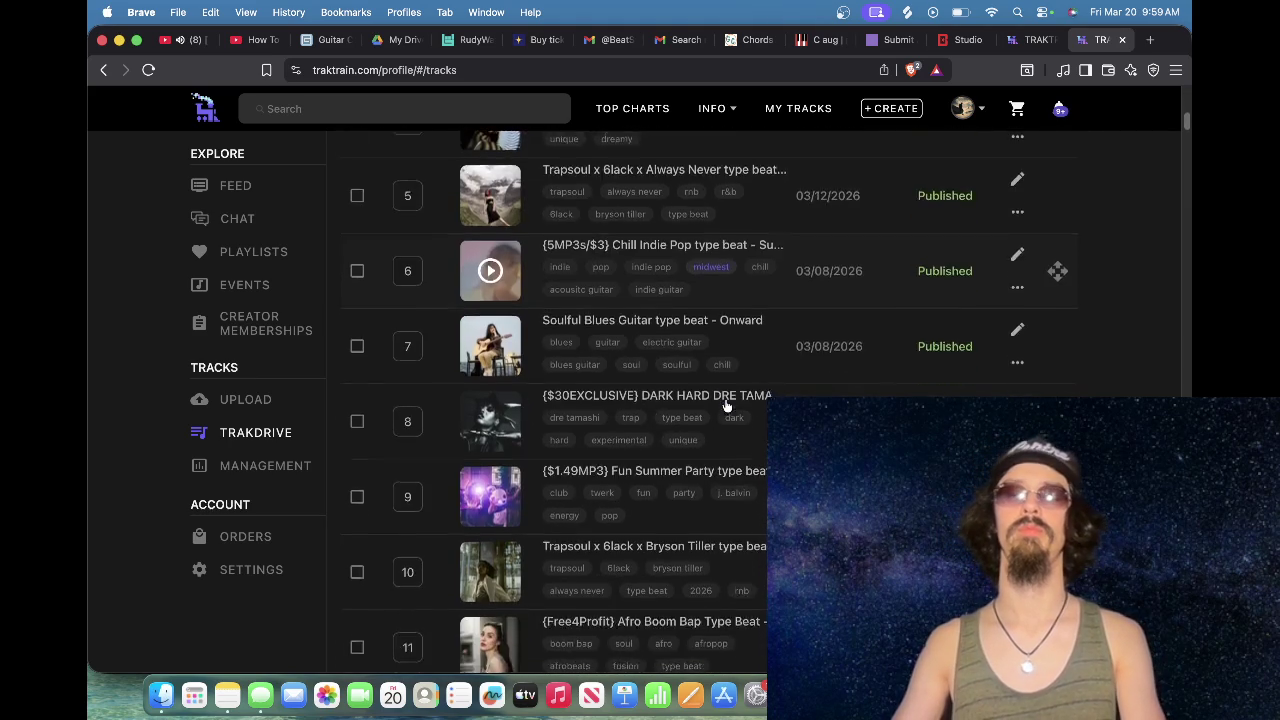
pyautogui.scroll(-4, 725, 403)
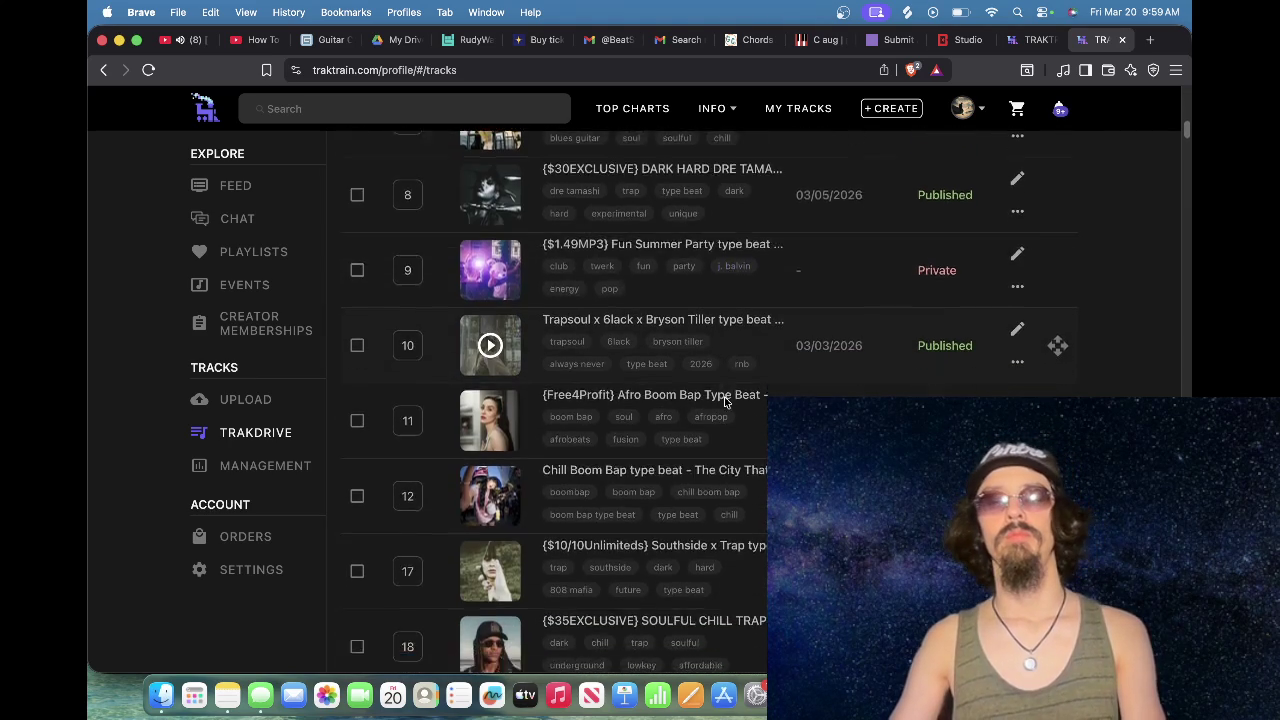
pyautogui.scroll(-3, 725, 401)
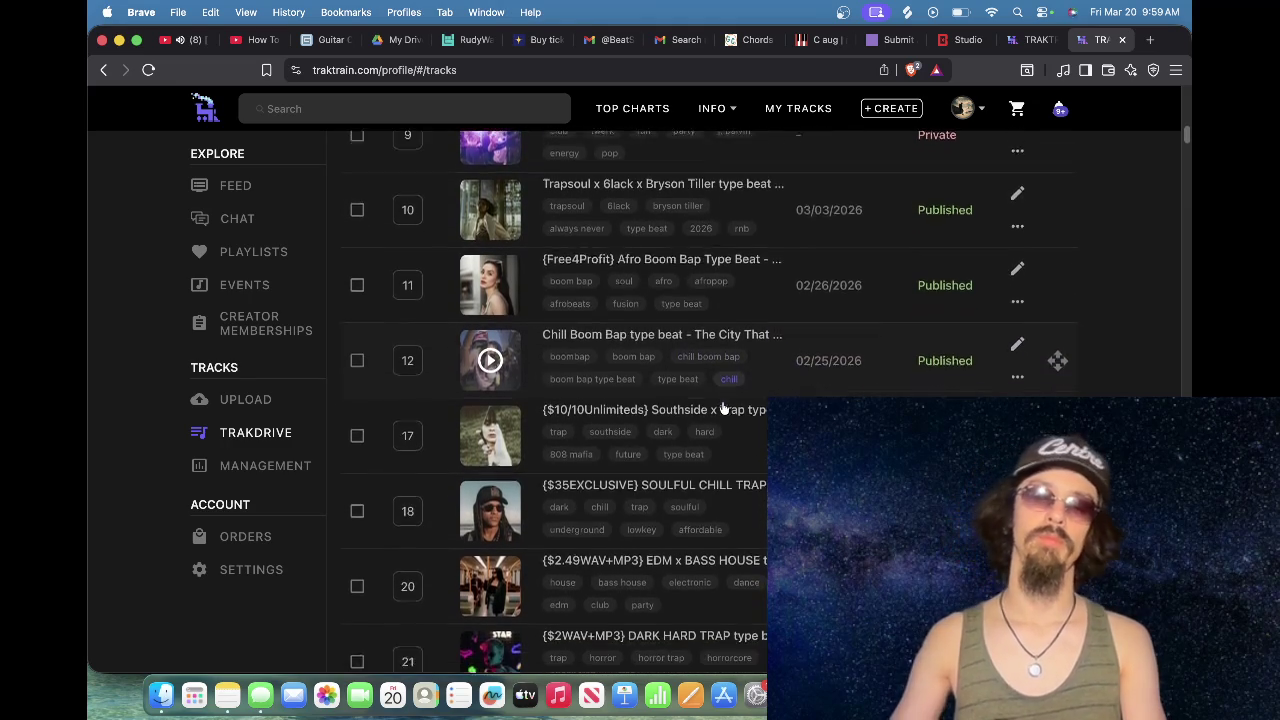
pyautogui.scroll(-5, 725, 405)
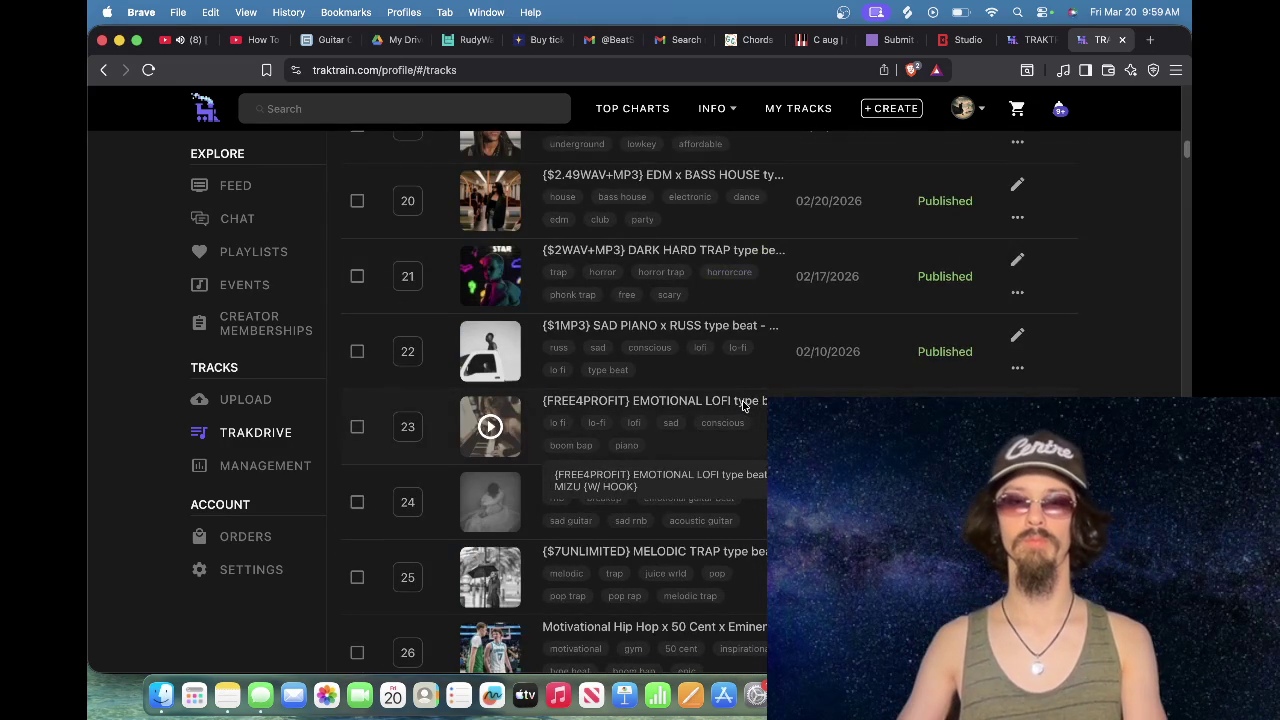
pyautogui.scroll(-1, 743, 420)
pyautogui.scroll(-3, 750, 545)
pyautogui.scroll(-6, 750, 540)
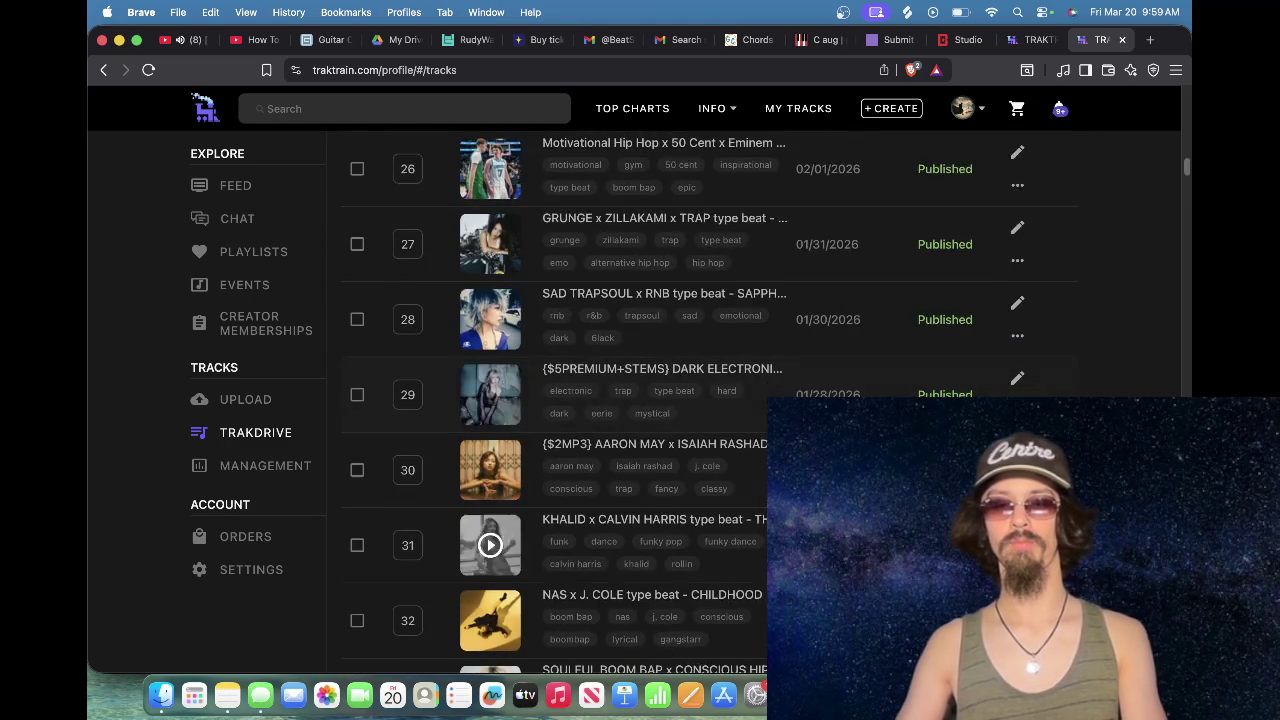
pyautogui.scroll(15, 750, 540)
# Step: Search own tracks for 'free4profit' and review the matching titles
pyautogui.click(421, 457)
pyautogui.write('free')
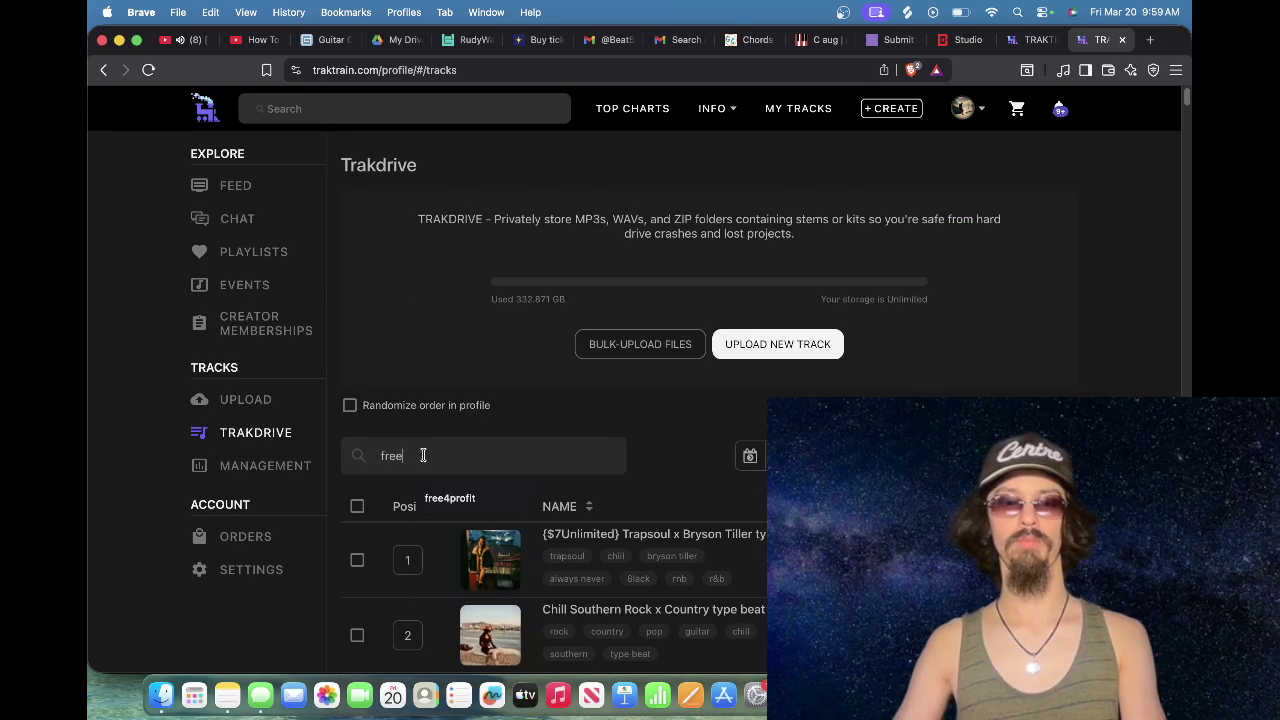
pyautogui.click(450, 498)
pyautogui.scroll(-4, 527, 460)
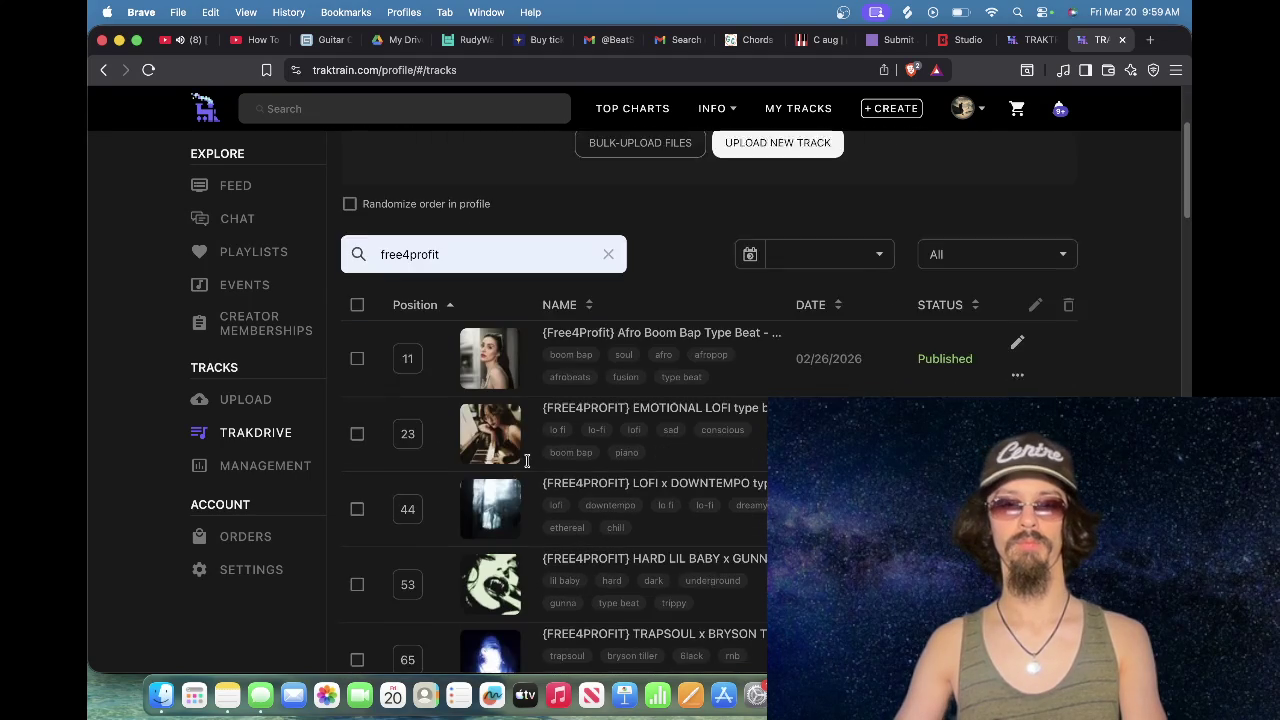
pyautogui.scroll(-4, 530, 460)
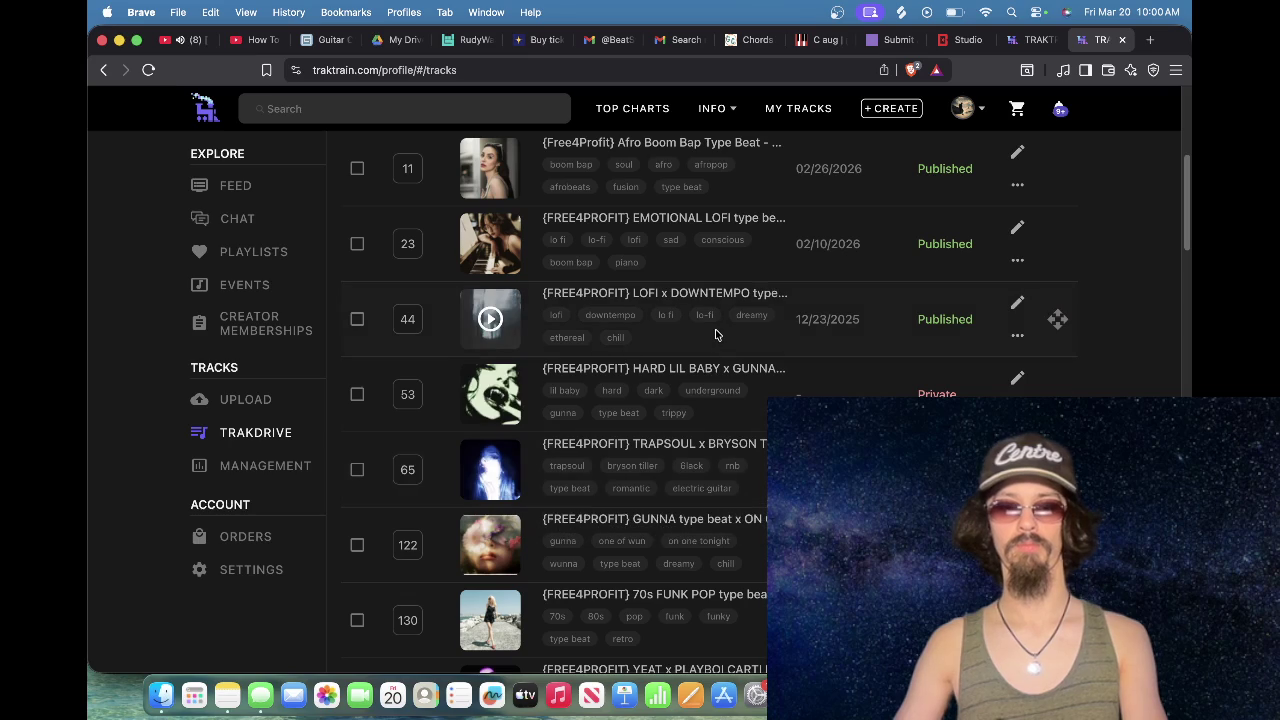
pyautogui.scroll(-3, 718, 470)
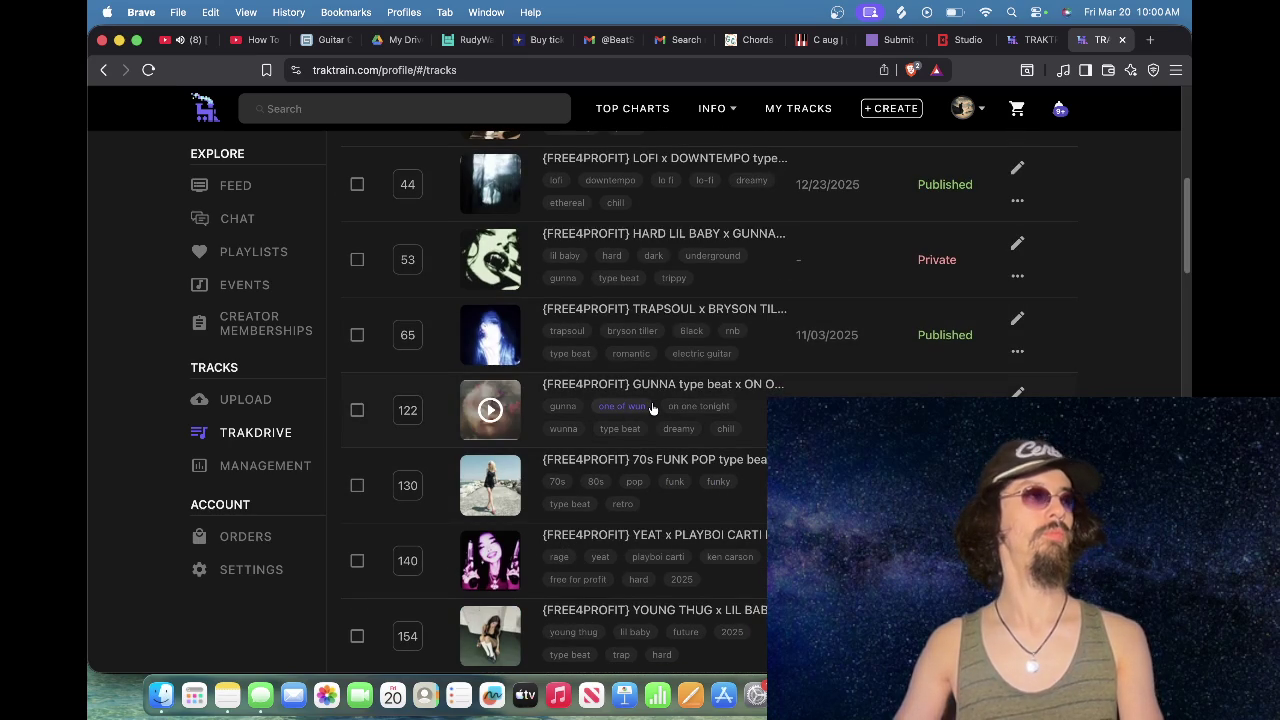
pyautogui.scroll(10, 652, 408)
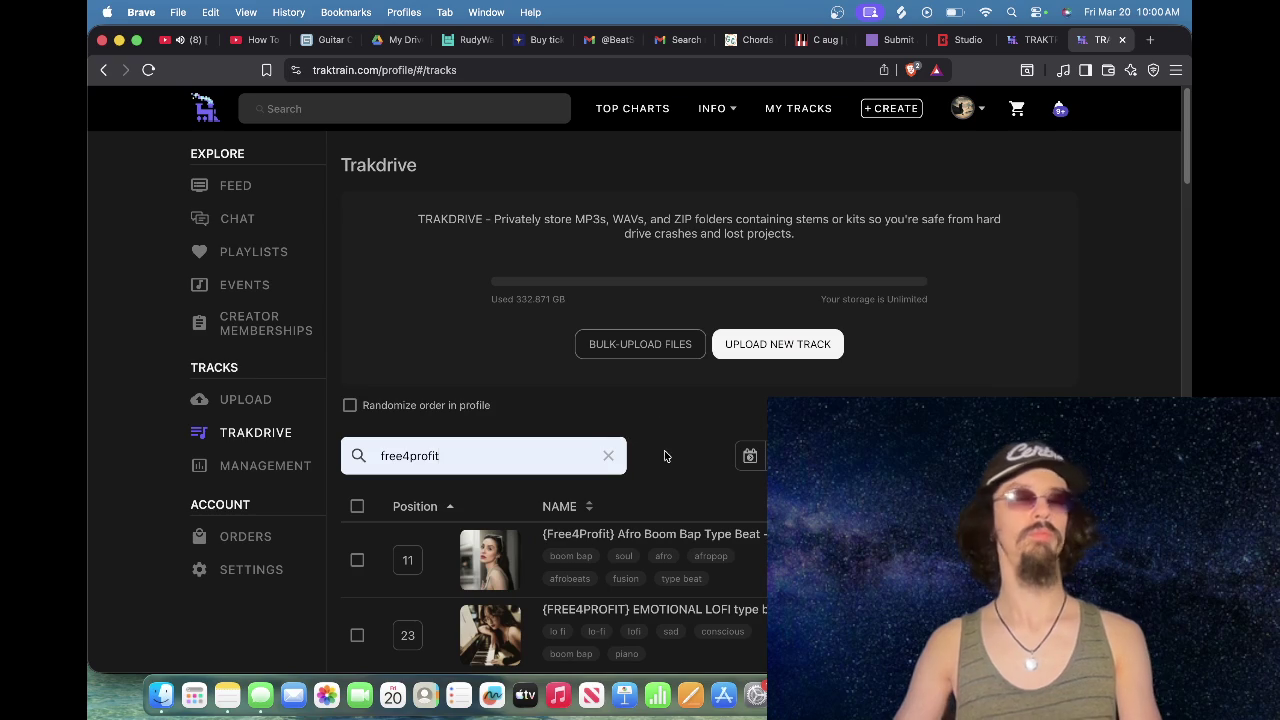
# Step: Check the CHAINS upload form, then return to the full Trakdrive list and scroll it
pyautogui.click(1025, 45)
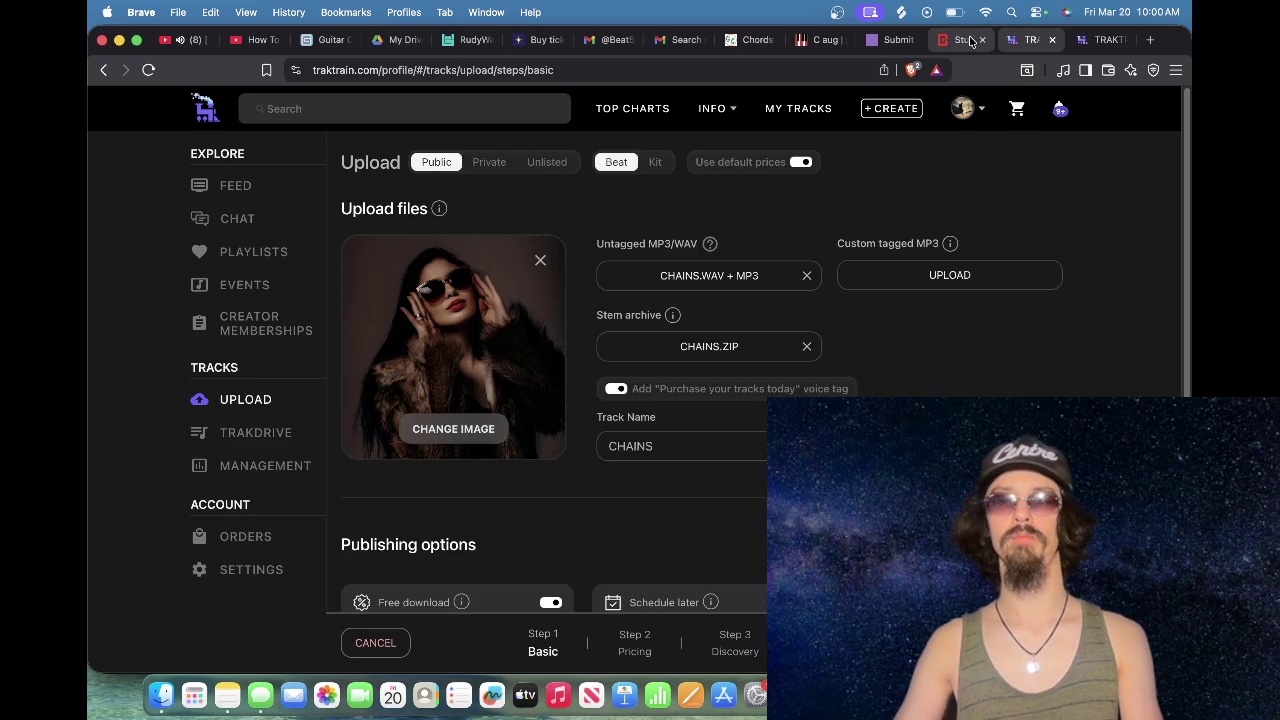
pyautogui.click(1086, 46)
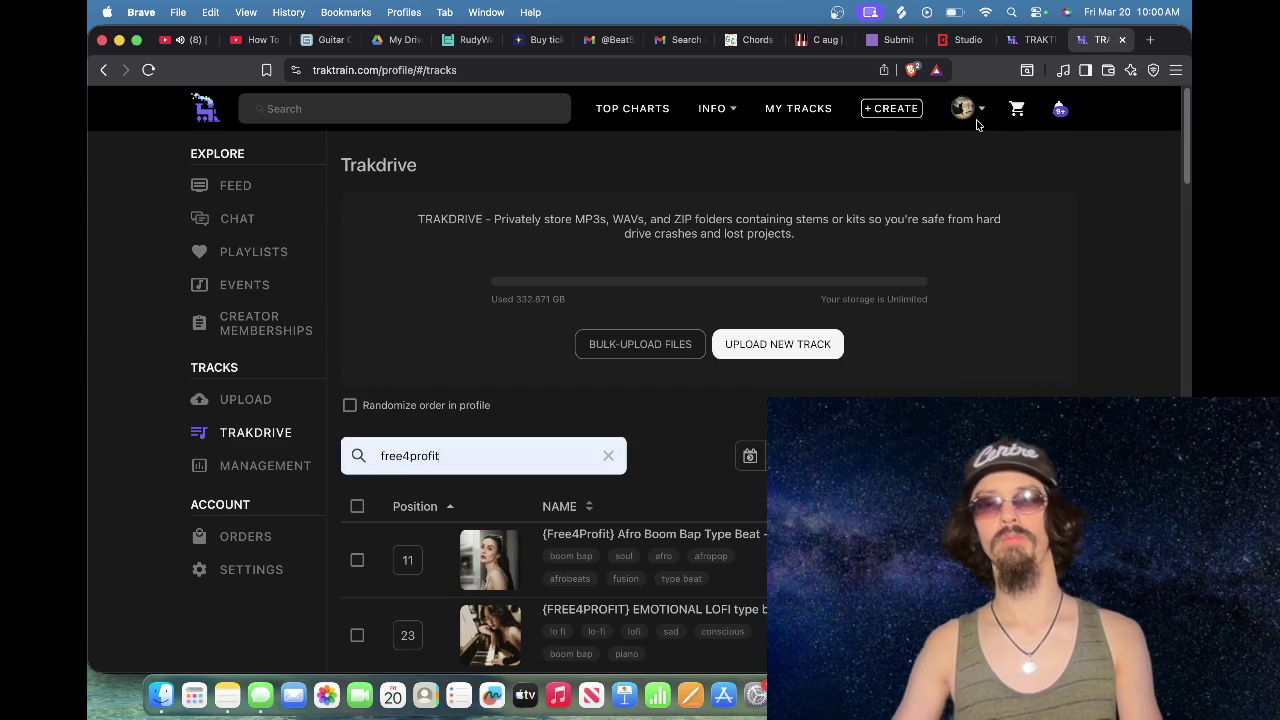
pyautogui.click(610, 453)
pyautogui.scroll(-5, 650, 490)
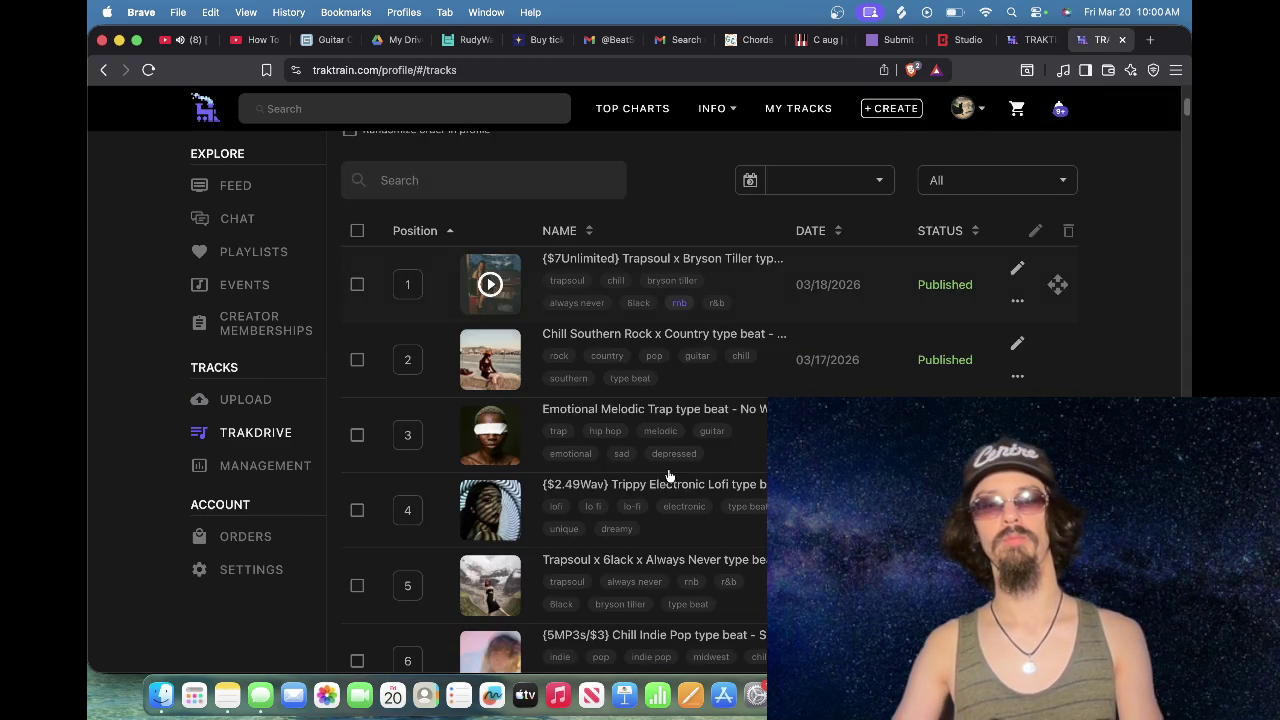
pyautogui.scroll(-5, 669, 474)
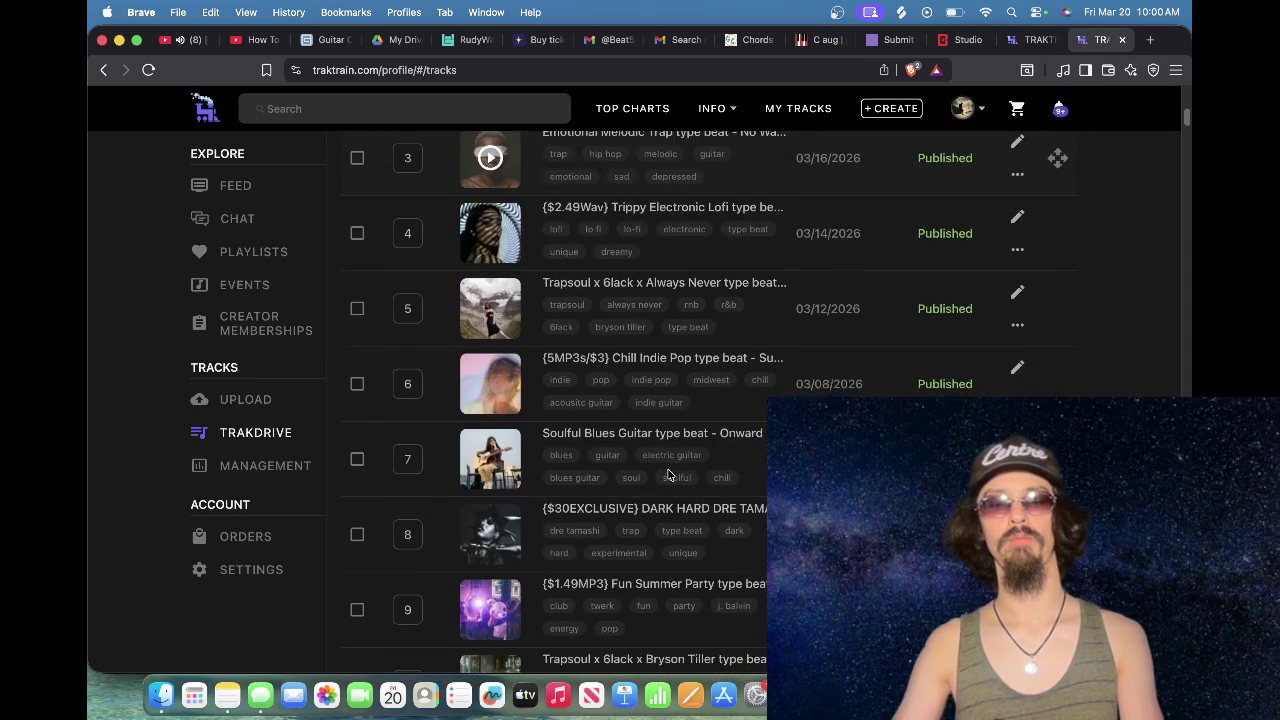
pyautogui.scroll(-5, 671, 478)
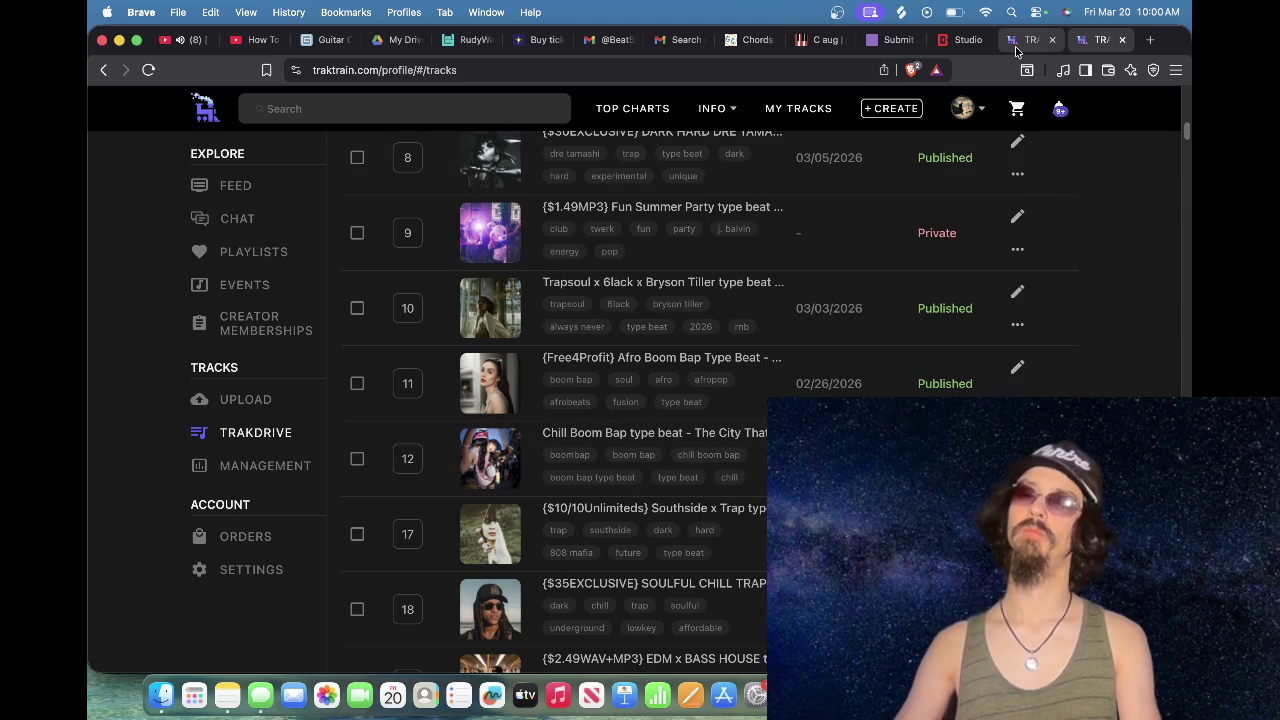
# Step: Open studio.beatstars.com in a new tab and scroll the Uploaded tracks list
pyautogui.click(1150, 40)
pyautogui.click(185, 494)
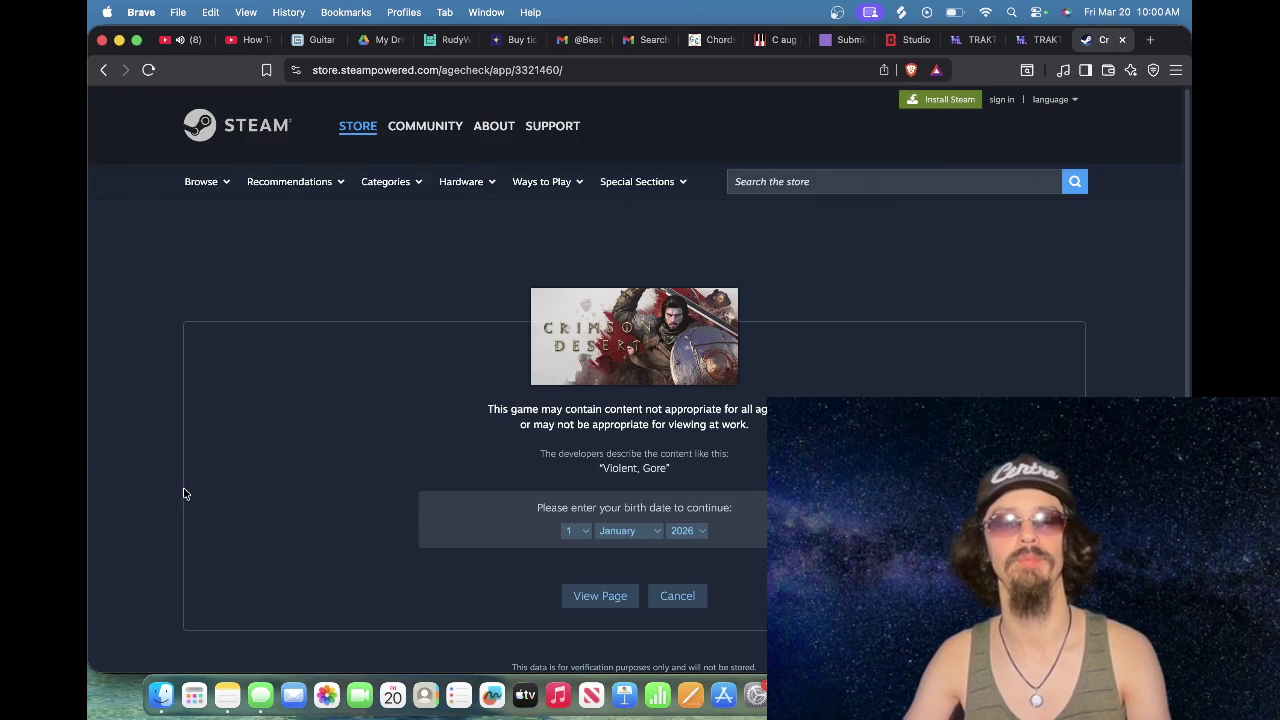
pyautogui.click(467, 70)
pyautogui.write('st')
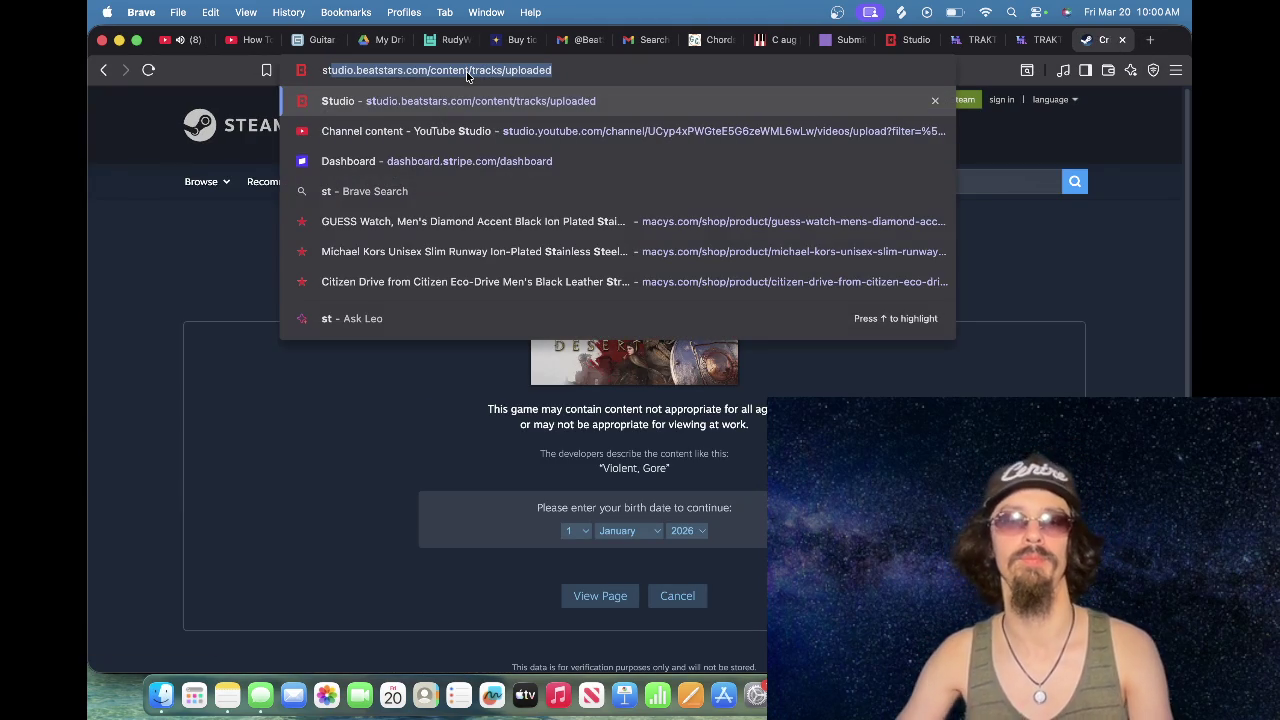
pyautogui.press('Return')
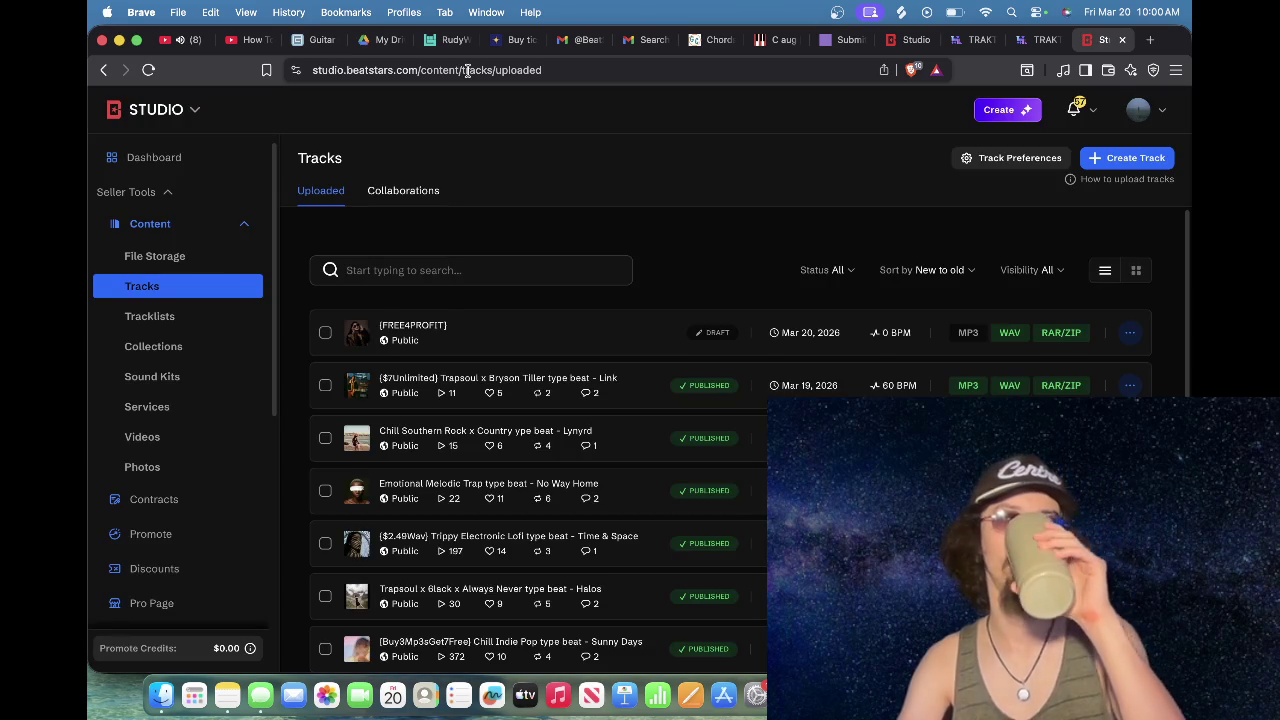
pyautogui.scroll(-2, 497, 364)
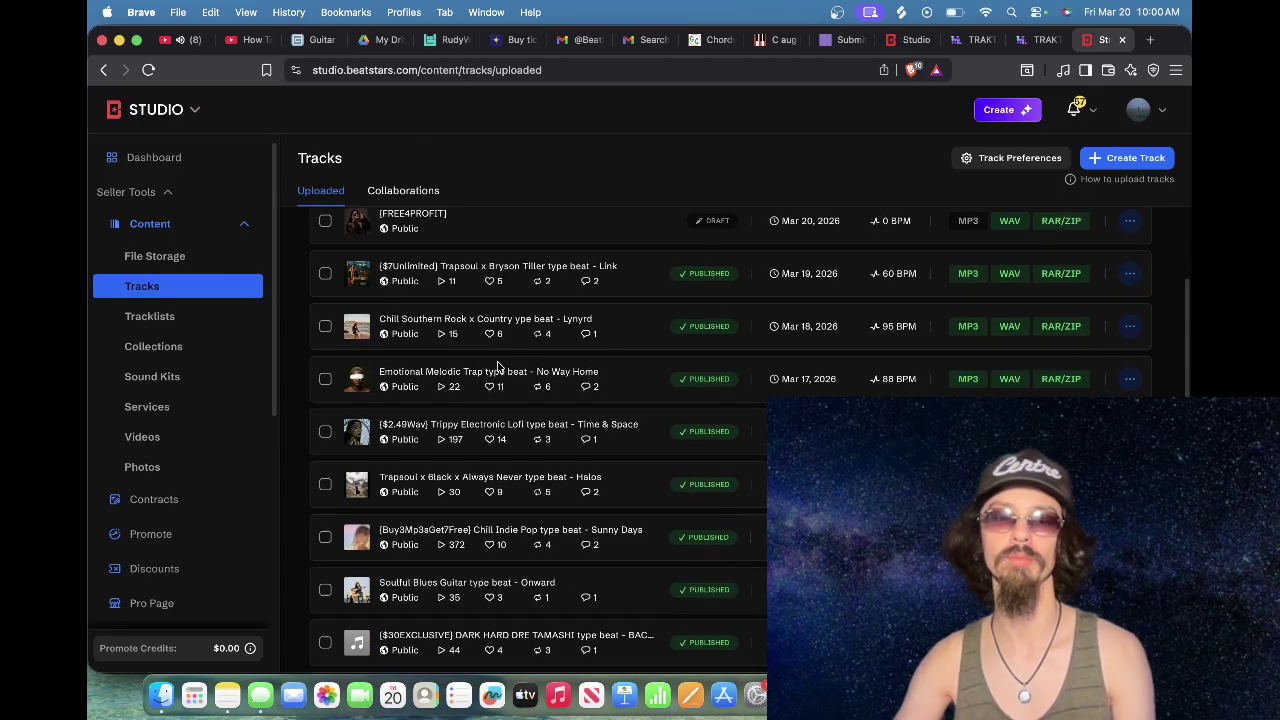
pyautogui.scroll(-3, 500, 375)
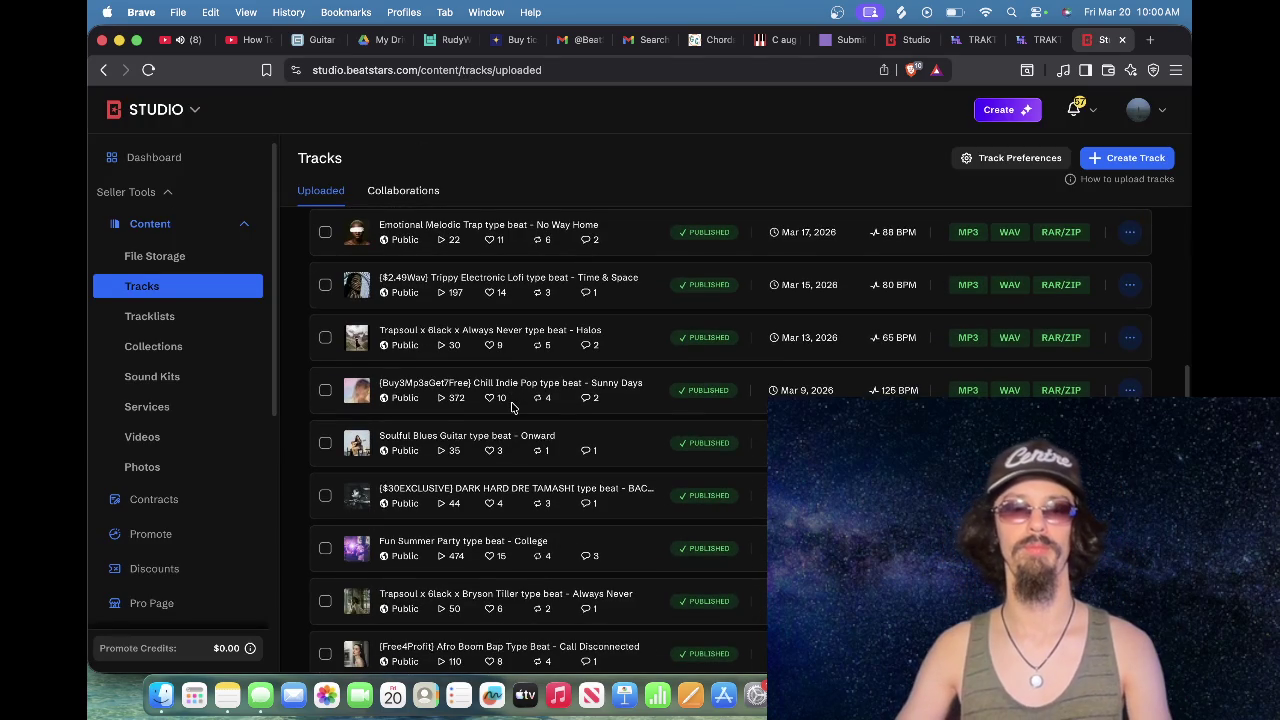
pyautogui.scroll(-3, 511, 405)
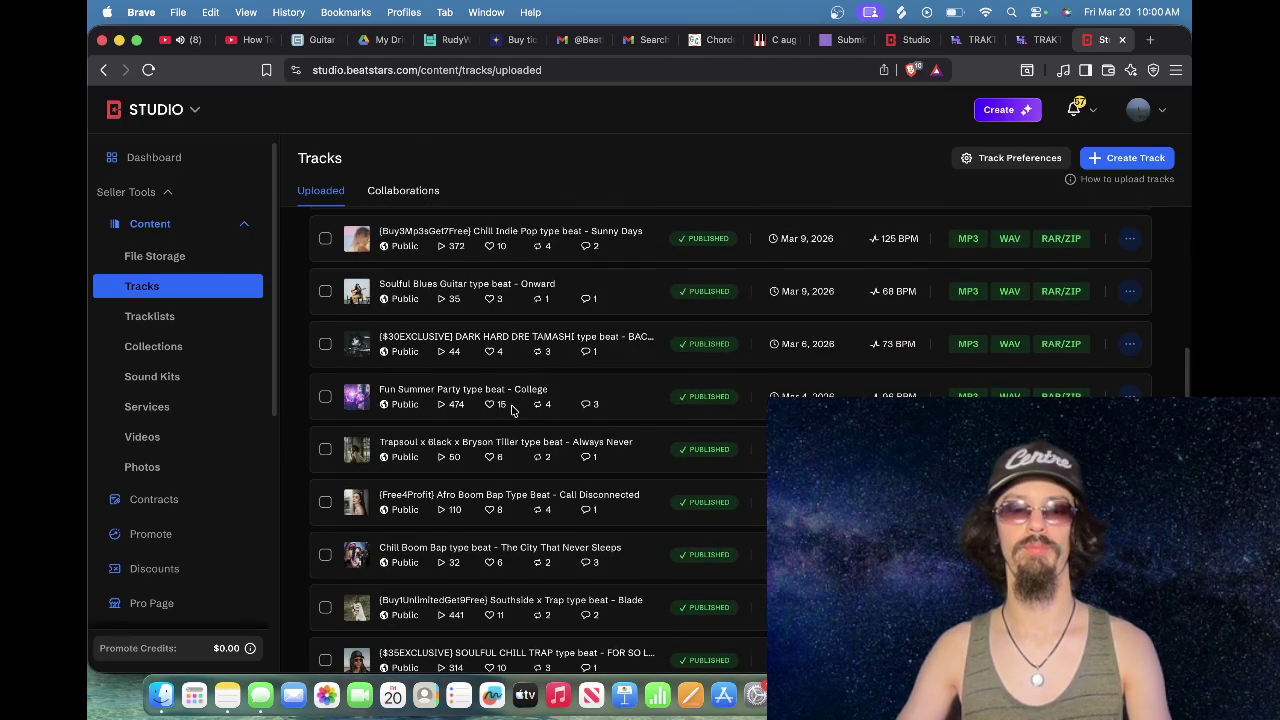
pyautogui.click(906, 40)
# Step: Retitle to '[Buy1UnlimitedGet9Free] Dark Hard Diggy Graves type beat - Chains', then delete overflowing words
pyautogui.moveTo(570, 309); pyautogui.dragTo(441, 315)
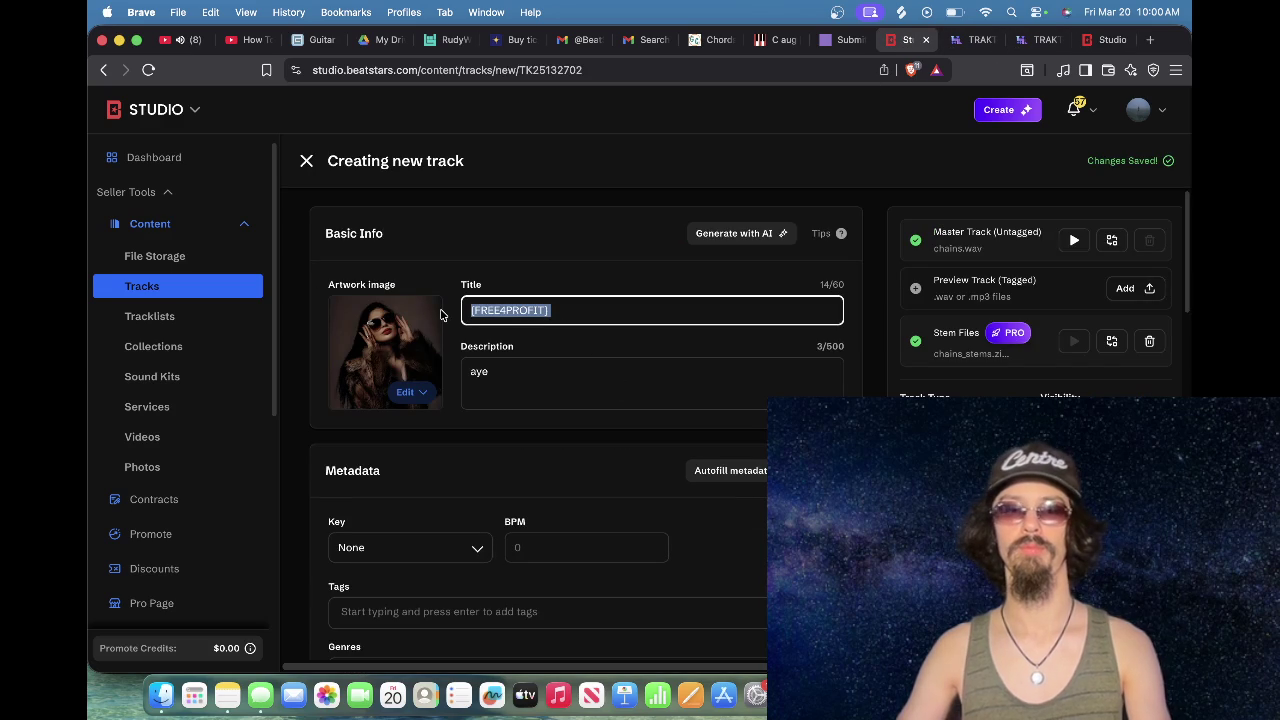
pyautogui.write('[Buy1')
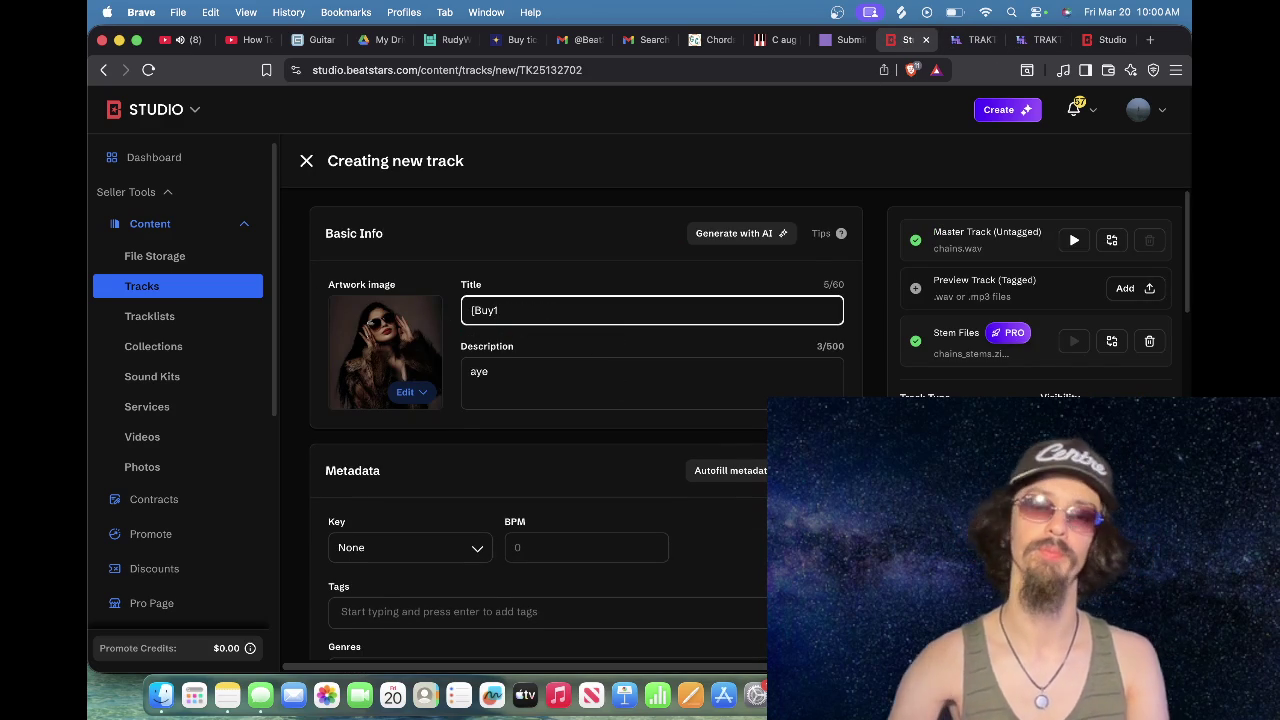
pyautogui.write('UnlimitedGet')
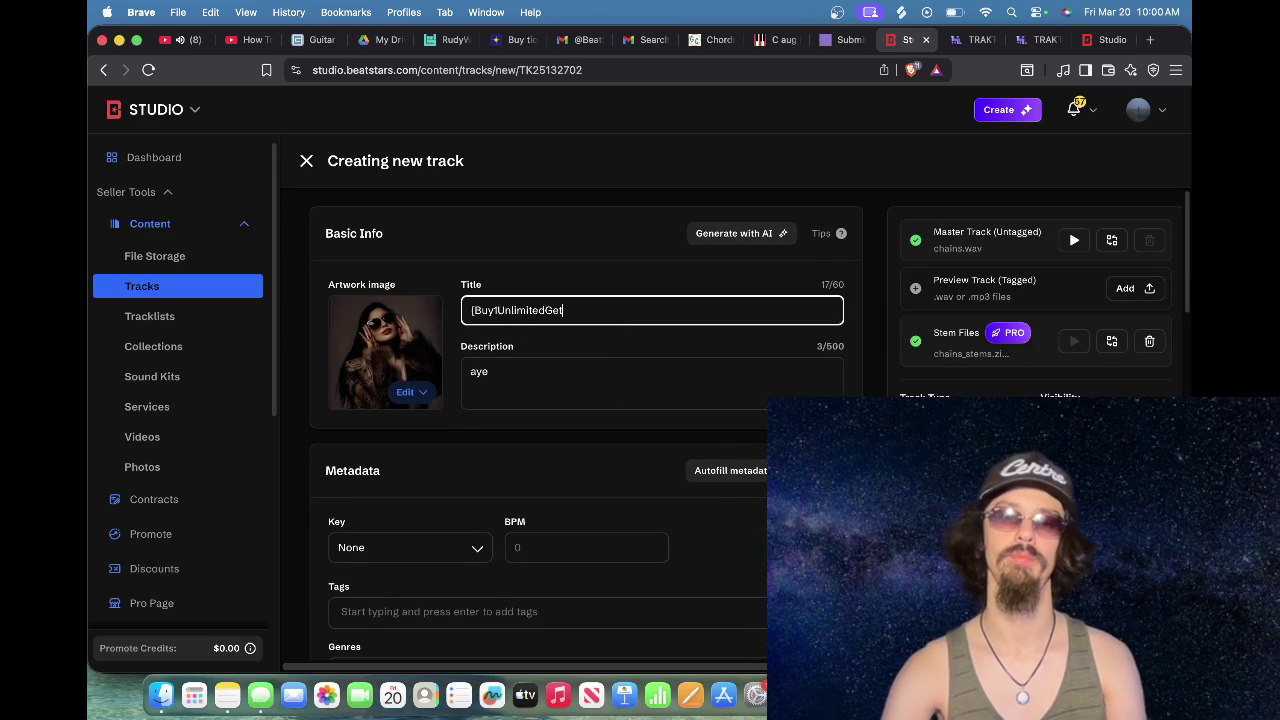
pyautogui.write('9Free')
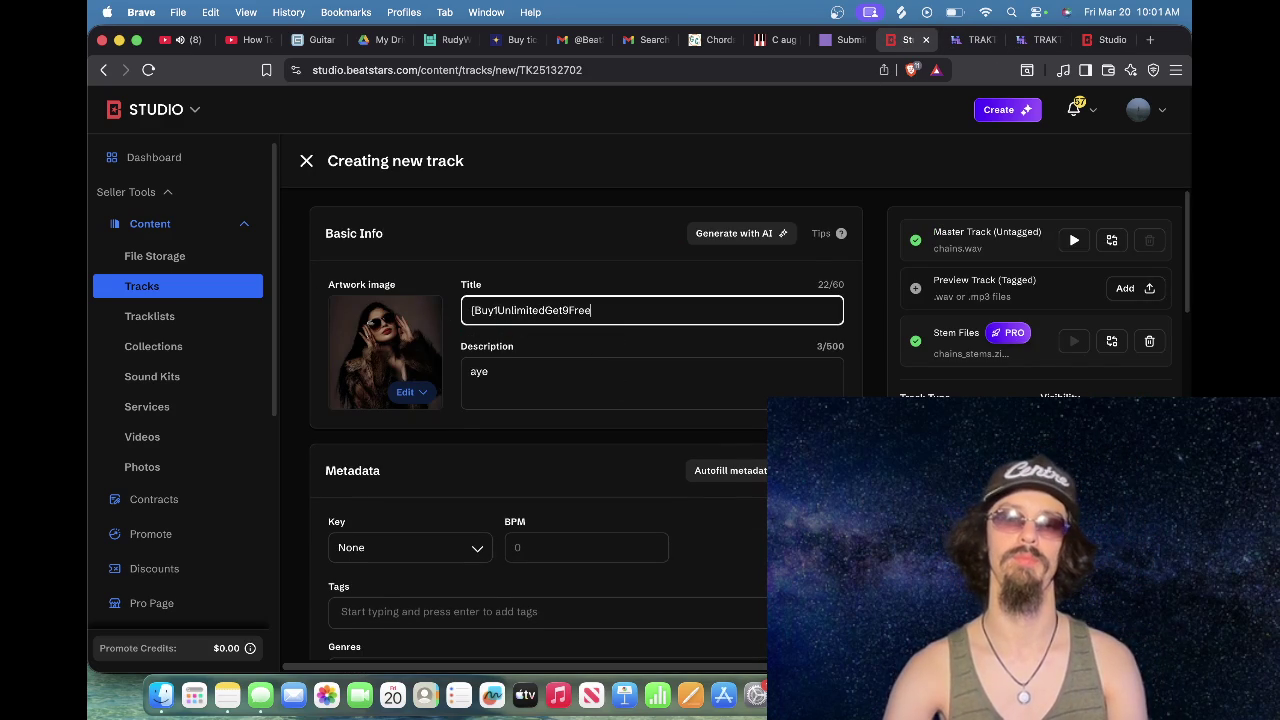
pyautogui.write('] Da')
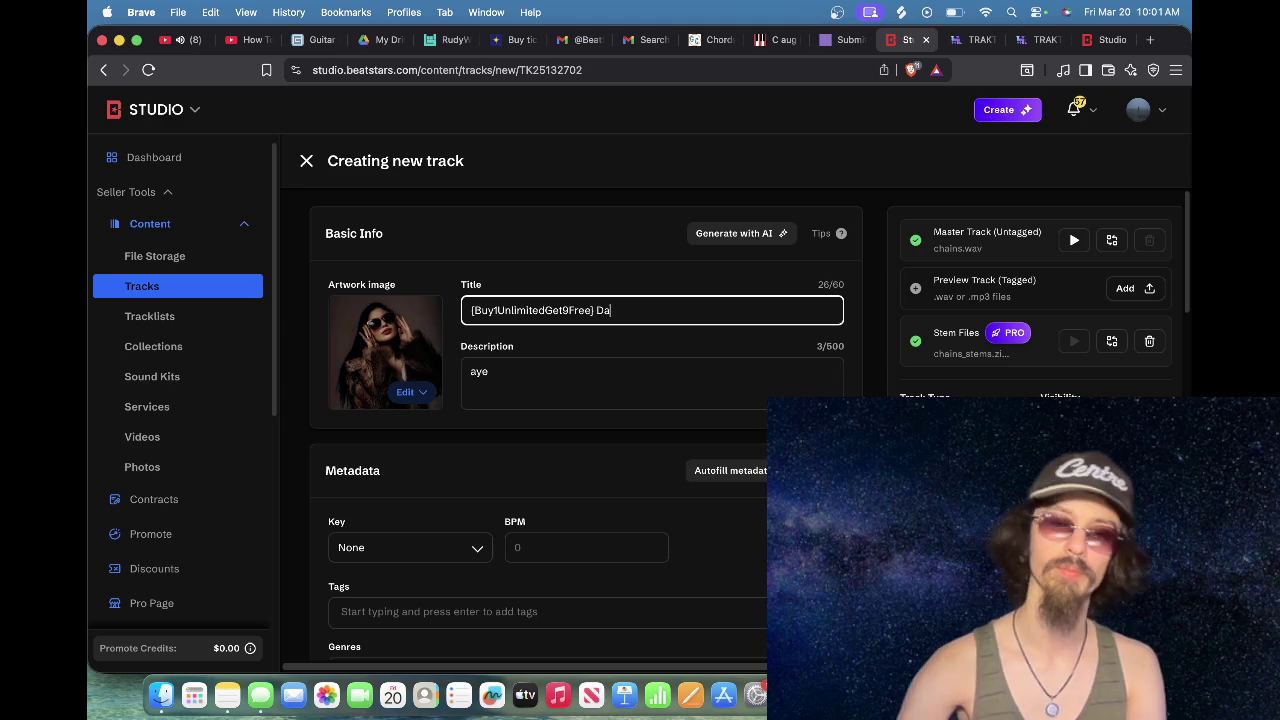
pyautogui.write('rk Hard')
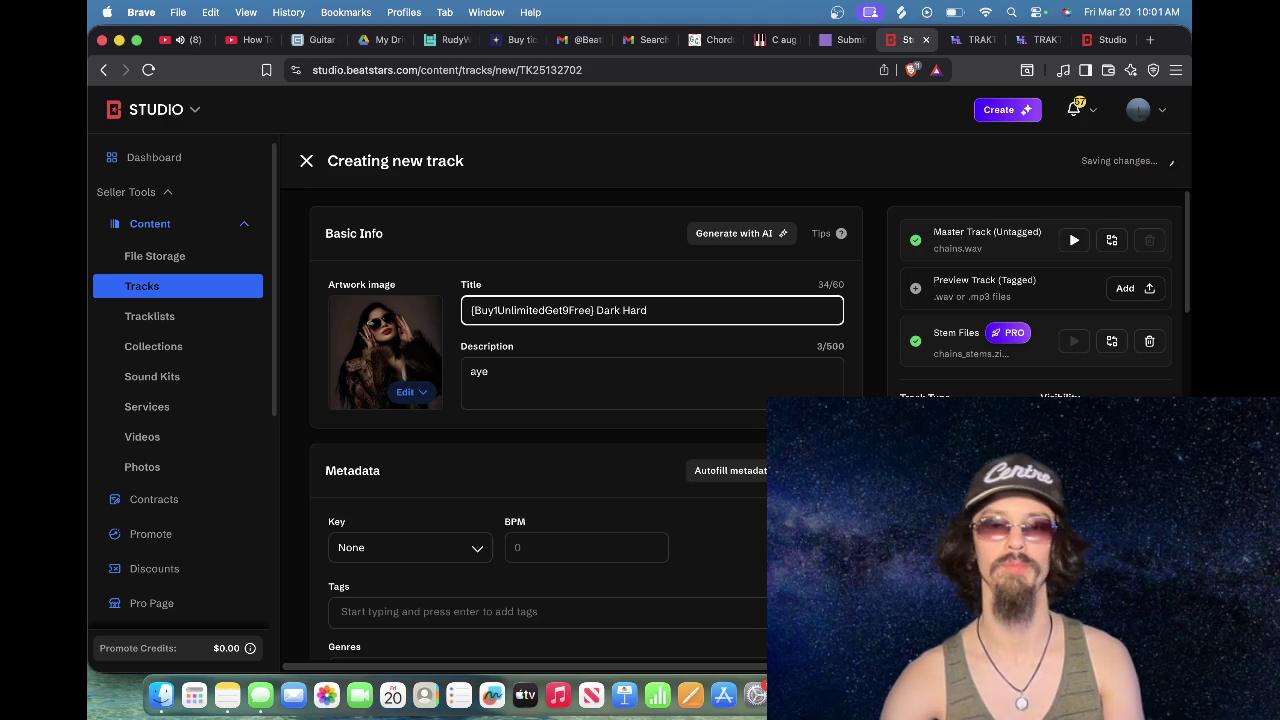
pyautogui.write('Di')
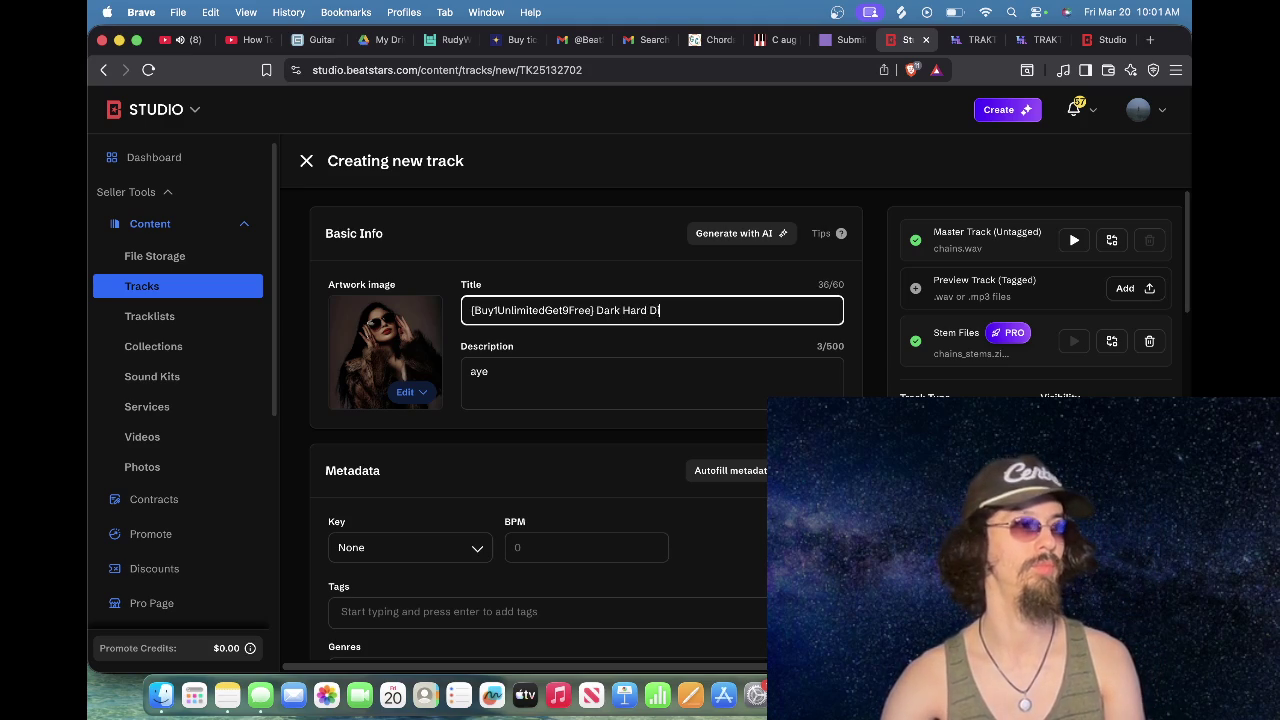
pyautogui.write('ggy Graves type beat - Chains')
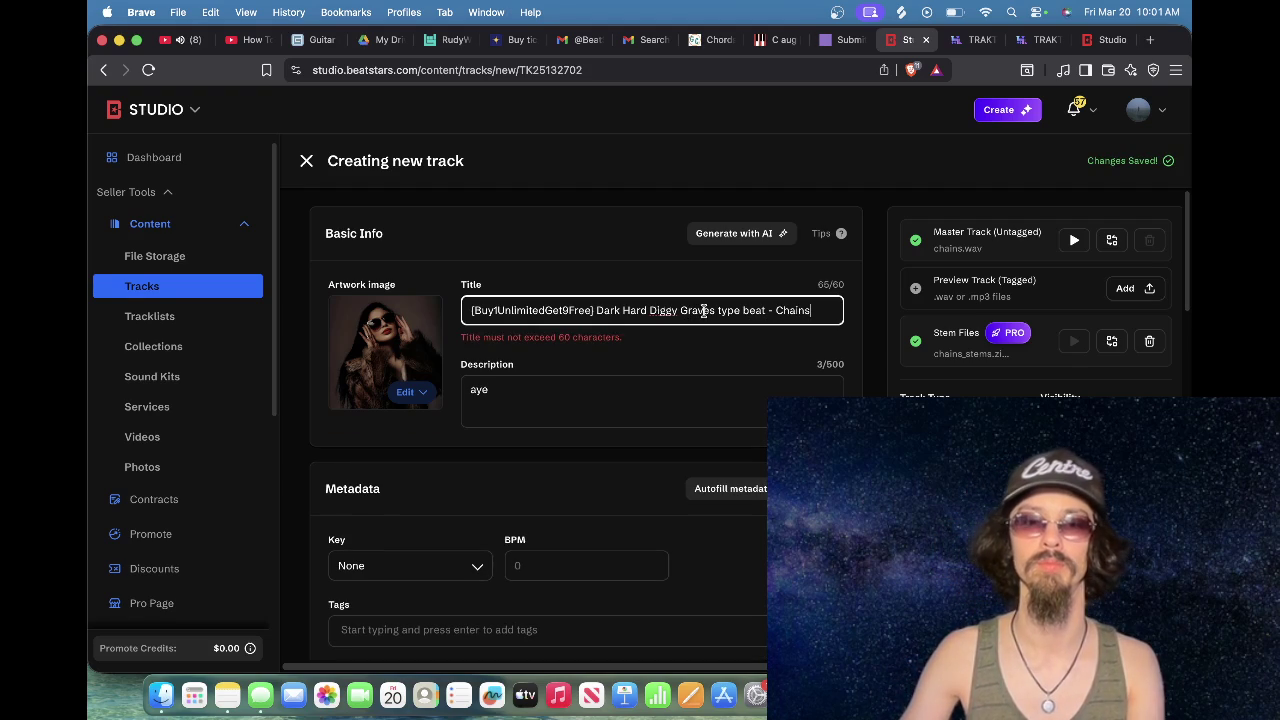
pyautogui.moveTo(713, 312); pyautogui.dragTo(656, 312)
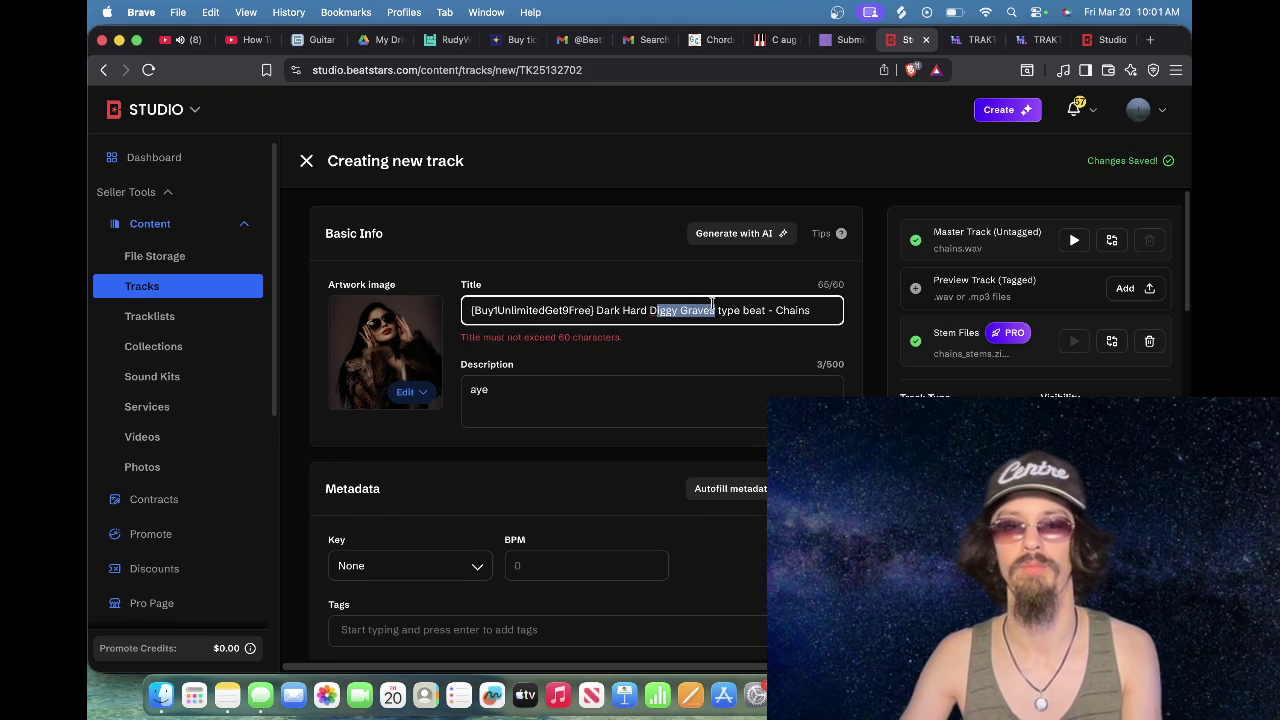
pyautogui.press('BackSpace')
pyautogui.press('BackSpace')
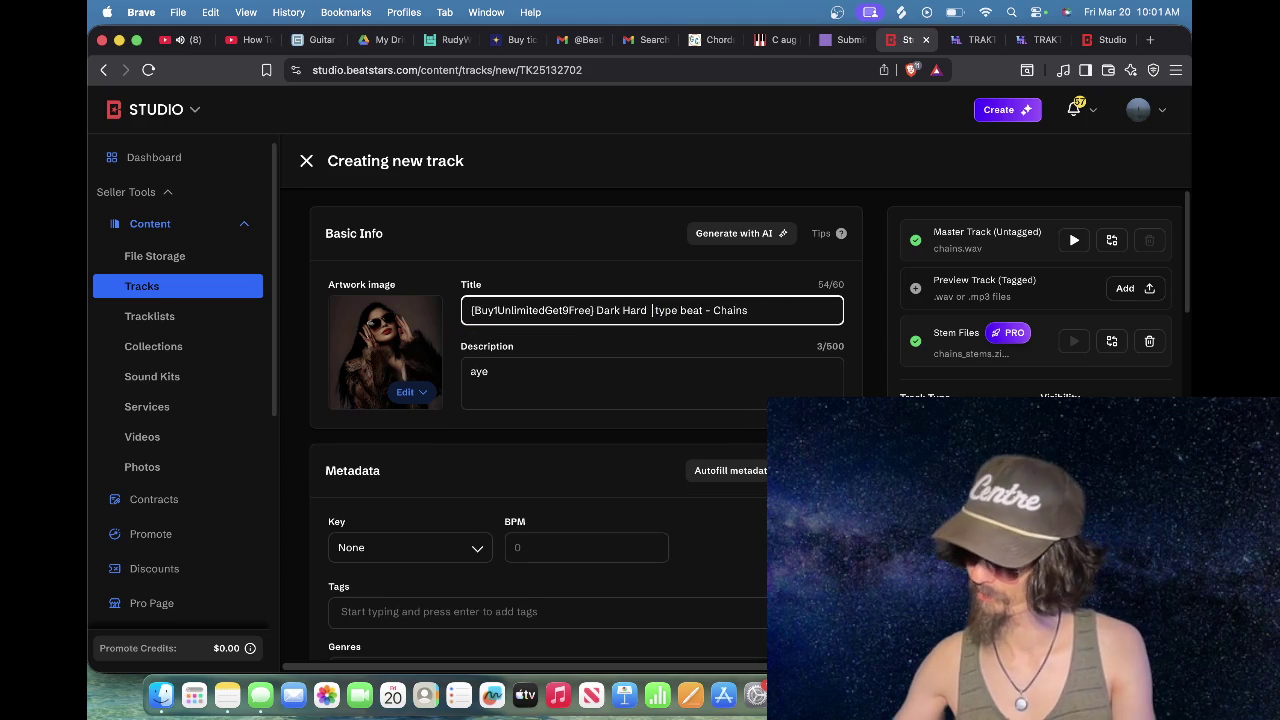
# Step: Delete the doubled spaces before 'type beat' and start removing 'Hard' from the title
pyautogui.press('BackSpace')
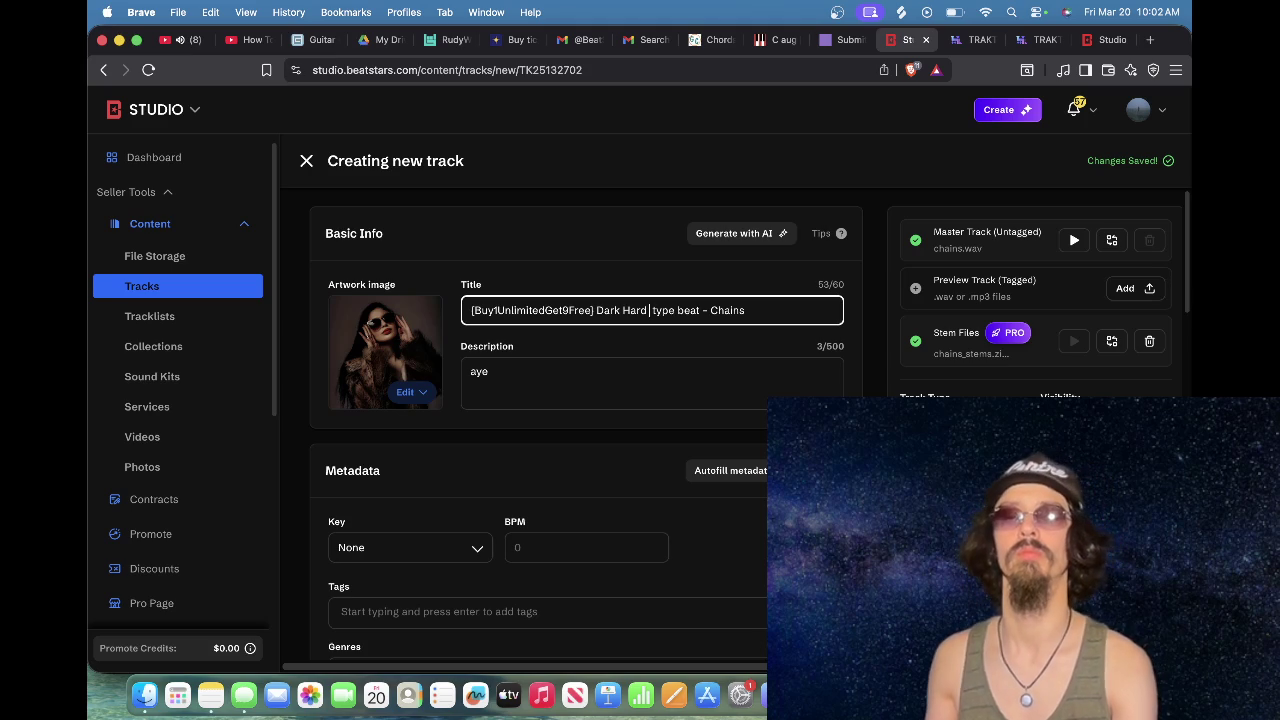
pyautogui.press('BackSpace')
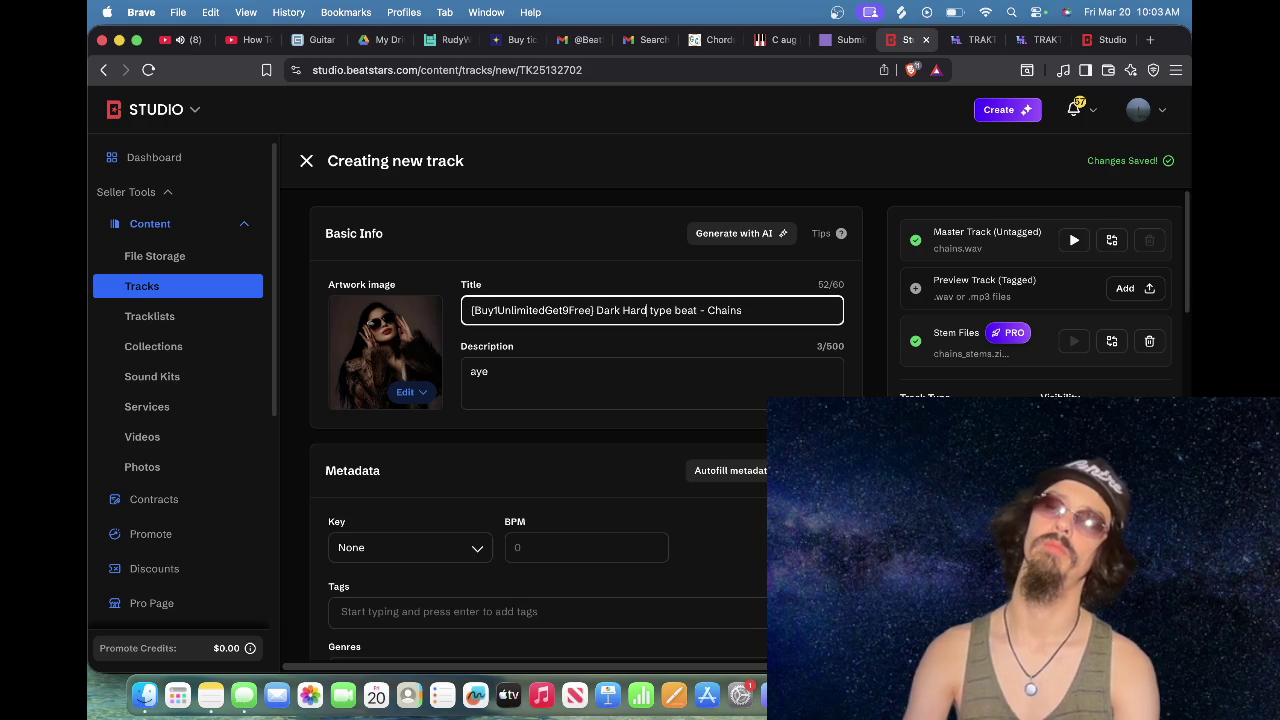
pyautogui.press('BackSpace')
pyautogui.press('BackSpace')
pyautogui.press('BackSpace')
# Step: Insert 'Diggy Graves' into the title and copy the text from 'Dark' to the end
pyautogui.write('Diggy Graves')
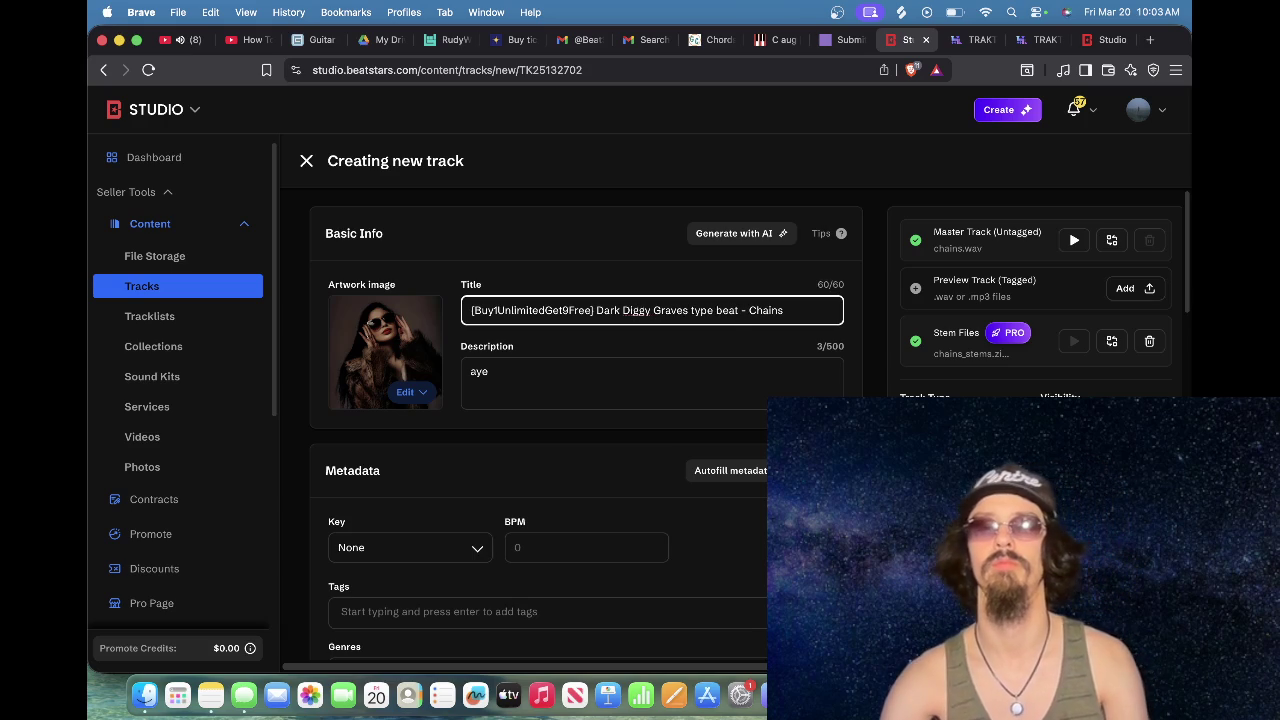
pyautogui.tripleClick(729, 317)
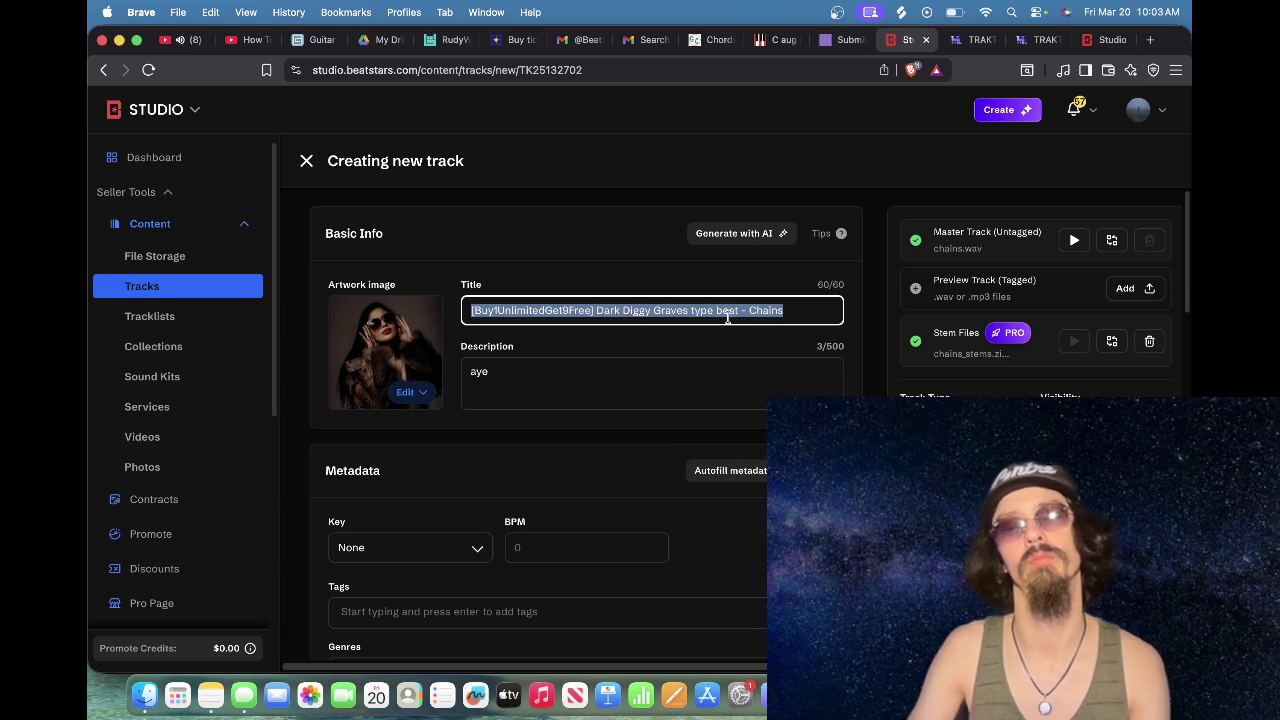
pyautogui.click(787, 317)
pyautogui.moveTo(787, 317); pyautogui.dragTo(596, 317)
pyautogui.press('super+c')
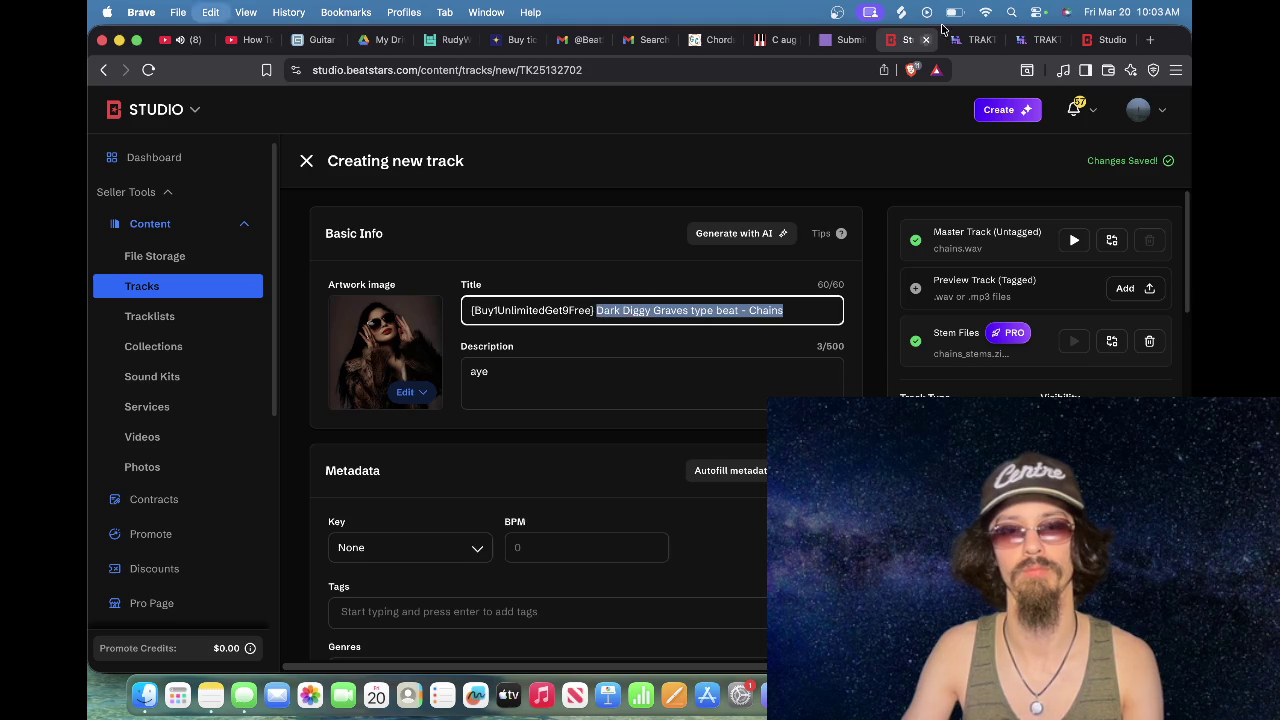
pyautogui.click(970, 39)
# Step: Paste the copied title over CHAINS in Track Name and add a '10Unlimiteds/$10' prefix
pyautogui.doubleClick(637, 445)
pyautogui.press('super+v')
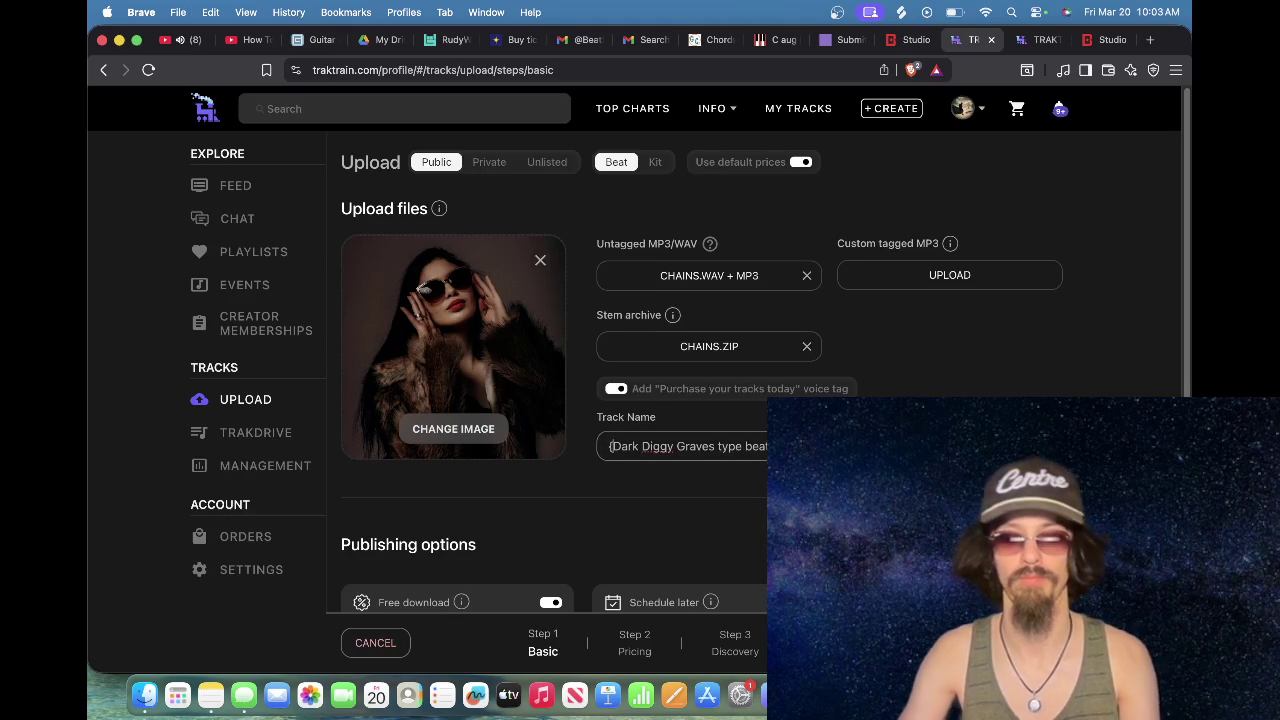
pyautogui.write('10')
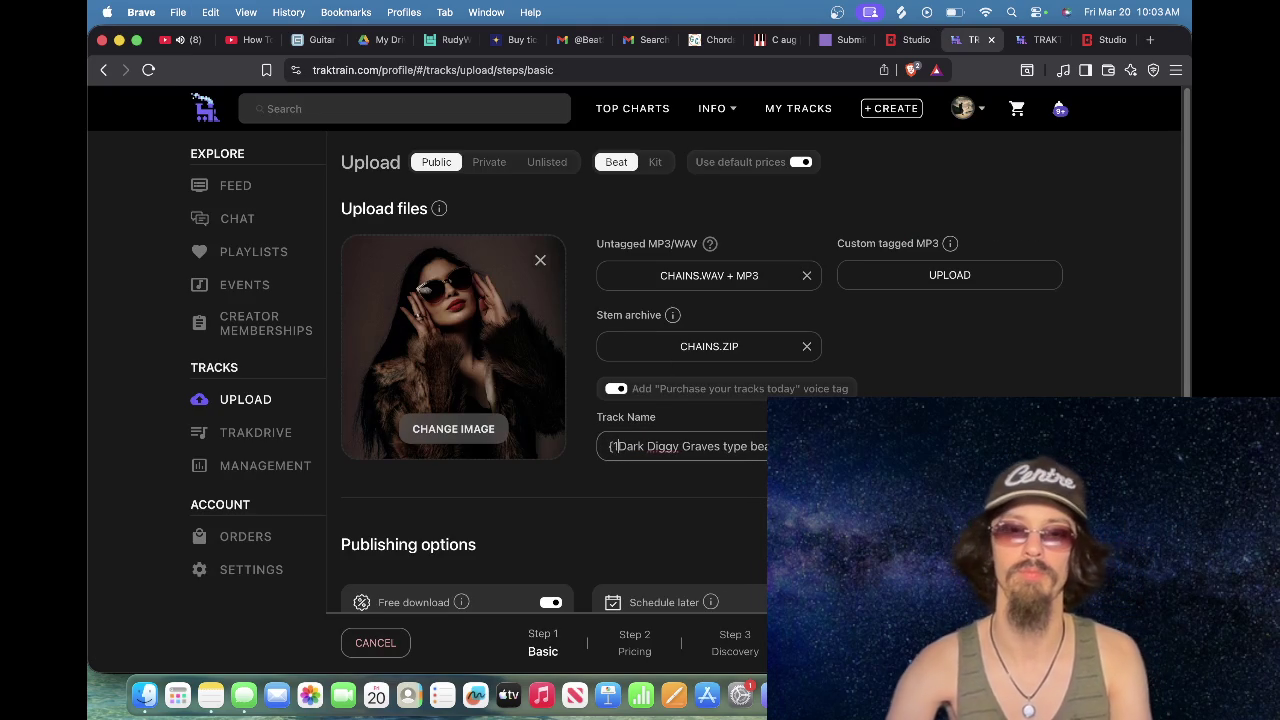
pyautogui.write('Unlimiteds')
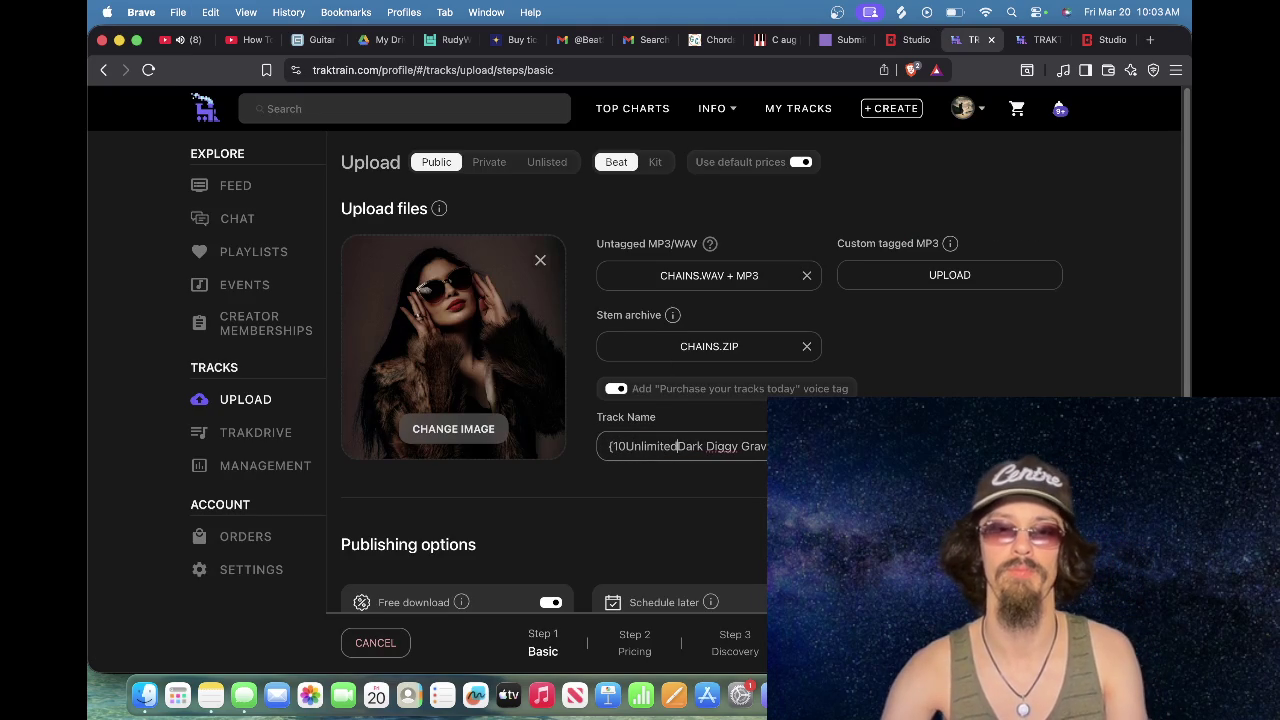
pyautogui.write('/$10')
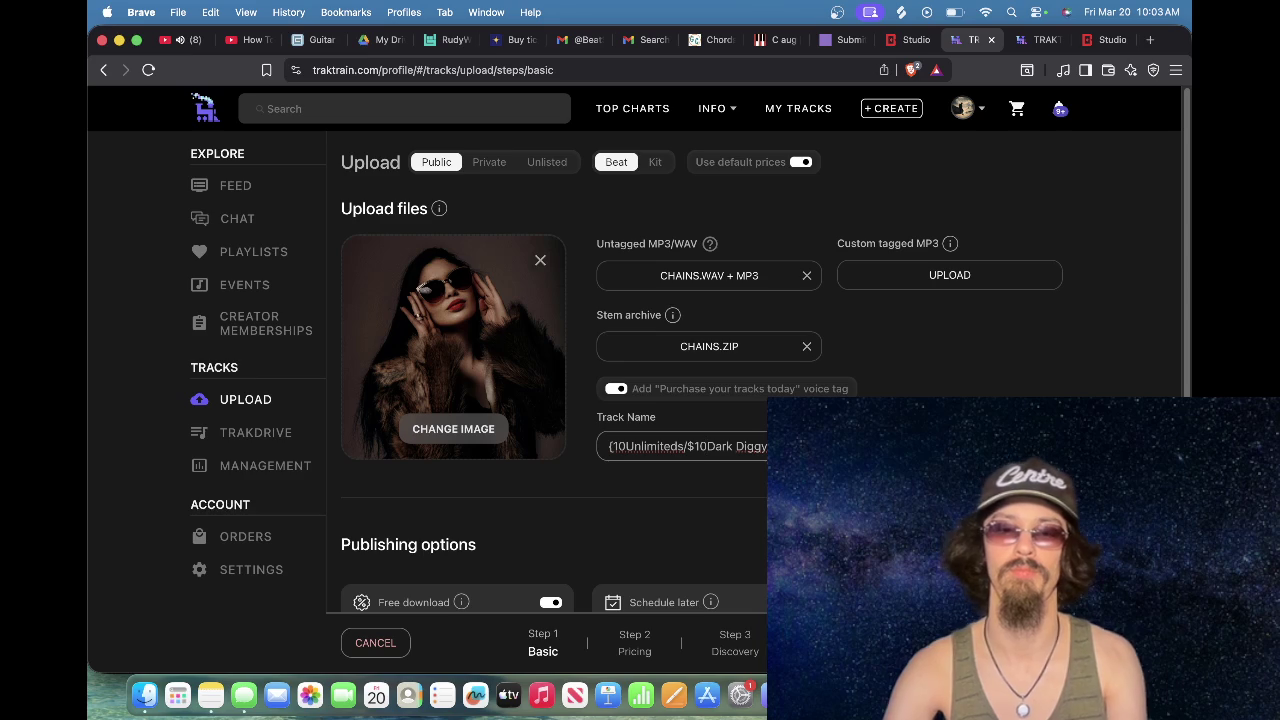
# Step: Replace the description 'aye' with the pasted budget-friendly promo text (254/500 characters)
pyautogui.click(900, 40)
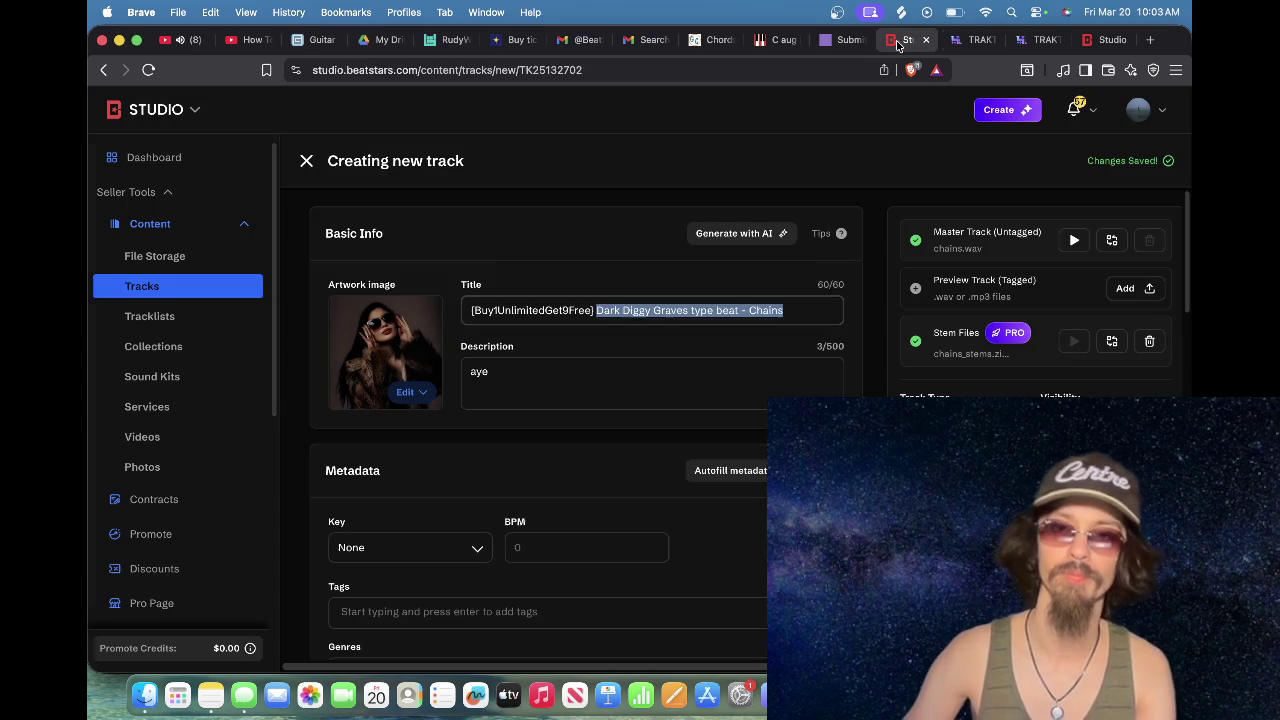
pyautogui.scroll(-1, 576, 386)
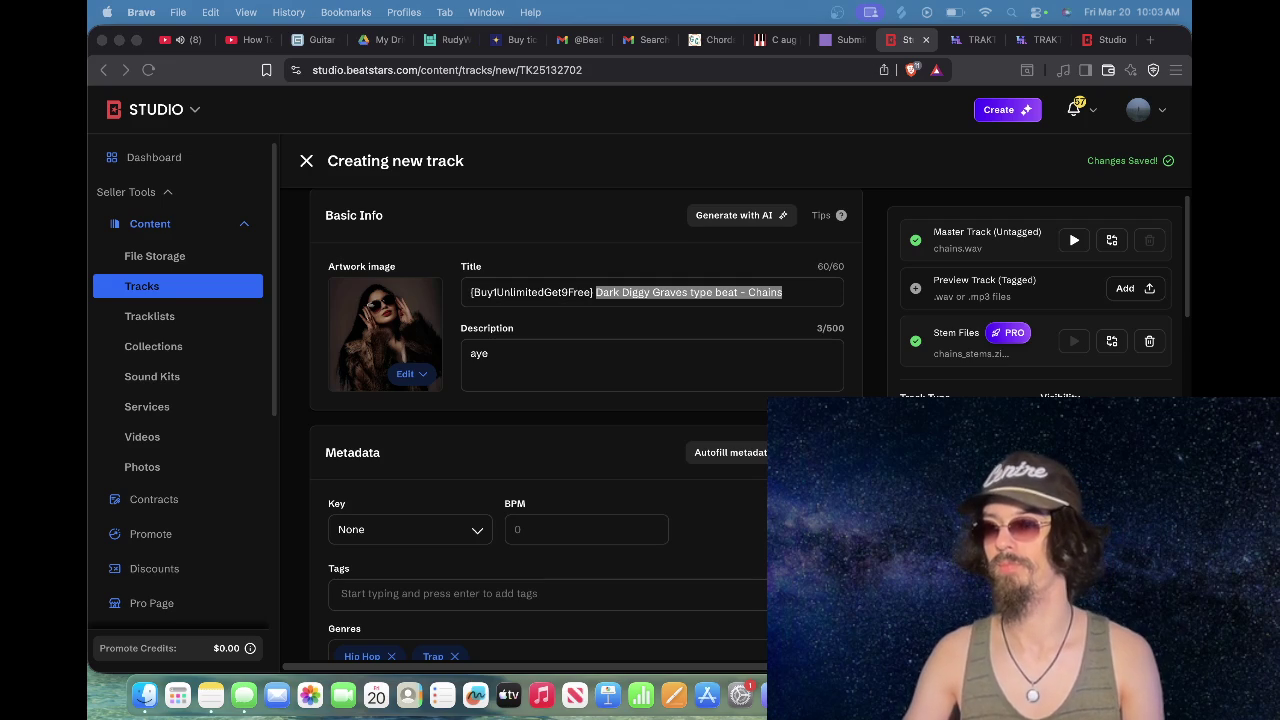
pyautogui.click(643, 374)
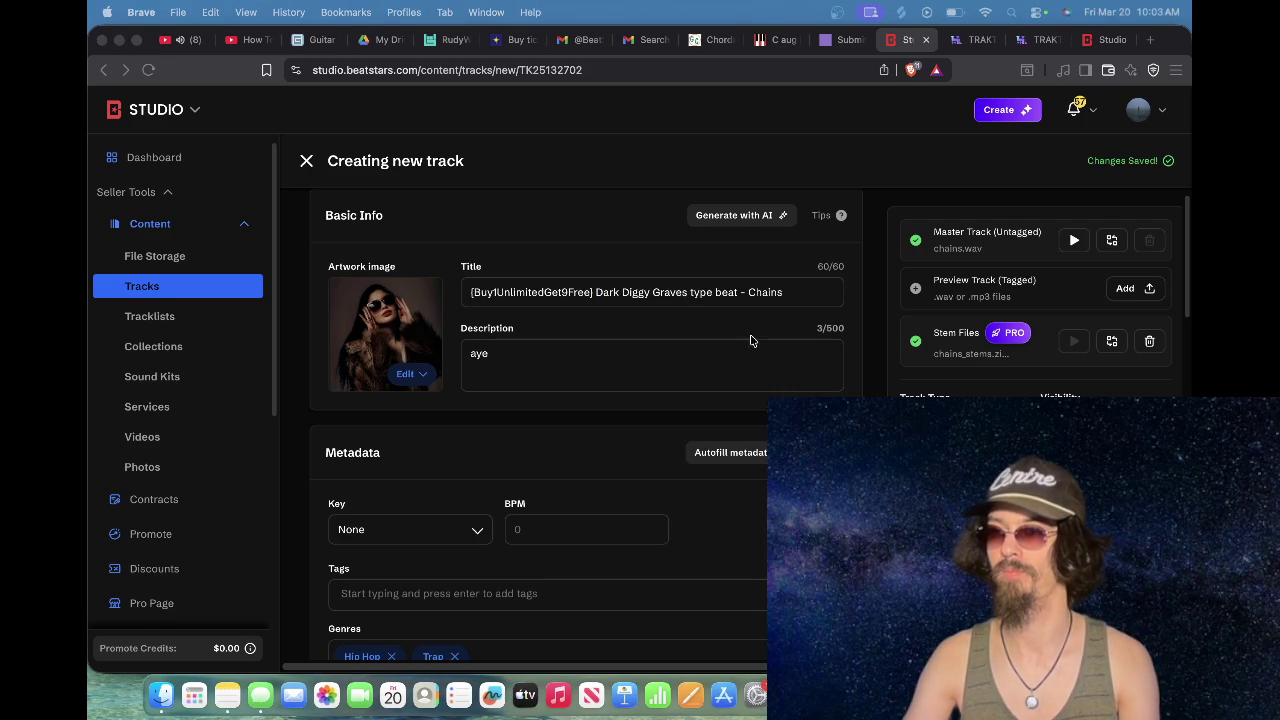
pyautogui.click(673, 348)
pyautogui.press('super+a')
pyautogui.press('super+v')
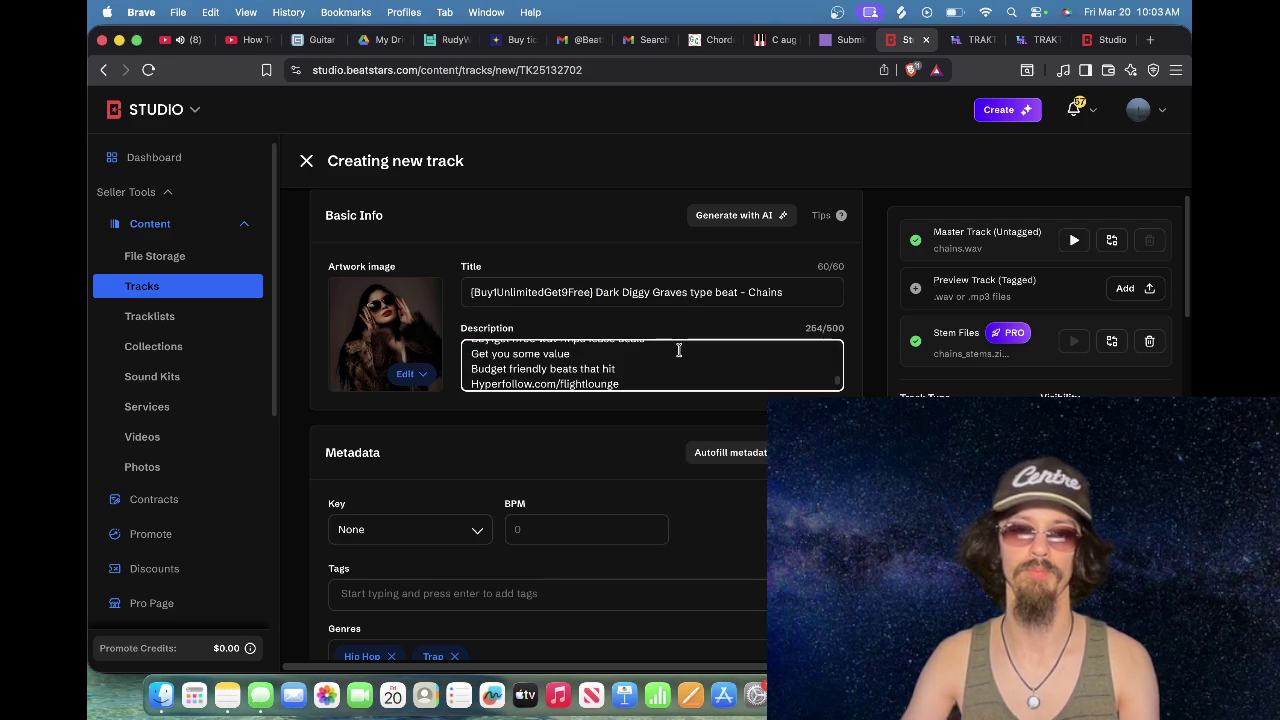
pyautogui.scroll(-5, 543, 420)
# Step: Set the CHAINS track key to Am
pyautogui.click(410, 277)
pyautogui.scroll(10, 416, 252)
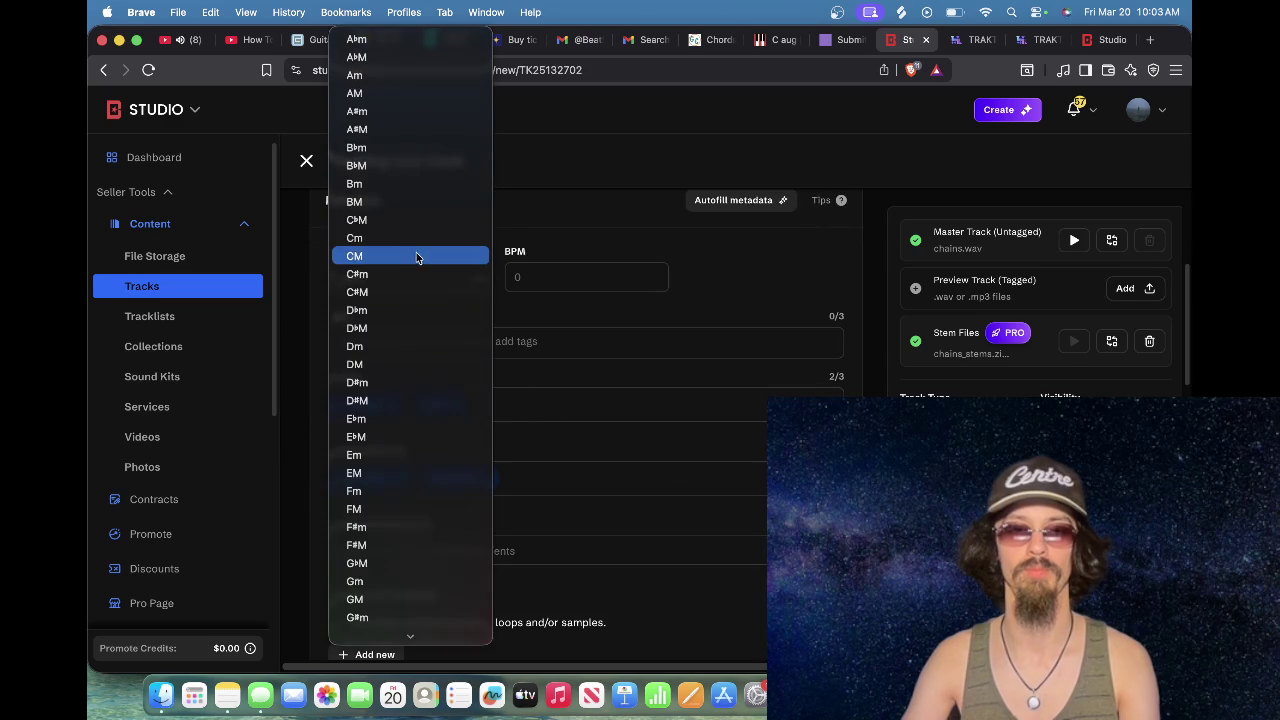
pyautogui.click(390, 80)
# Step: Enter 73 as the track's BPM
pyautogui.click(560, 284)
pyautogui.click(260, 694)
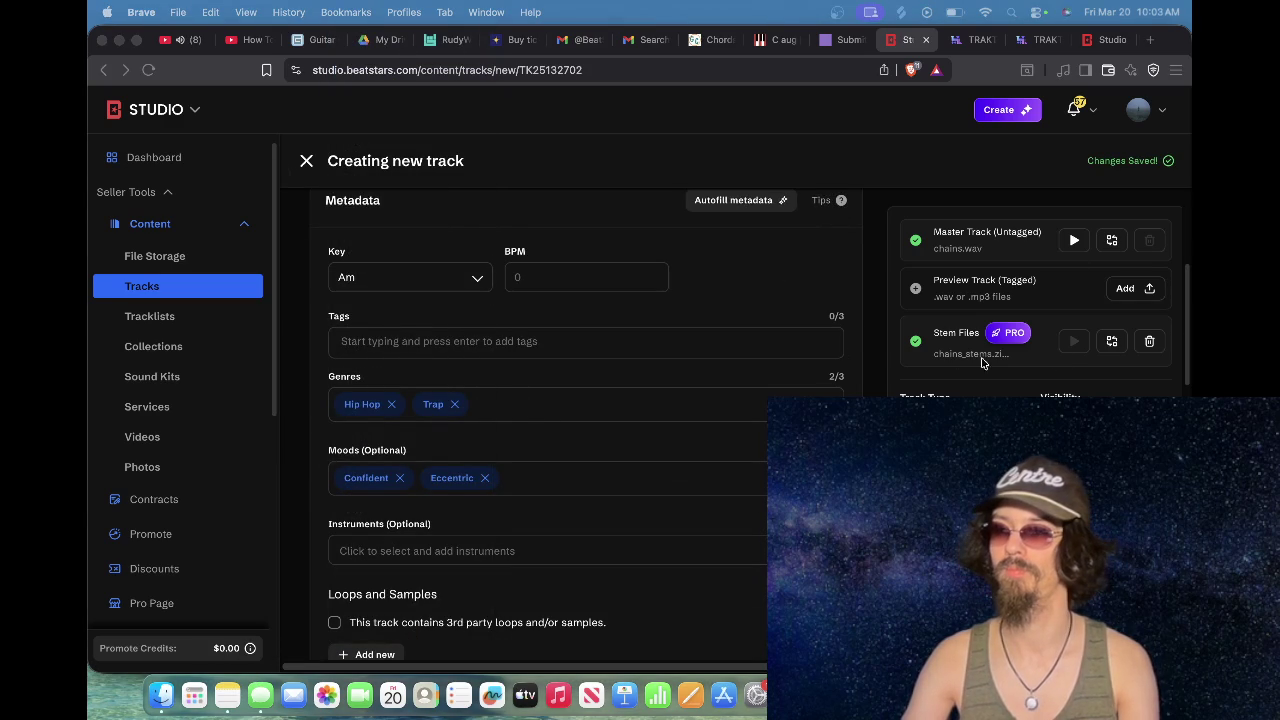
pyautogui.click(665, 277)
pyautogui.write('6')
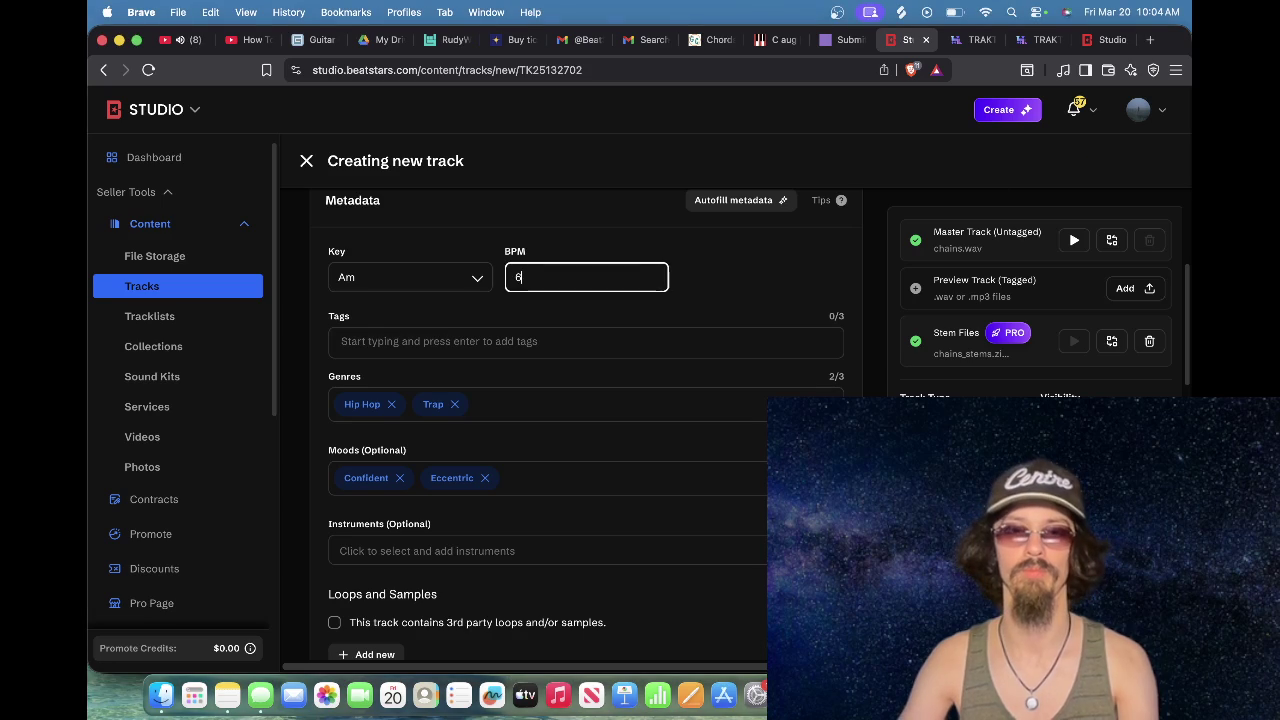
pyautogui.press('BackSpace')
pyautogui.write('73')
# Step: Add the tags 'dark' and 'hard', then start typing 'underground' as a third
pyautogui.press('Tab')
pyautogui.write('dark')
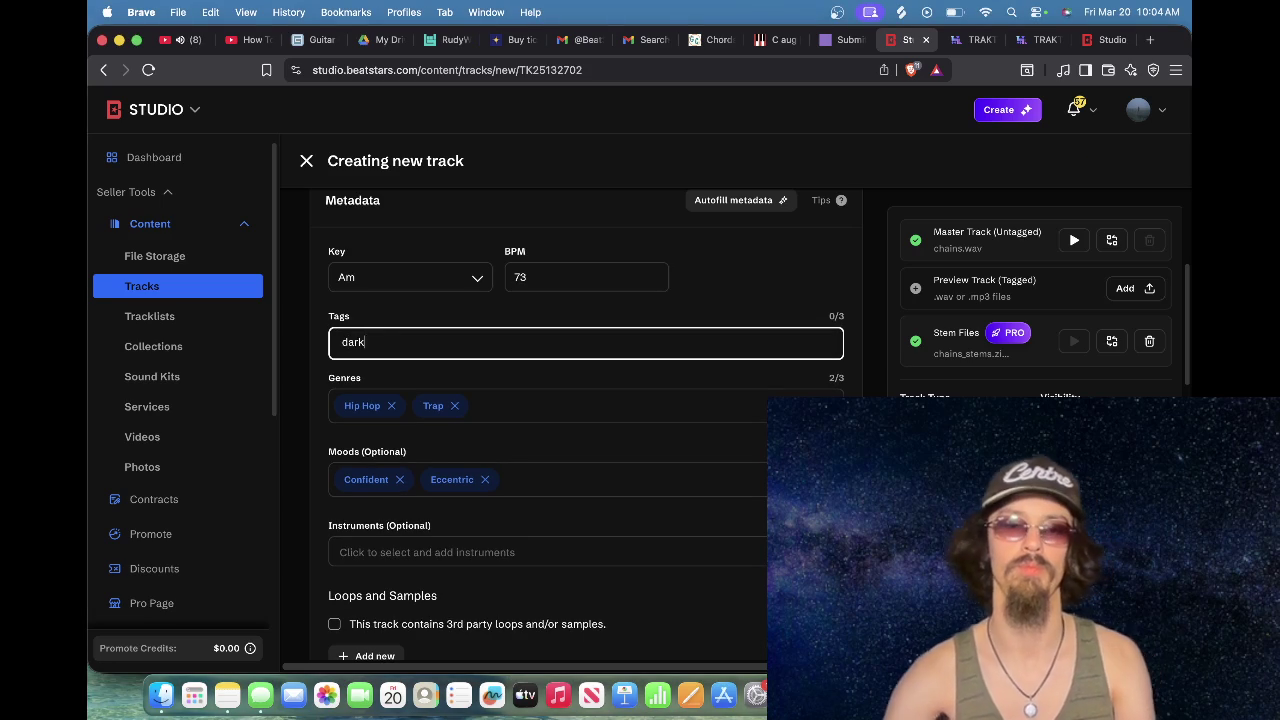
pyautogui.press('Return')
pyautogui.write('hard')
pyautogui.press('Return')
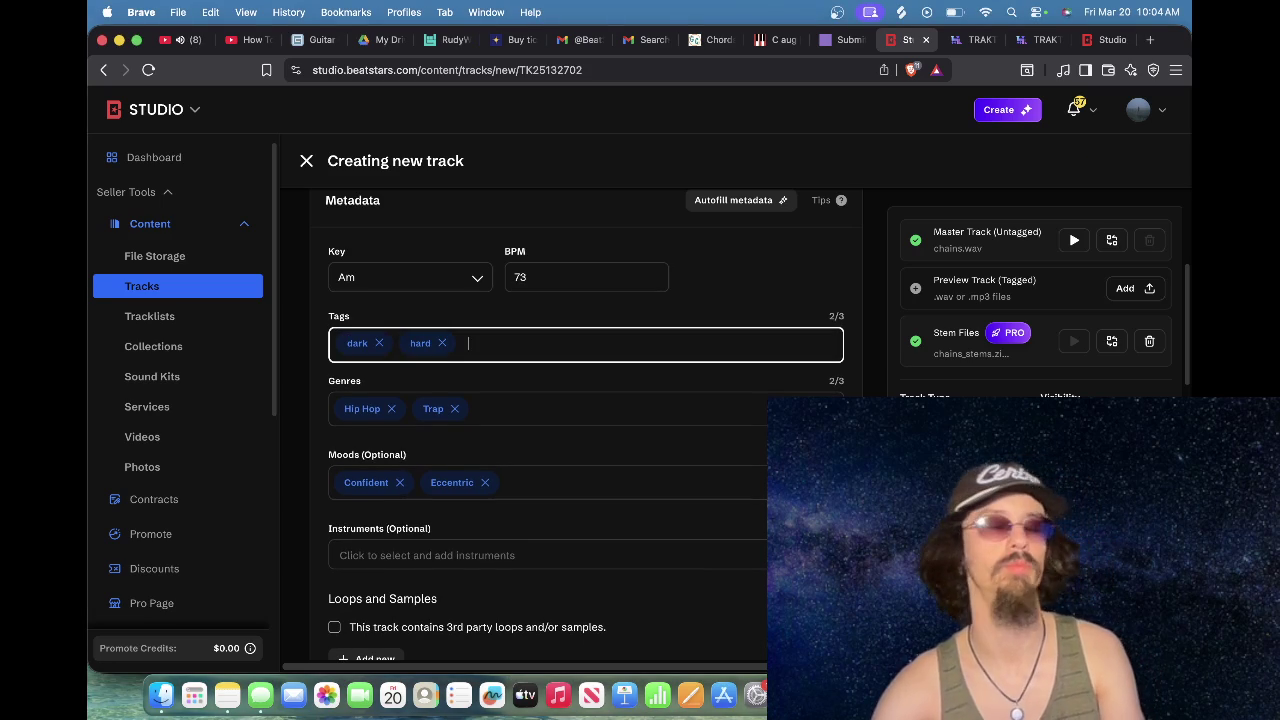
pyautogui.write('underground')
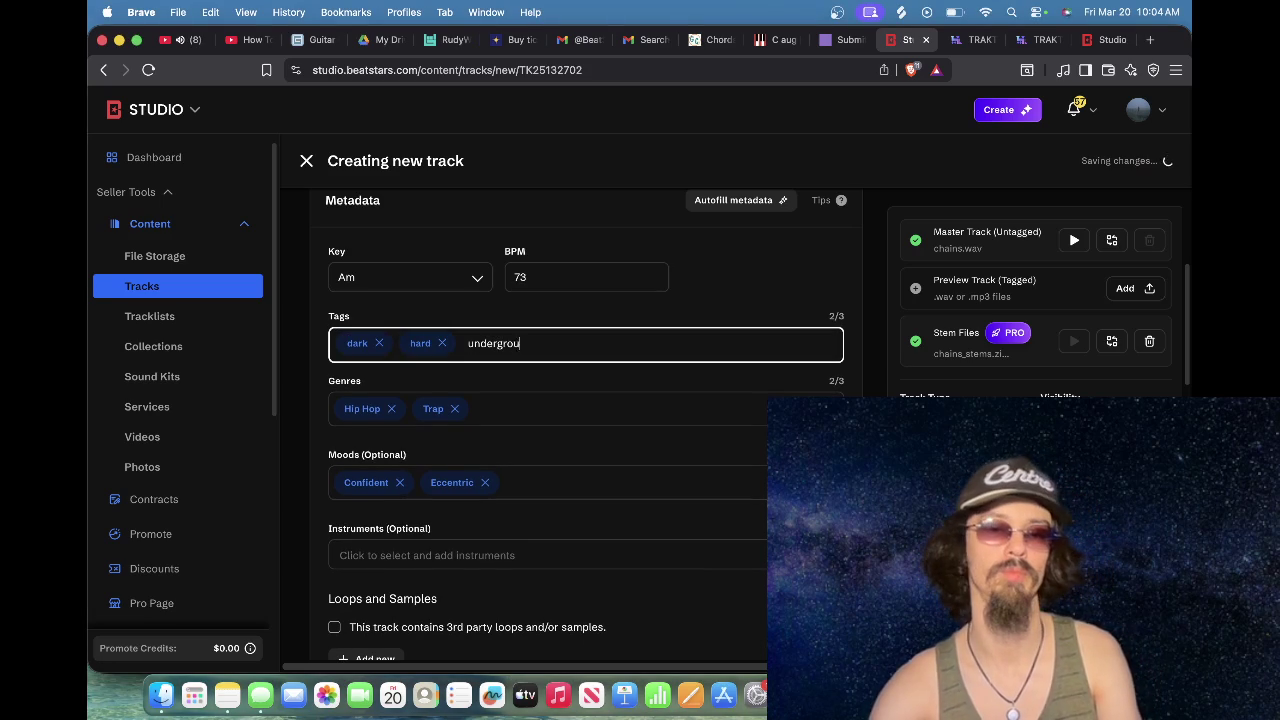
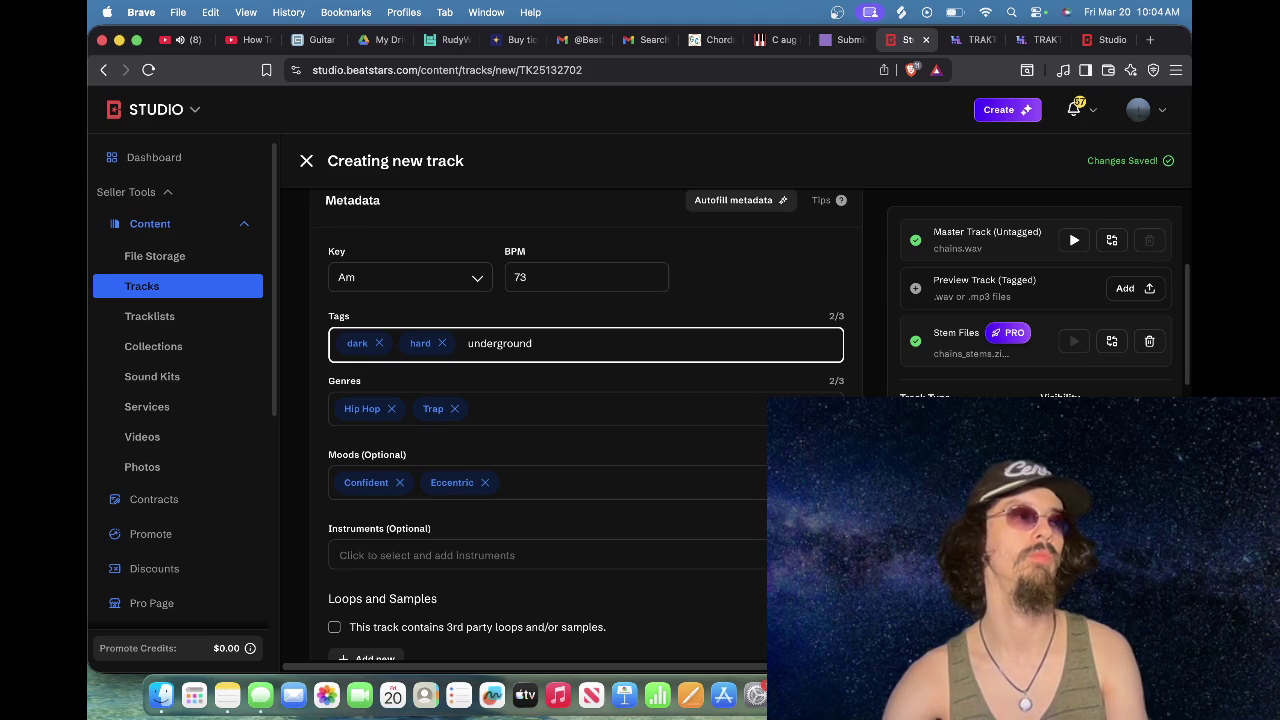
# Step: Finish the third tag as 'underground'
pyautogui.press('BackSpace')
pyautogui.press('BackSpace')
pyautogui.press('BackSpace')
pyautogui.press('BackSpace')
pyautogui.press('BackSpace')
pyautogui.press('BackSpace')
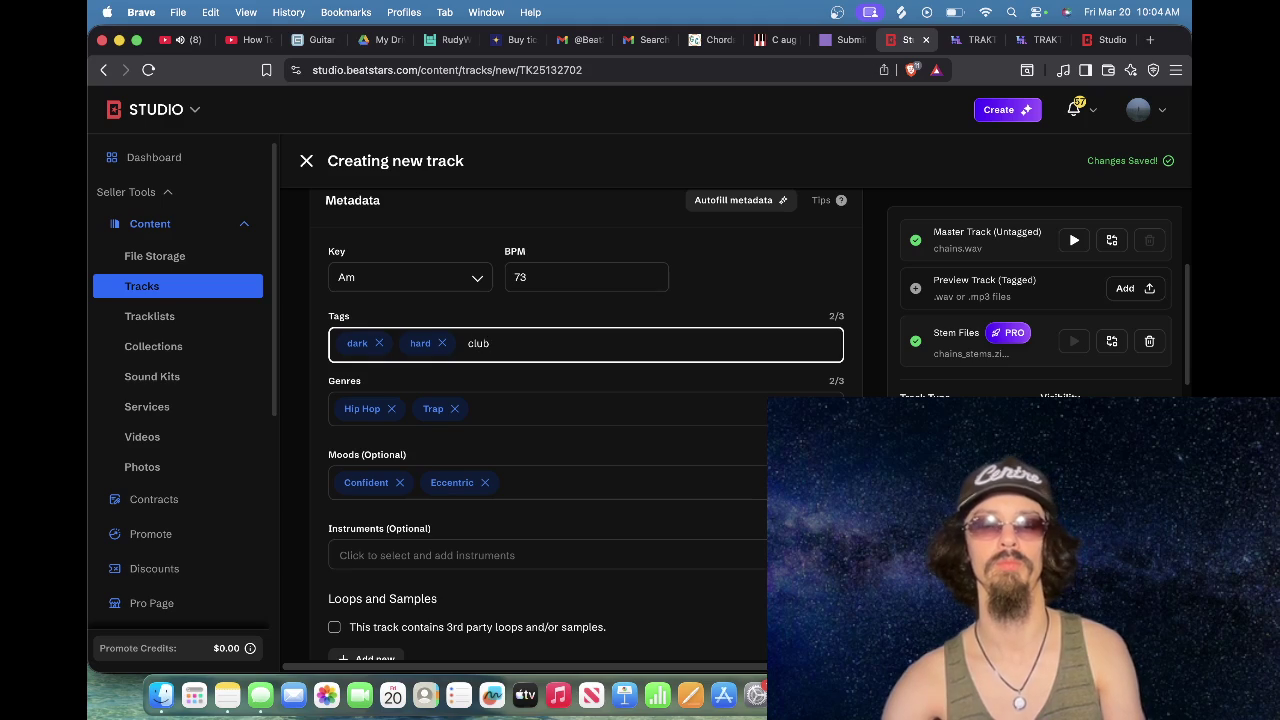
pyautogui.write('derground')
pyautogui.press('Return')
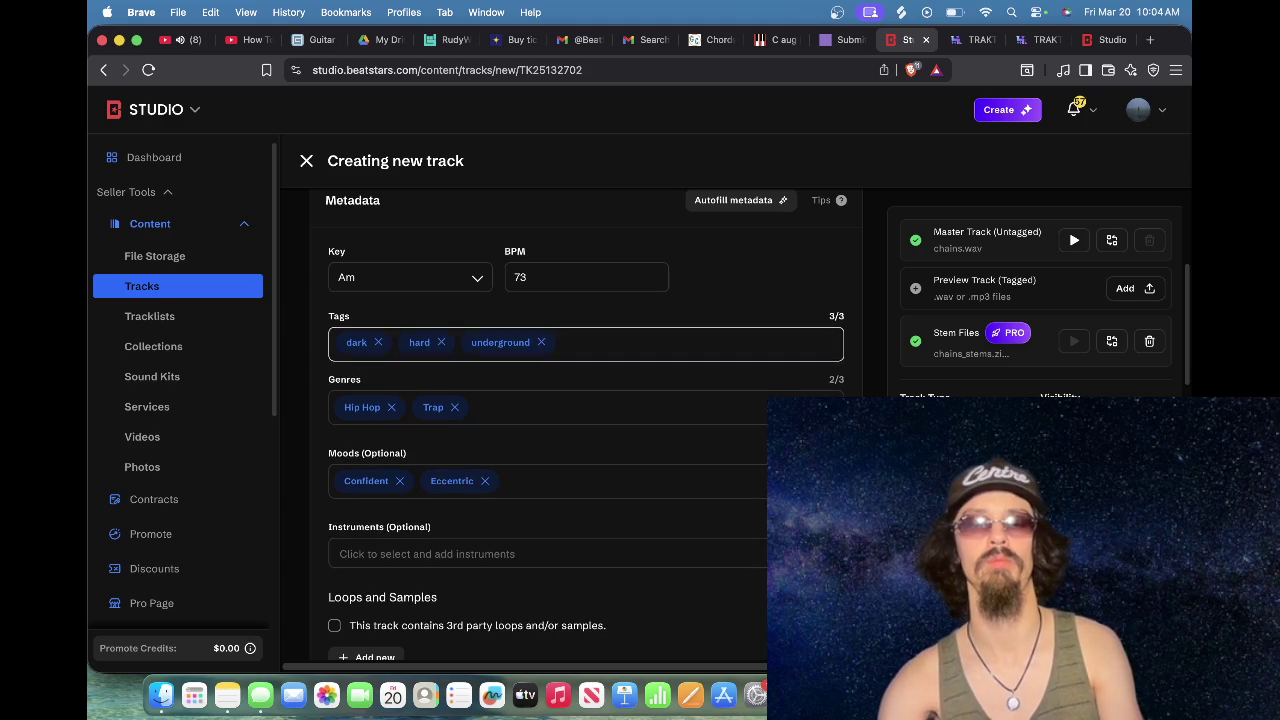
# Step: Replace the Hip Hop and Trap genres with Underground, Club and Underground hip hop
pyautogui.click(391, 407)
pyautogui.click(376, 407)
pyautogui.write('dal')
pyautogui.press('BackSpace')
pyautogui.press('BackSpace')
pyautogui.press('BackSpace')
pyautogui.write('under')
pyautogui.click(463, 430)
pyautogui.write('clu')
pyautogui.click(423, 440)
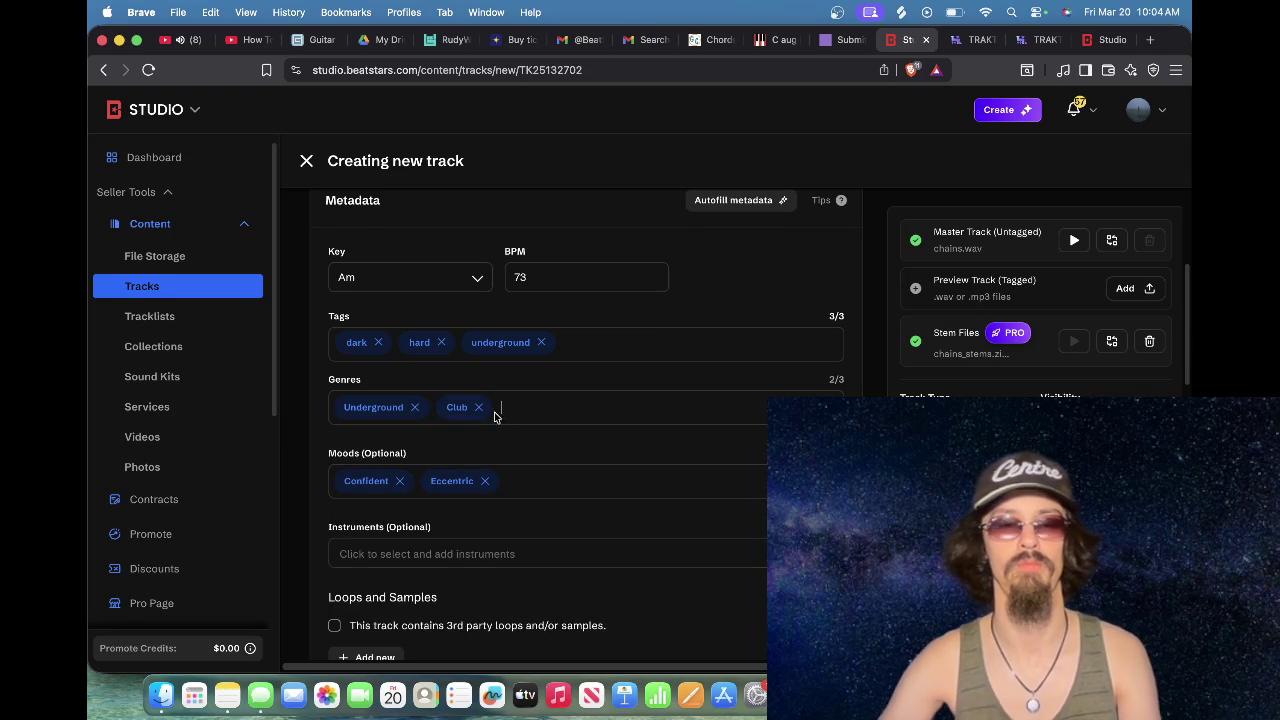
pyautogui.write('un')
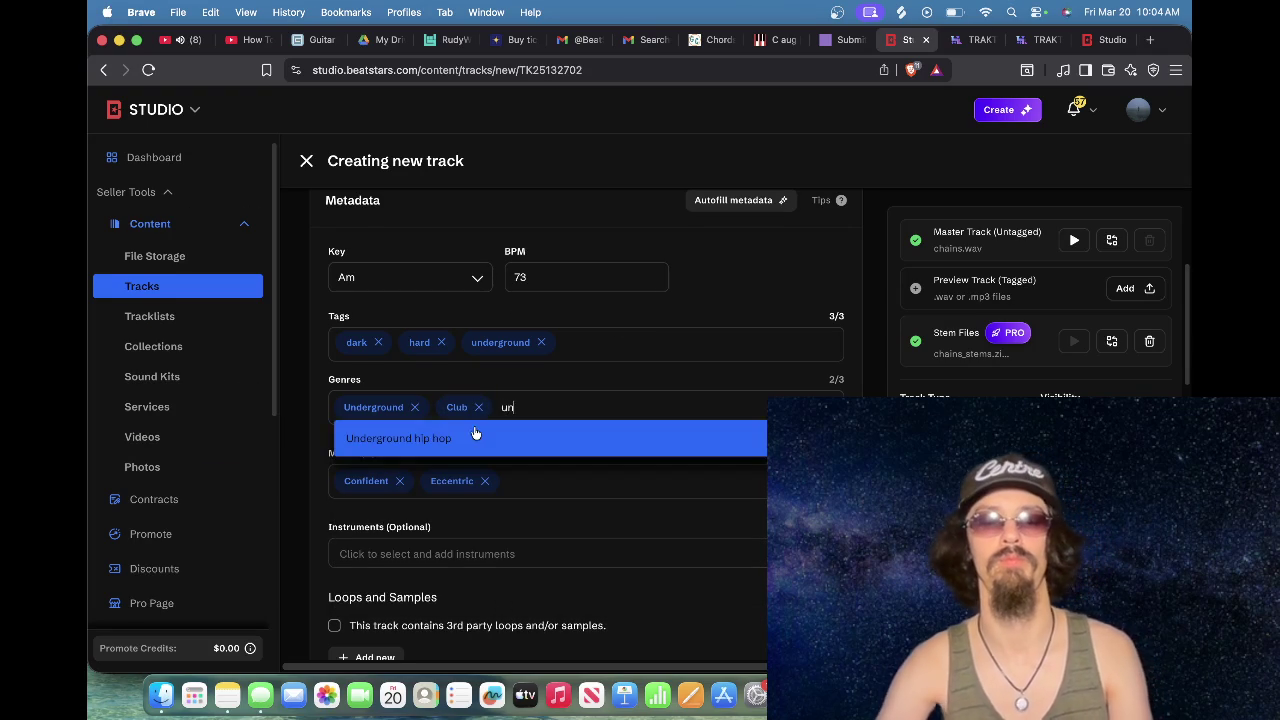
pyautogui.click(475, 431)
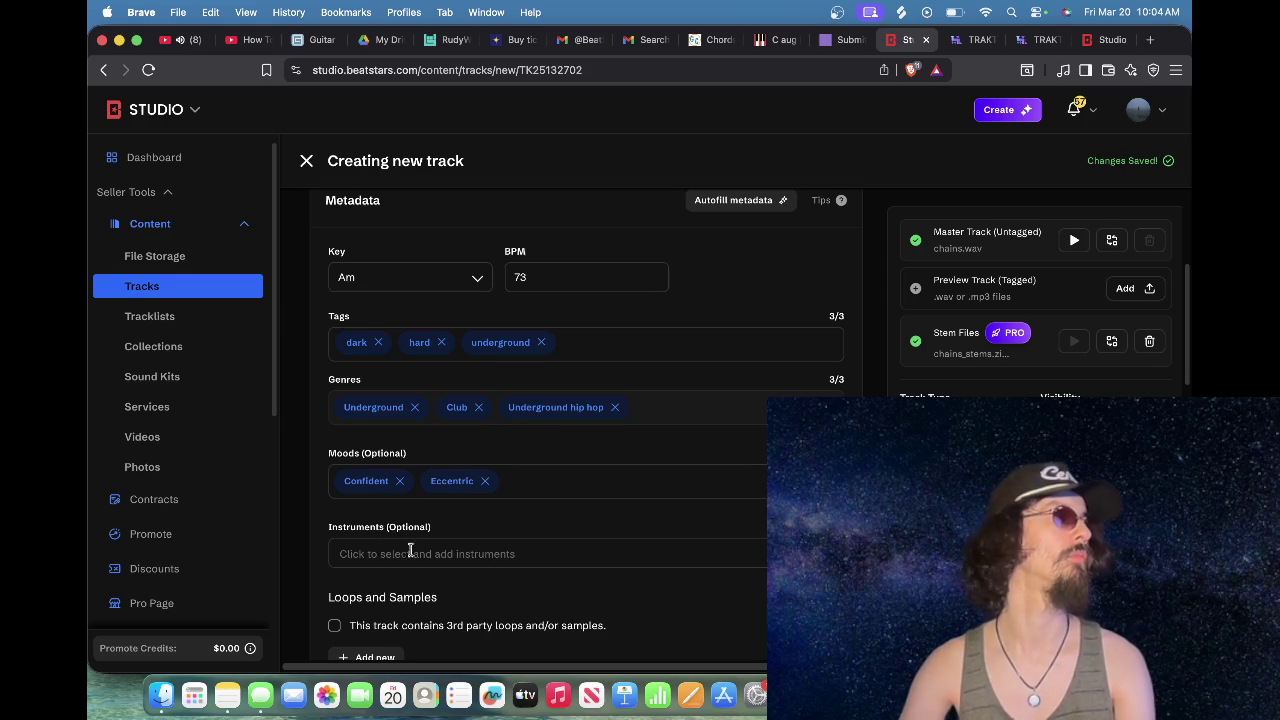
pyautogui.scroll(-1, 532, 548)
# Step: Remove the Confident and Eccentric moods and add Dark
pyautogui.click(400, 481)
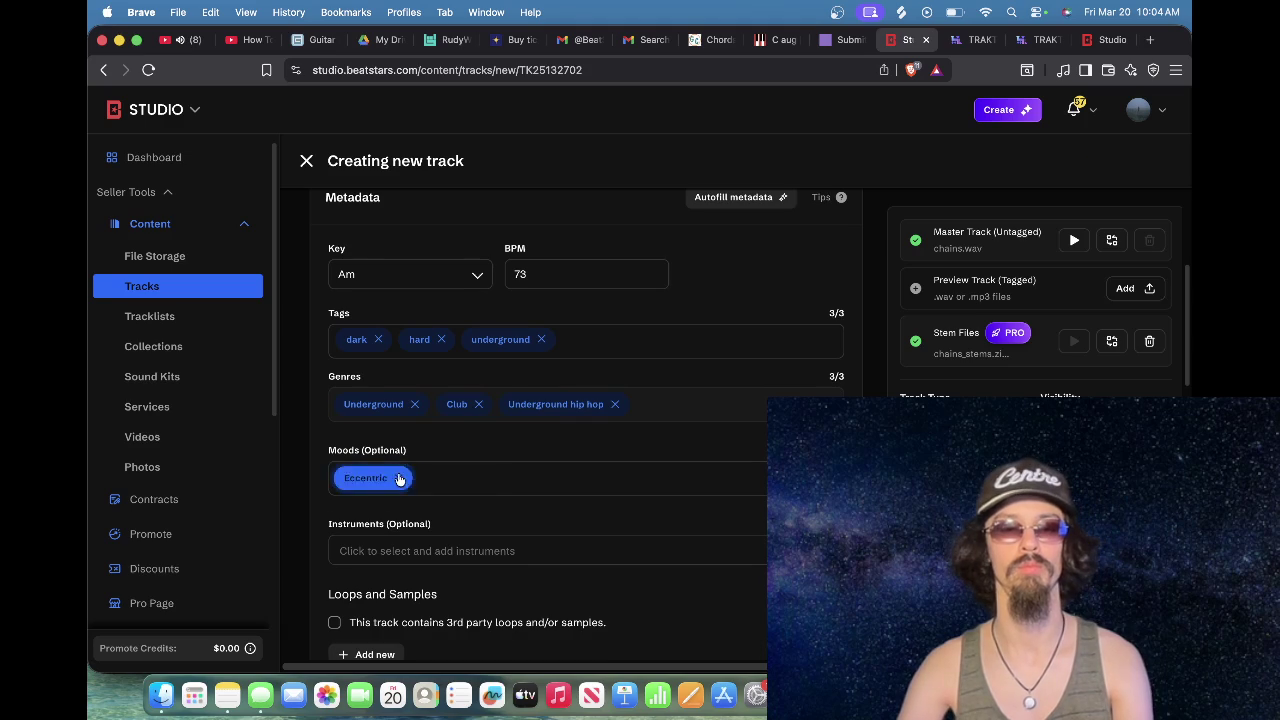
pyautogui.click(401, 481)
pyautogui.write('dark')
pyautogui.press('Return')
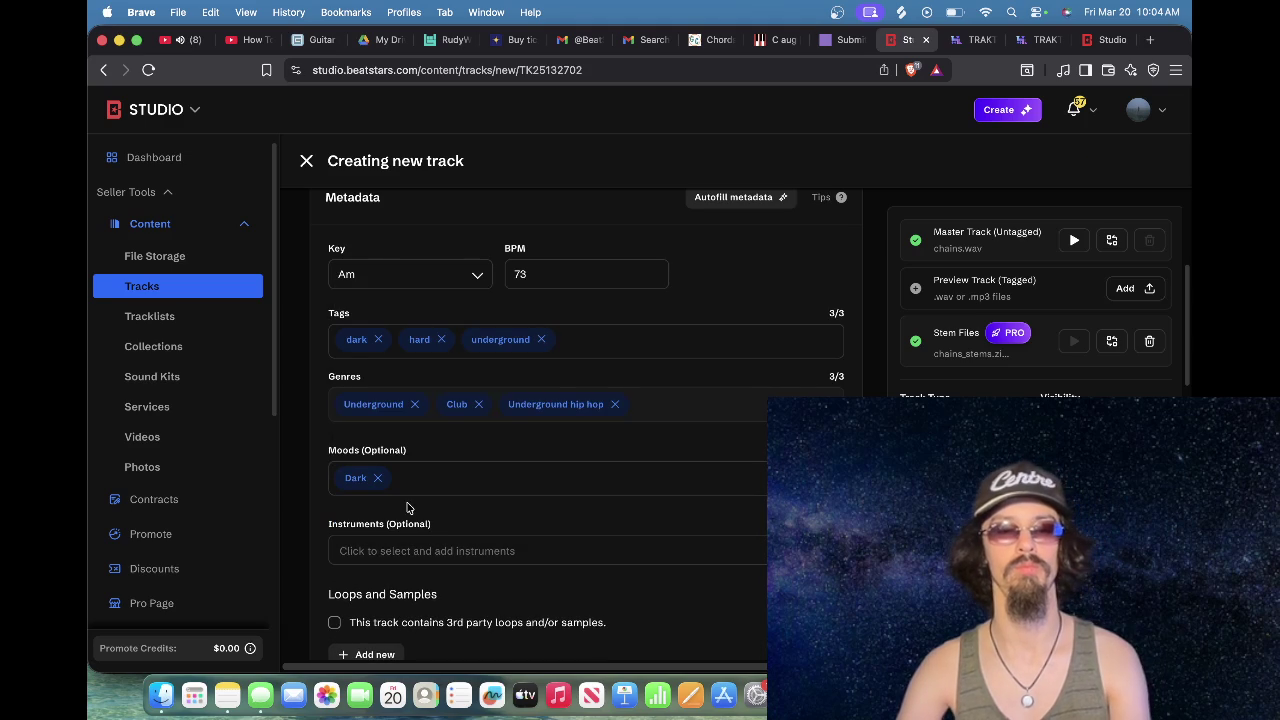
# Step: Add Crunk and Evil from the moods list
pyautogui.click(431, 480)
pyautogui.scroll(-3, 433, 435)
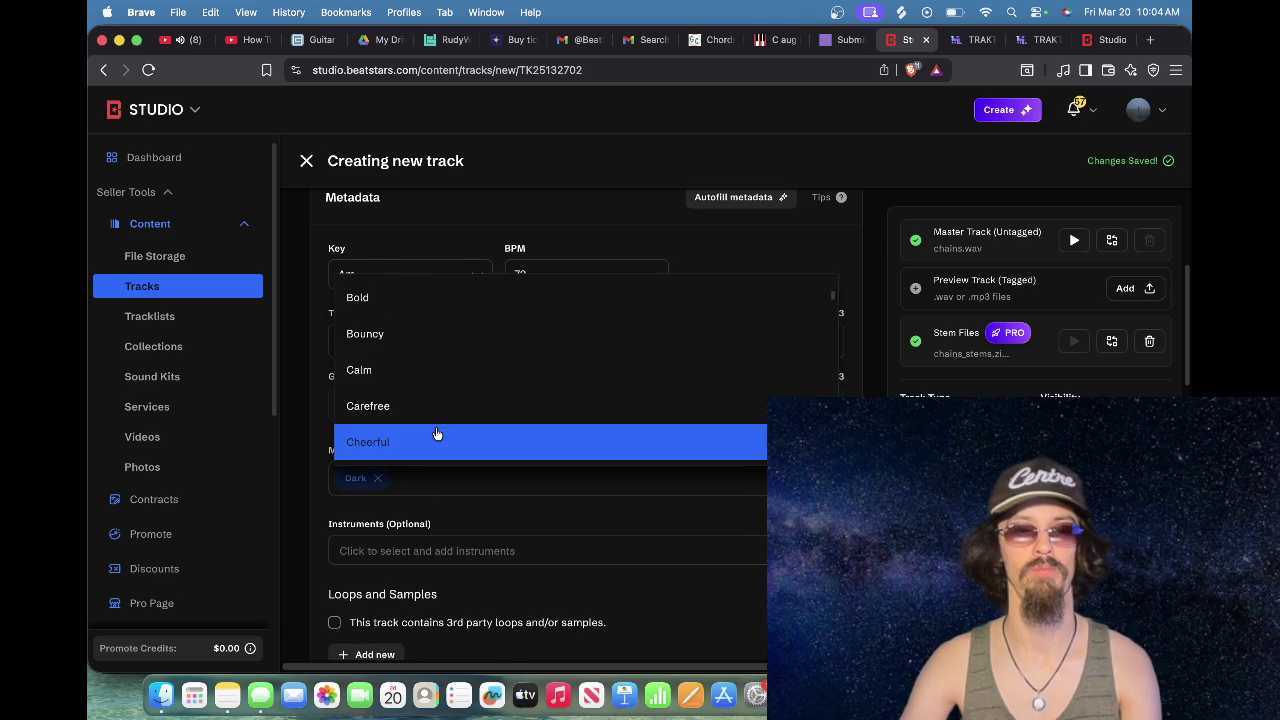
pyautogui.scroll(-3, 436, 433)
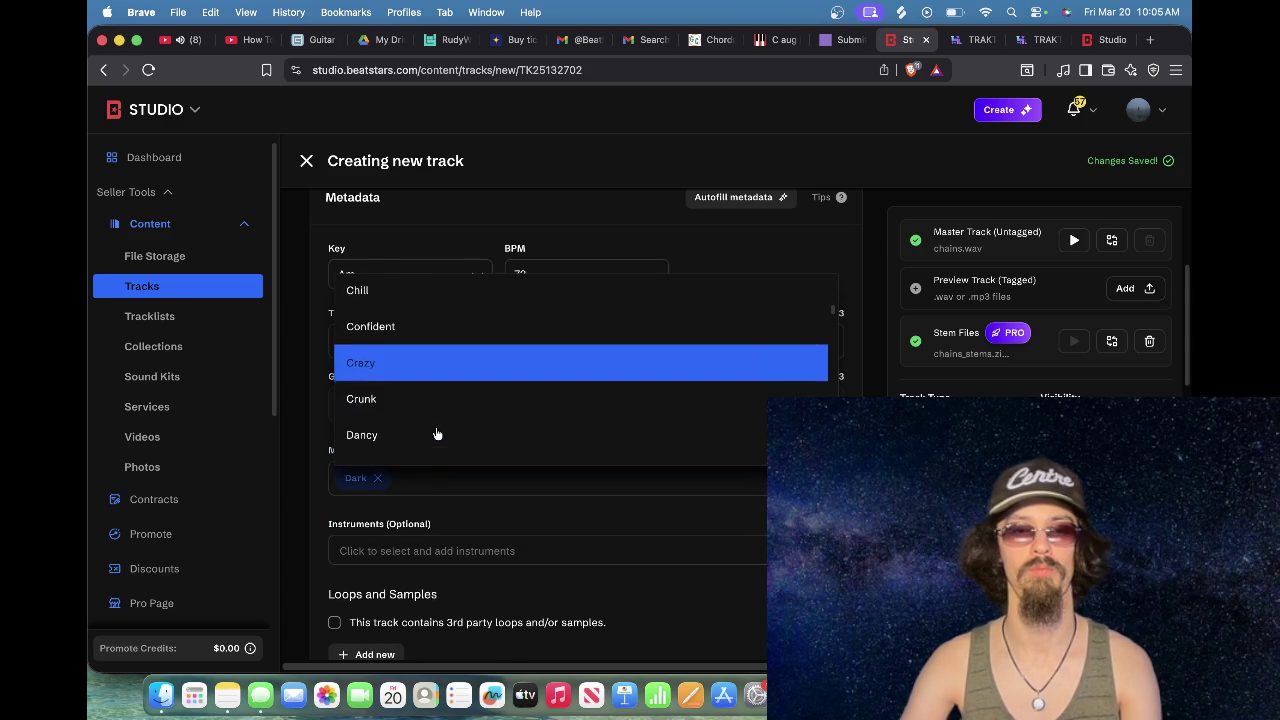
pyautogui.click(436, 416)
pyautogui.click(491, 480)
pyautogui.scroll(-10, 486, 394)
pyautogui.scroll(-3, 486, 396)
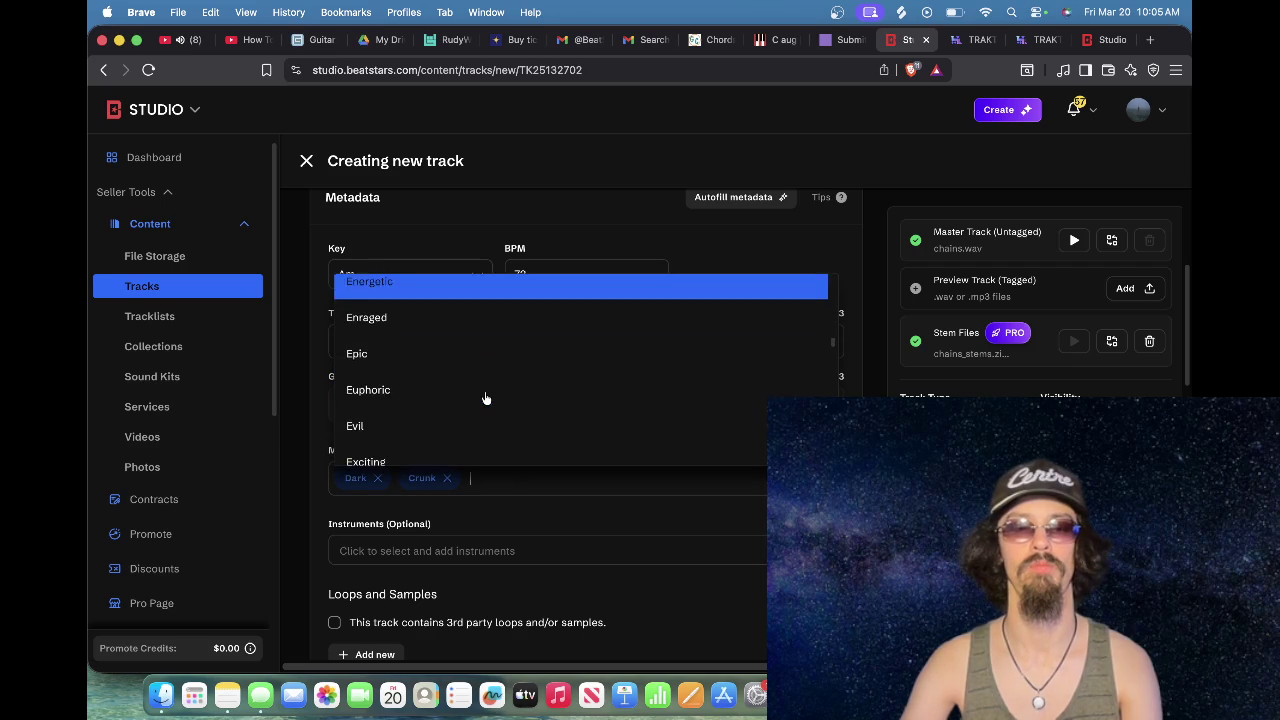
pyautogui.click(490, 414)
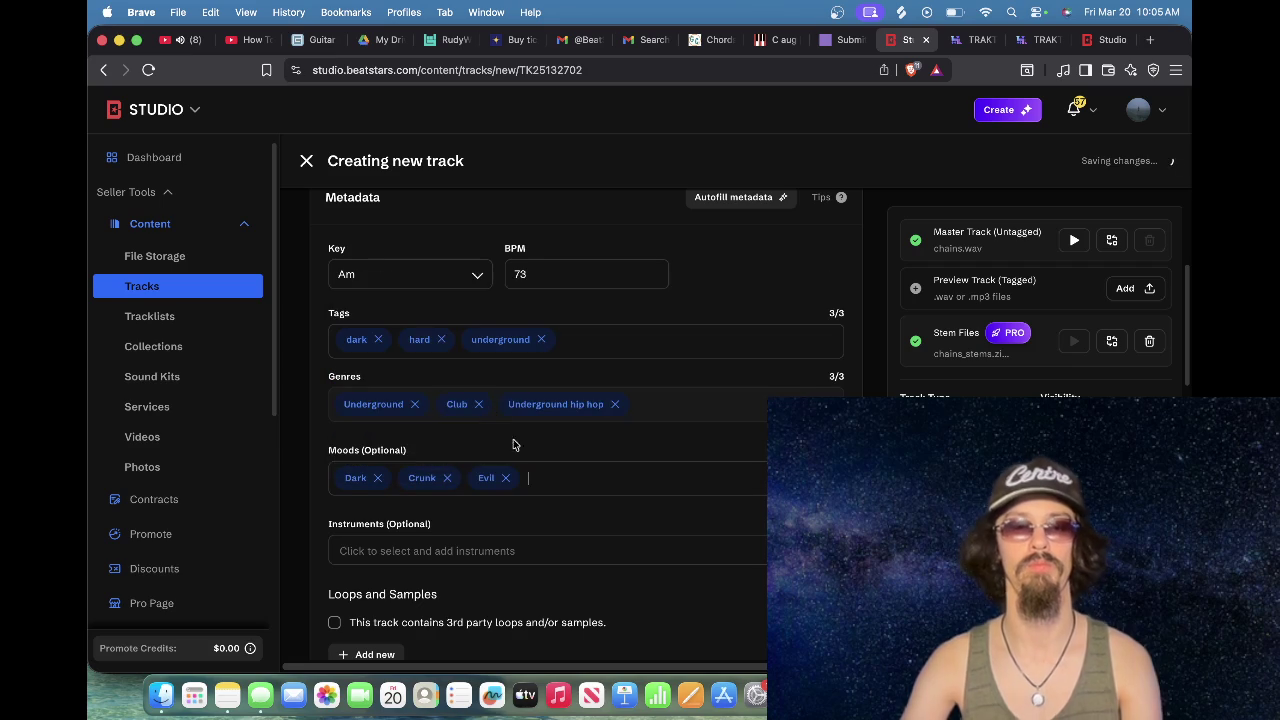
# Step: Add Scary and Dirty as the last two moods
pyautogui.click(594, 480)
pyautogui.scroll(-15, 530, 365)
pyautogui.scroll(4, 530, 376)
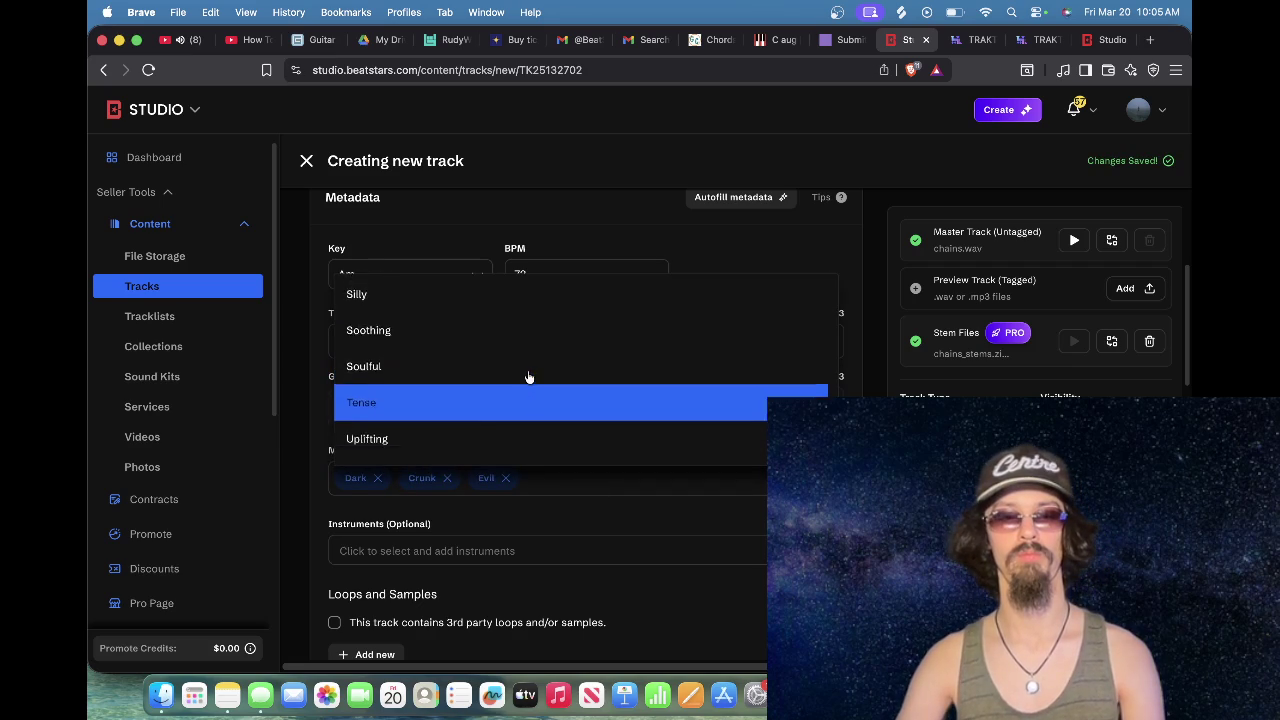
pyautogui.scroll(3, 530, 376)
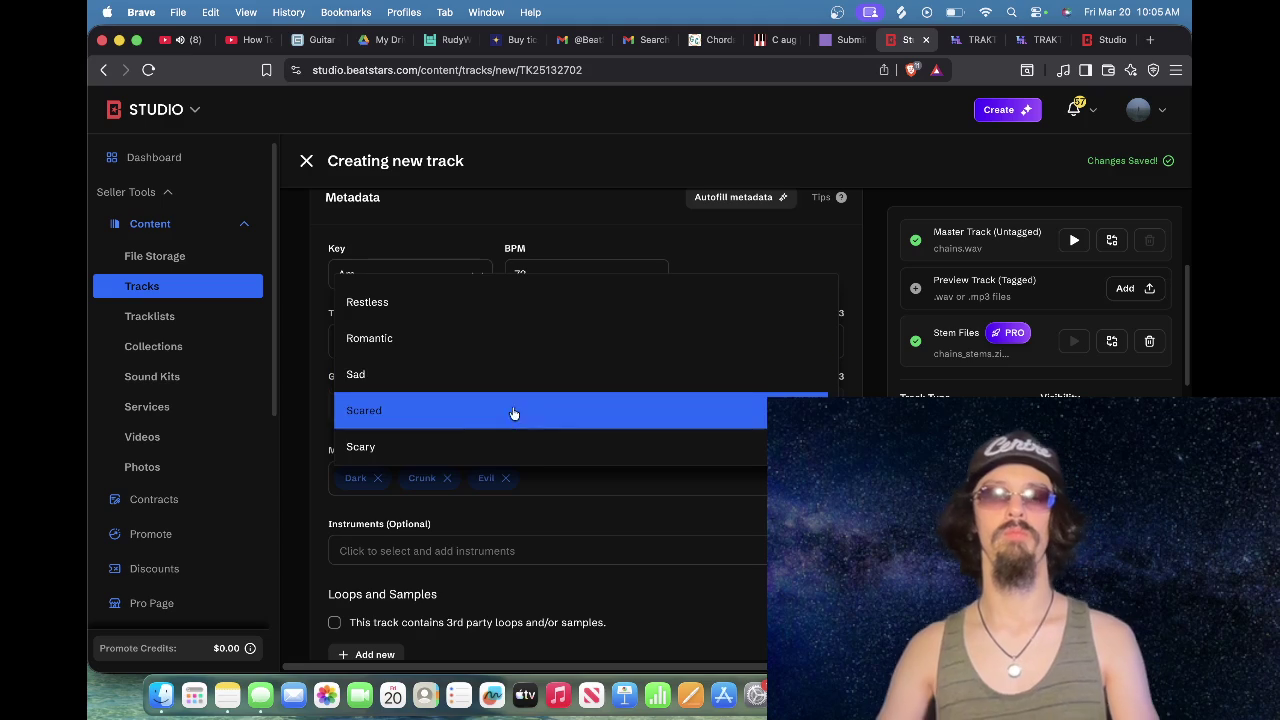
pyautogui.click(523, 445)
pyautogui.click(669, 475)
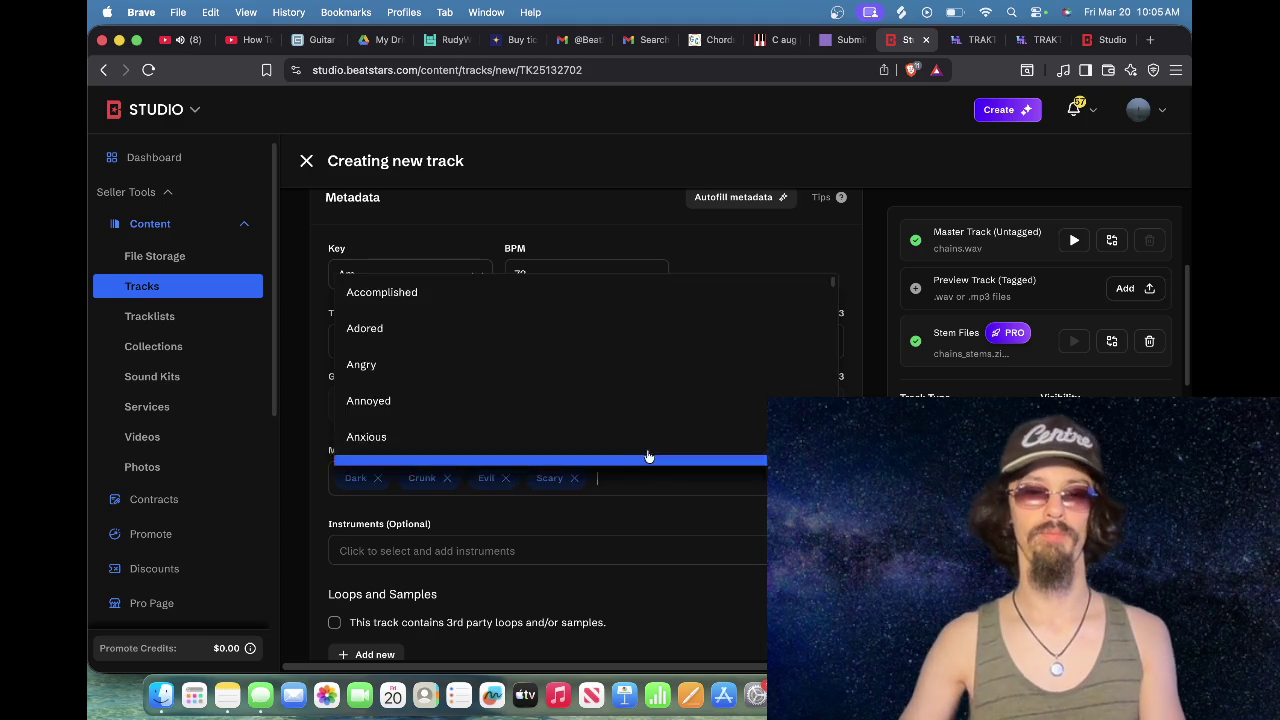
pyautogui.scroll(-5, 597, 414)
pyautogui.click(597, 350)
pyautogui.scroll(-2, 560, 409)
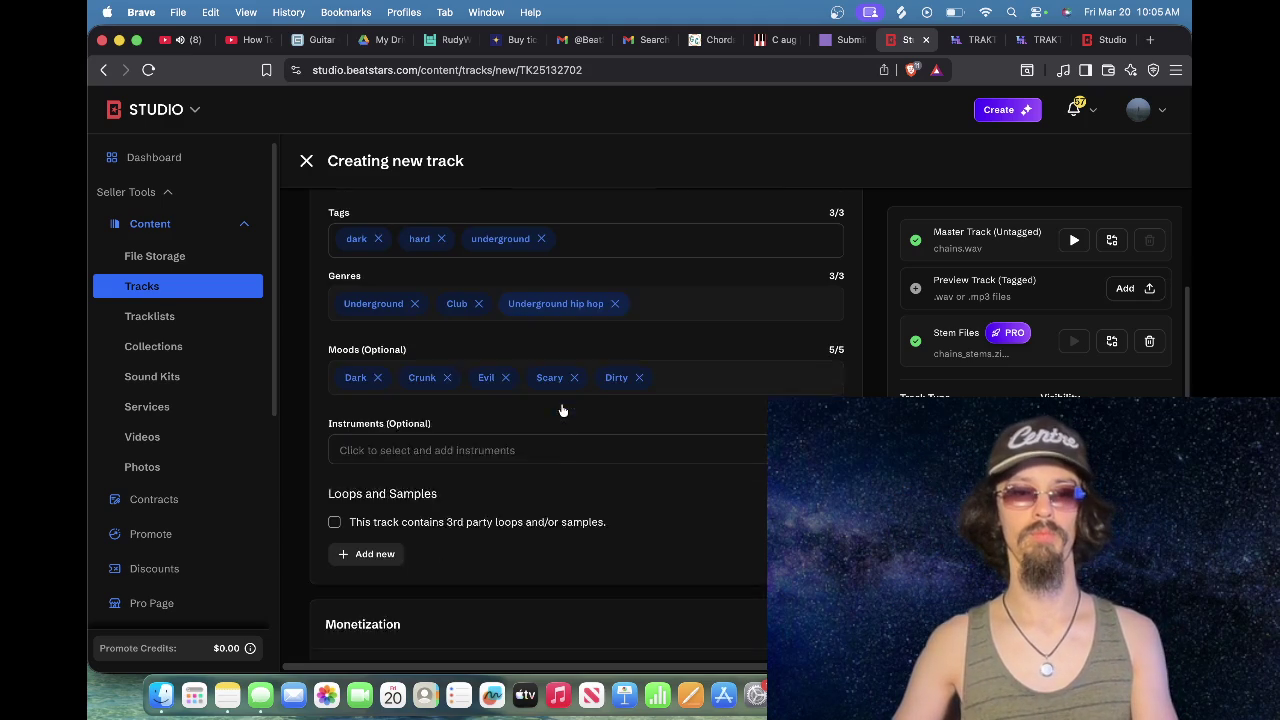
pyautogui.click(534, 422)
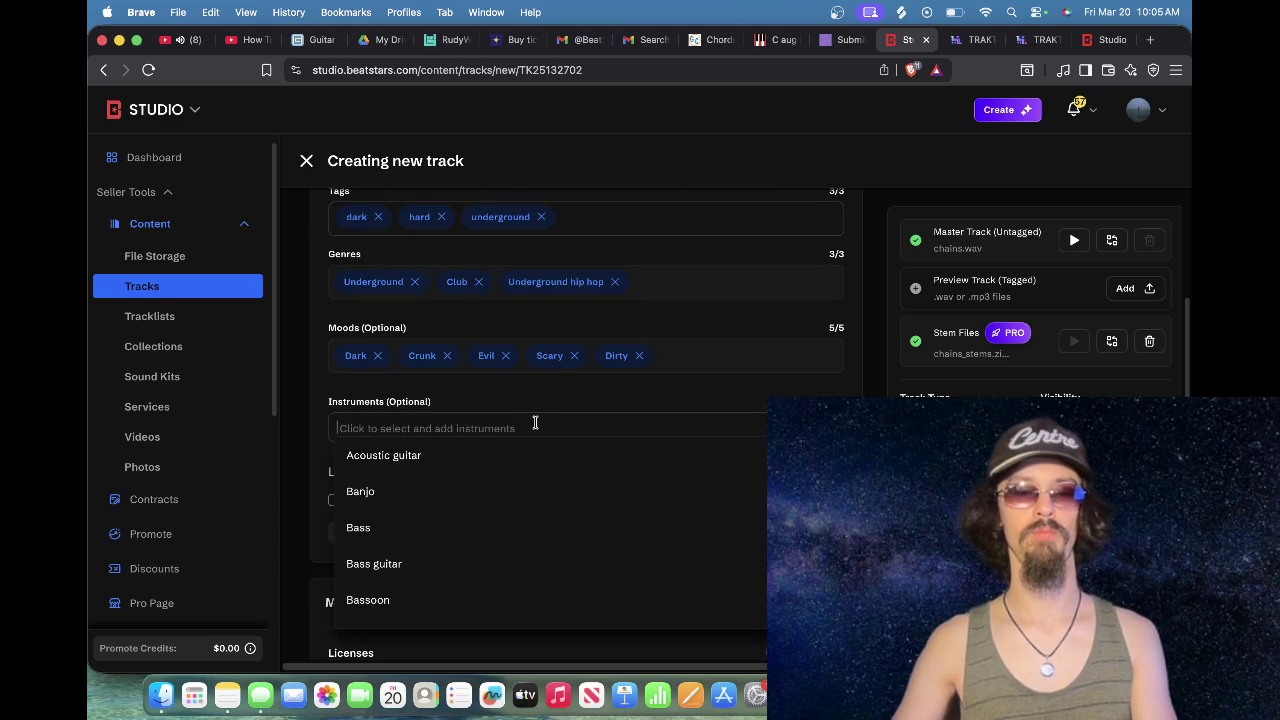
# Step: Add Bass, Beats, Percussion and Synth as instruments
pyautogui.click(456, 530)
pyautogui.write('b')
pyautogui.click(457, 566)
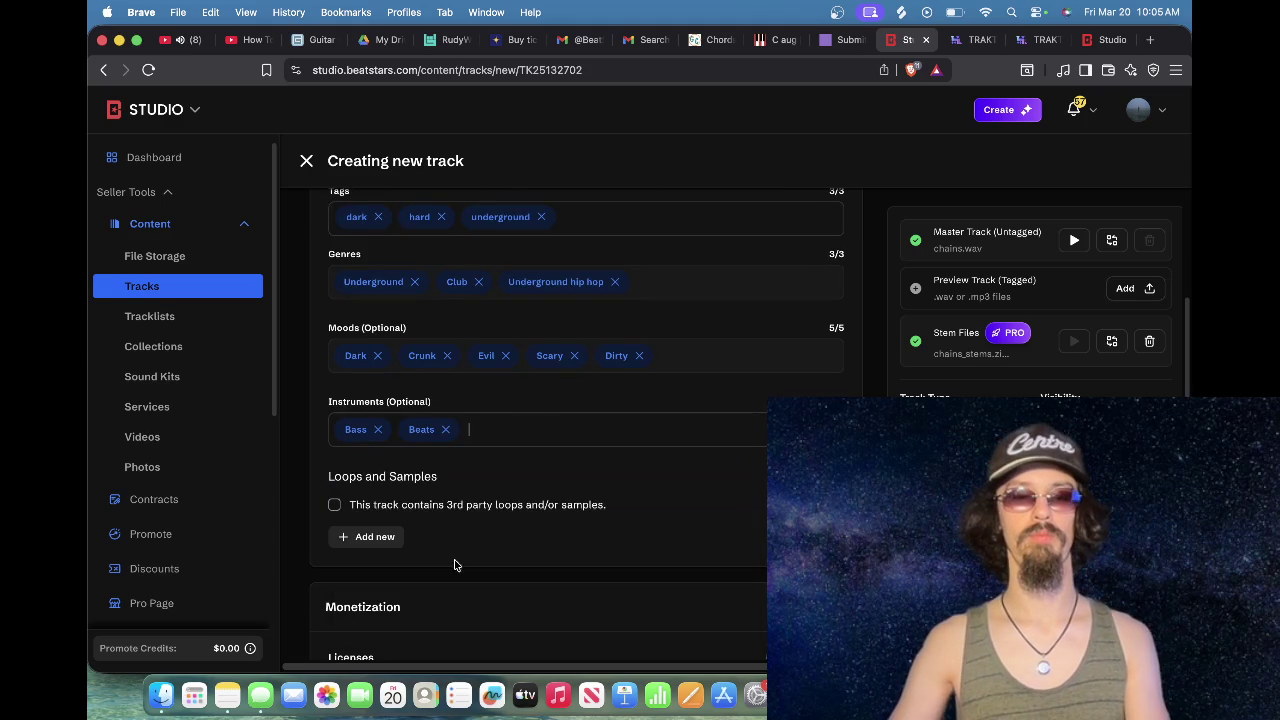
pyautogui.write('per')
pyautogui.click(360, 461)
pyautogui.click(628, 431)
pyautogui.write('s')
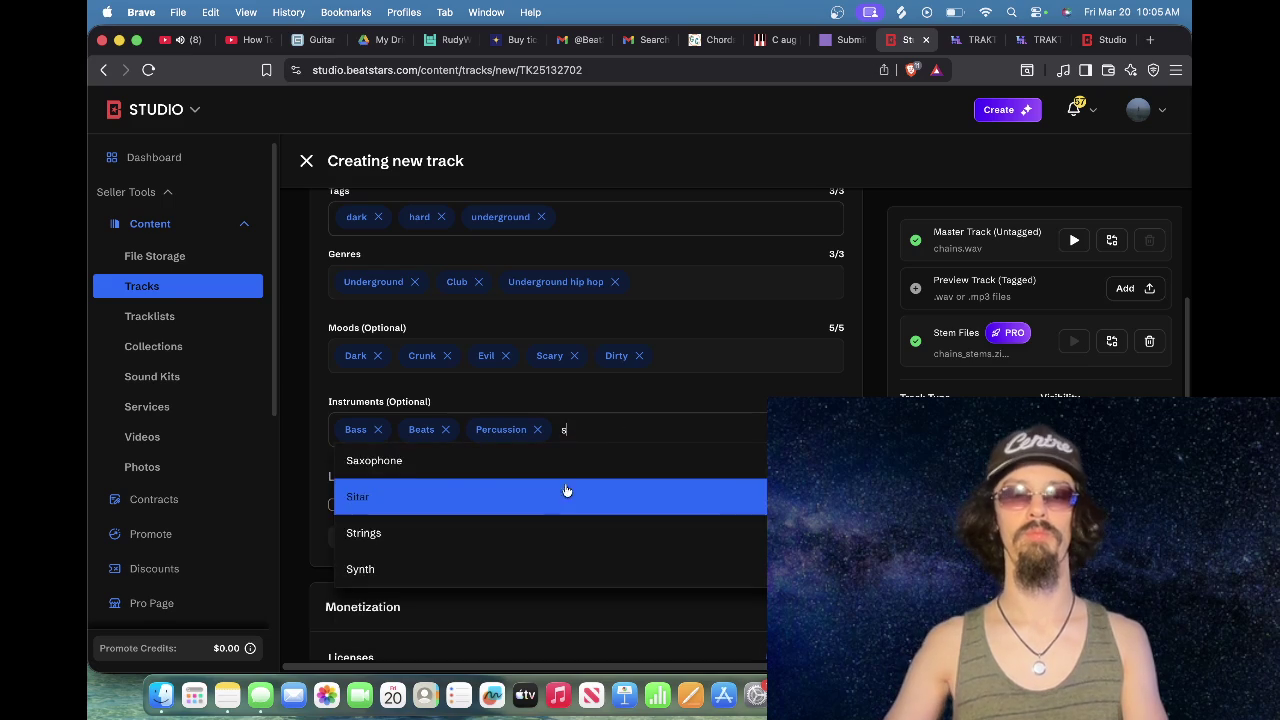
pyautogui.click(534, 566)
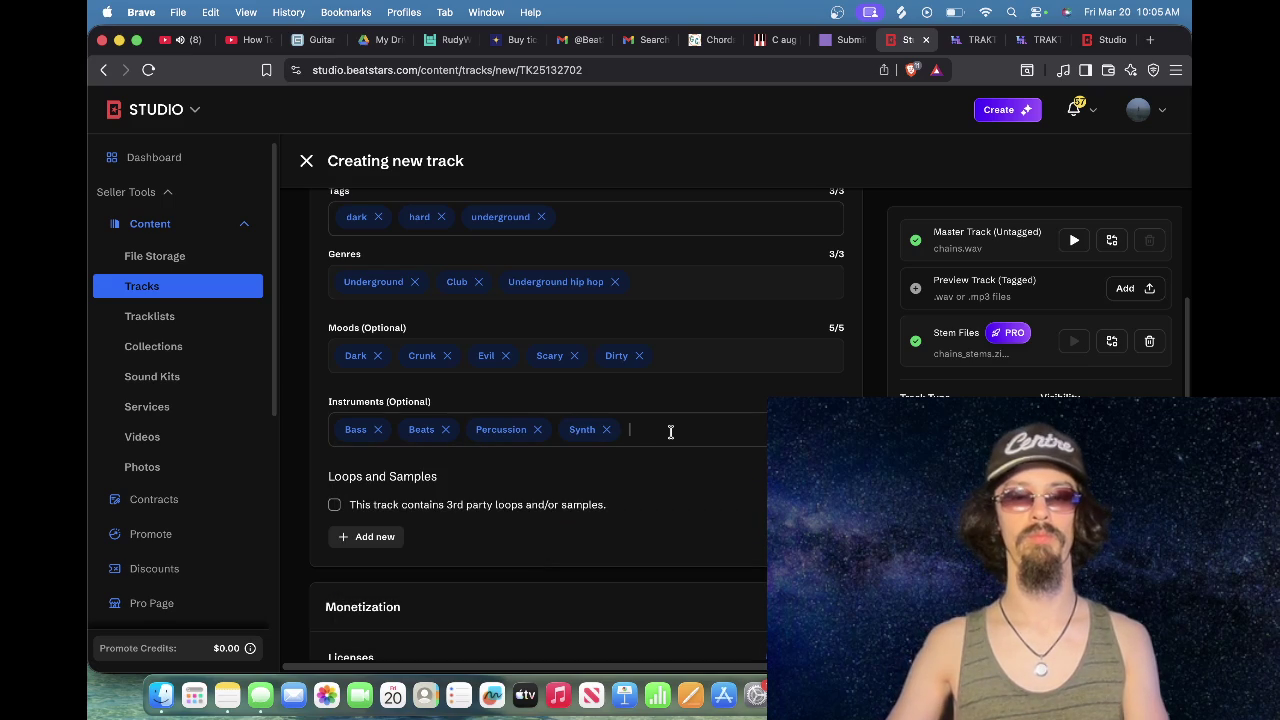
# Step: Close the instrument list unchanged and mark the track as containing third-party loops or samples
pyautogui.click(670, 431)
pyautogui.scroll(-10, 638, 553)
pyautogui.scroll(5, 638, 556)
pyautogui.scroll(5, 638, 553)
pyautogui.scroll(5, 638, 552)
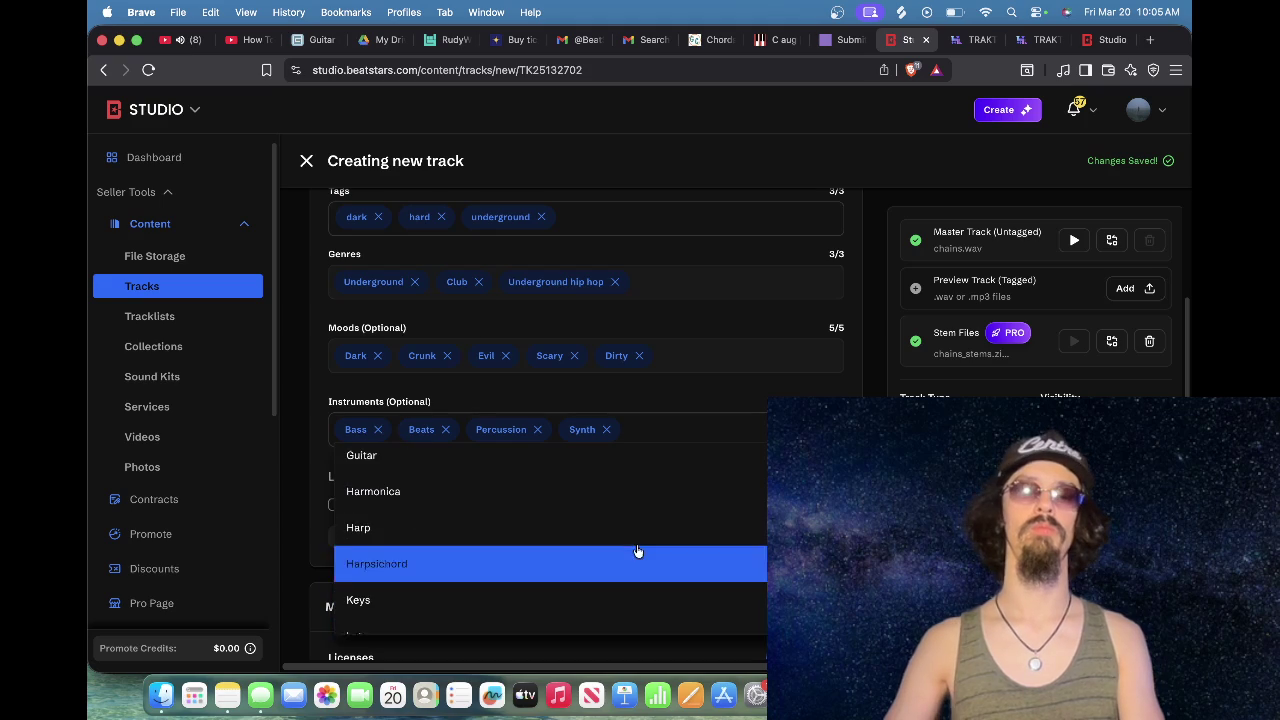
pyautogui.scroll(5, 638, 552)
pyautogui.scroll(4, 641, 552)
pyautogui.click(310, 447)
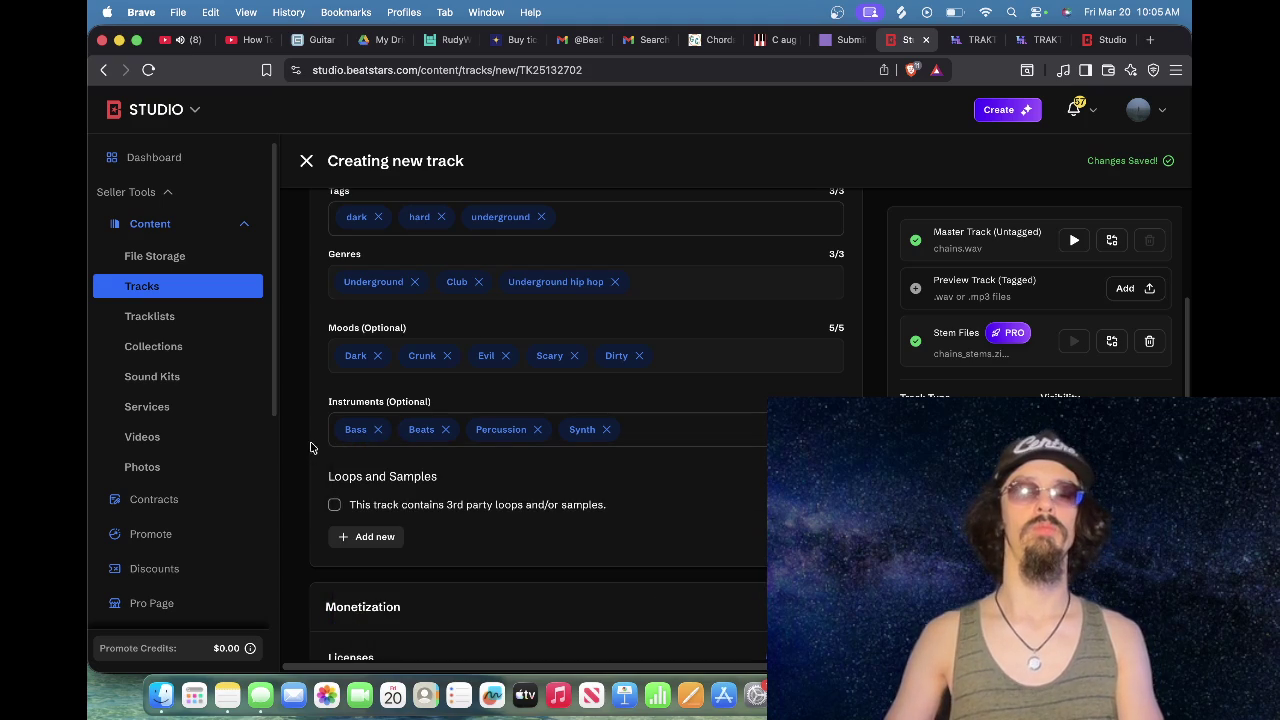
pyautogui.click(410, 510)
# Step: Add two sample rows named after the synth pad atmosphere and RTJ4 vocal chop loop files
pyautogui.click(373, 567)
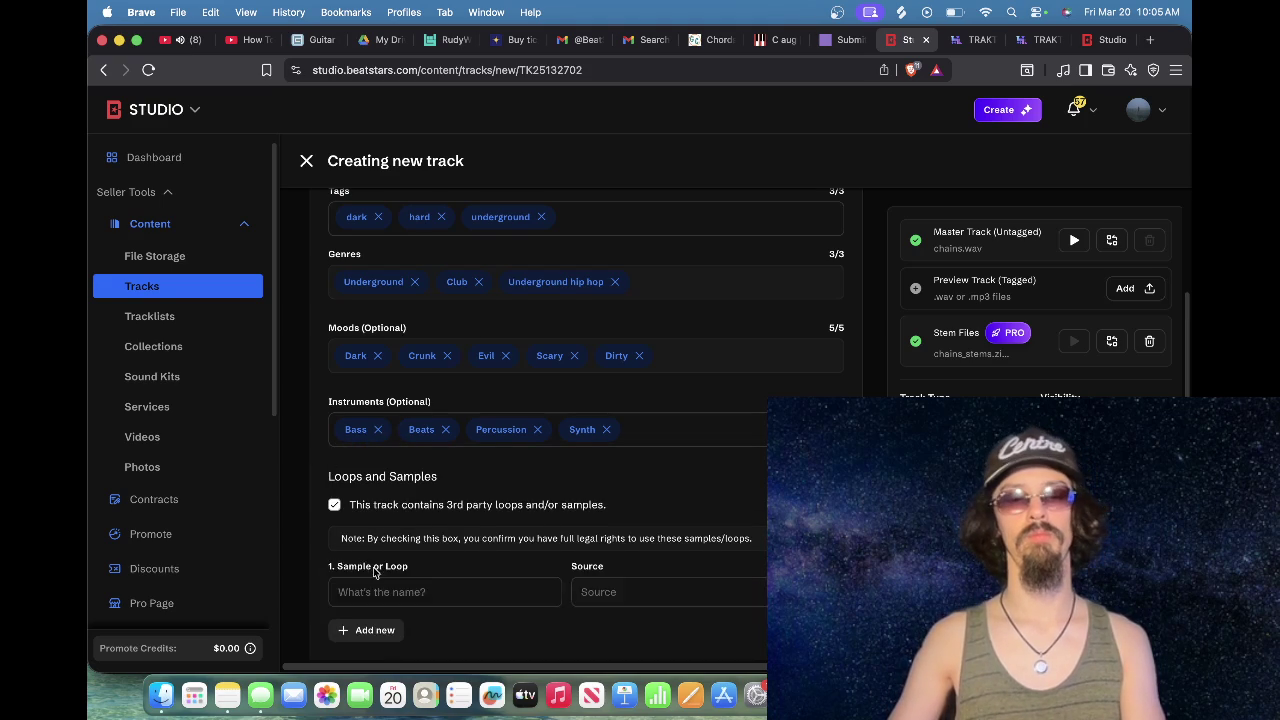
pyautogui.scroll(-2, 373, 567)
pyautogui.click(373, 567)
pyautogui.scroll(-3, 373, 540)
pyautogui.click(373, 486)
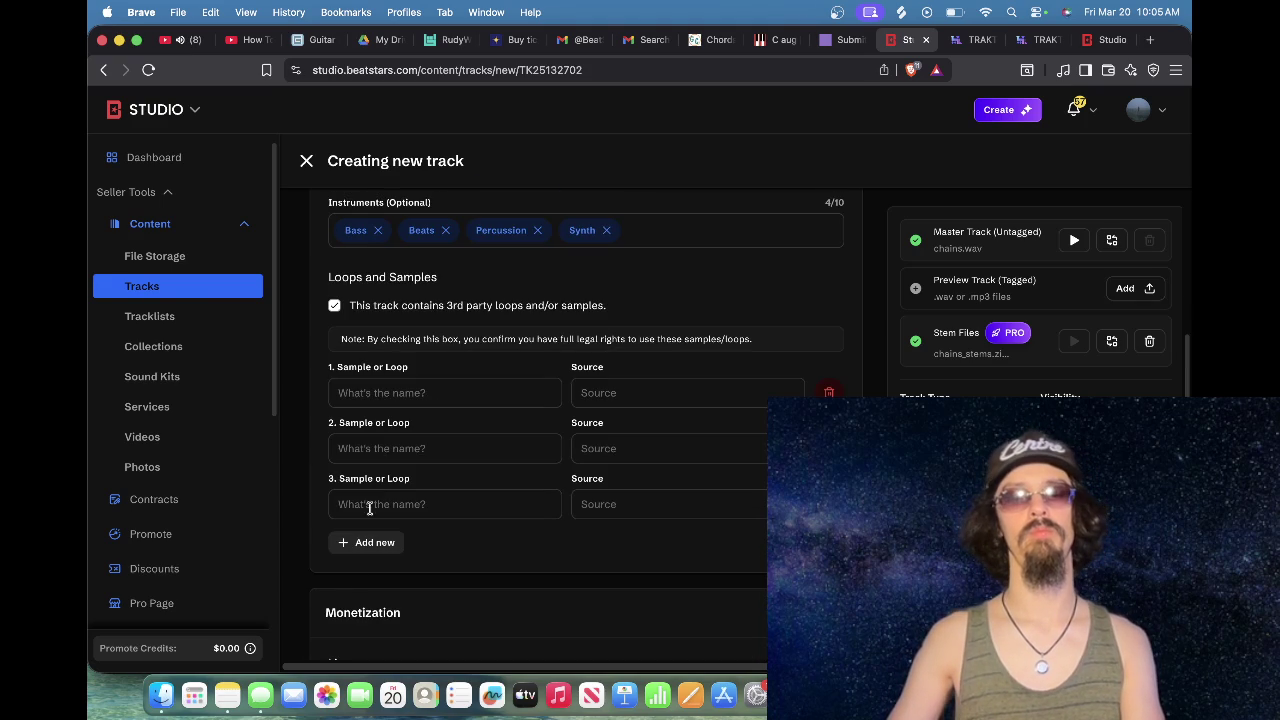
pyautogui.click(260, 695)
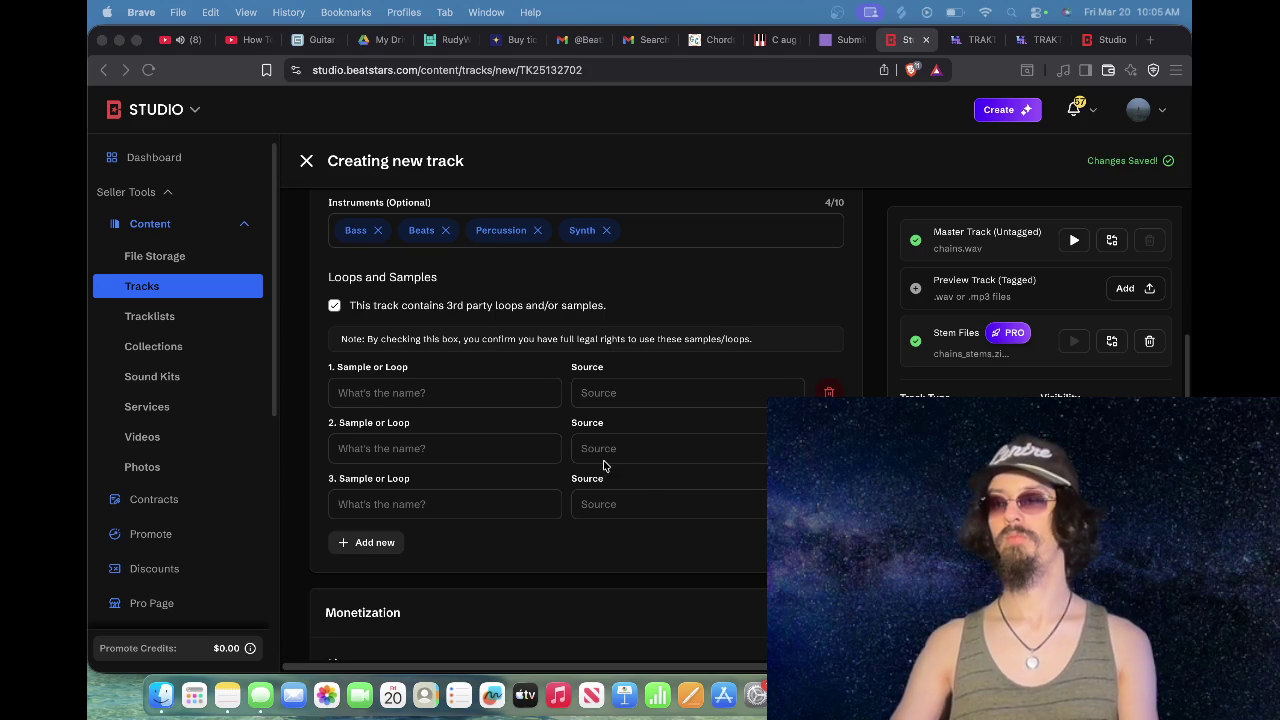
pyautogui.click(422, 395)
pyautogui.press('super+v')
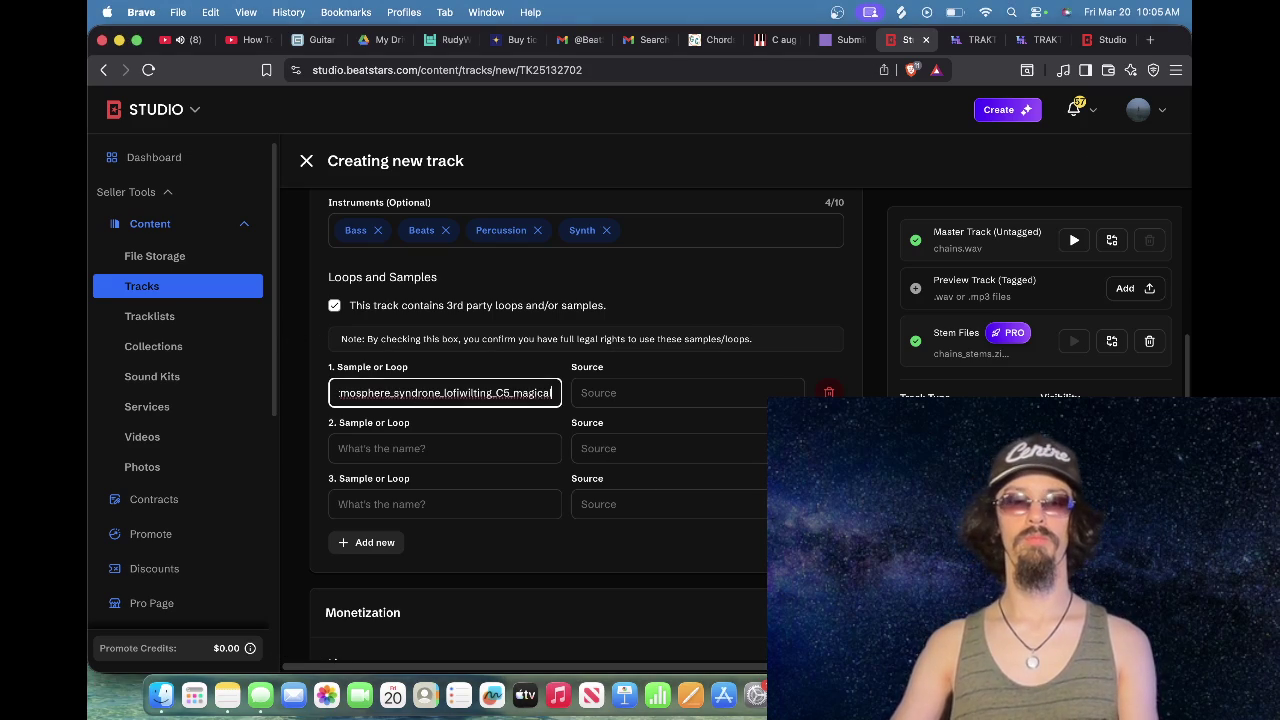
pyautogui.click(828, 504)
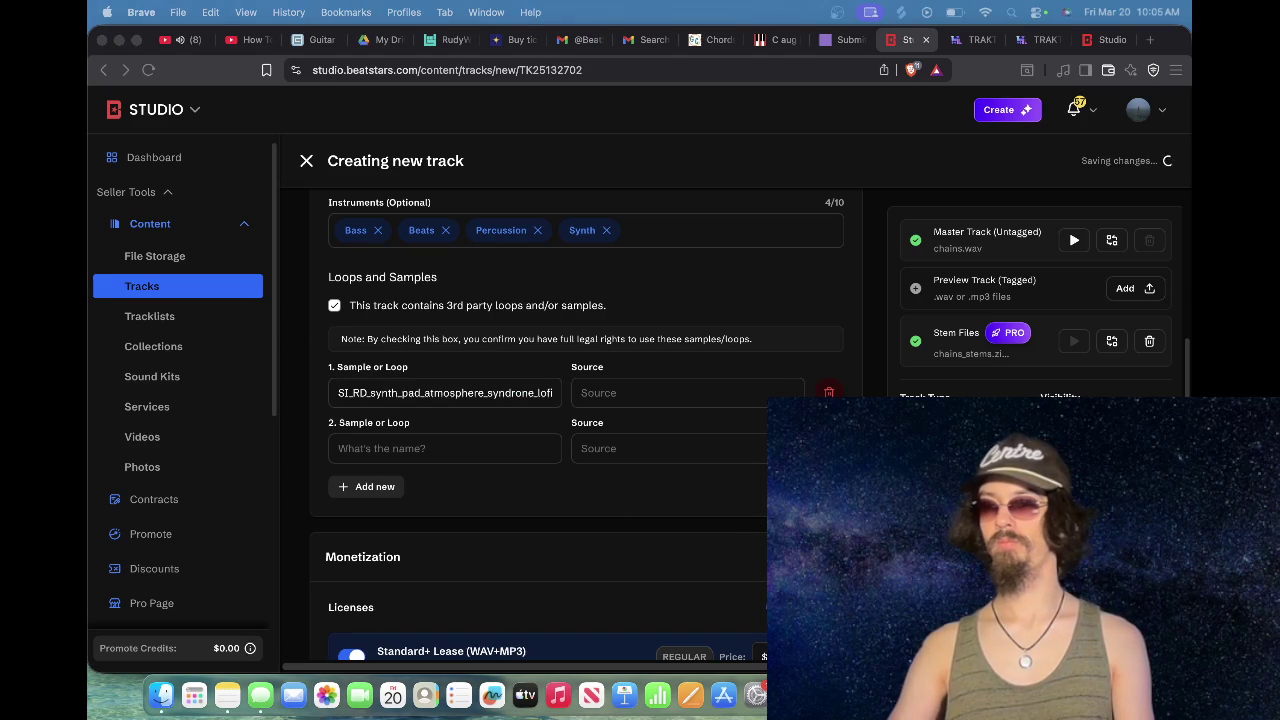
pyautogui.click(505, 450)
pyautogui.write('RKU_RTJ4_72_vocal_chop_loop_rap_clavfunk')
# Step: Enter 'splice' as the source for both samples
pyautogui.click(674, 451)
pyautogui.write('splice')
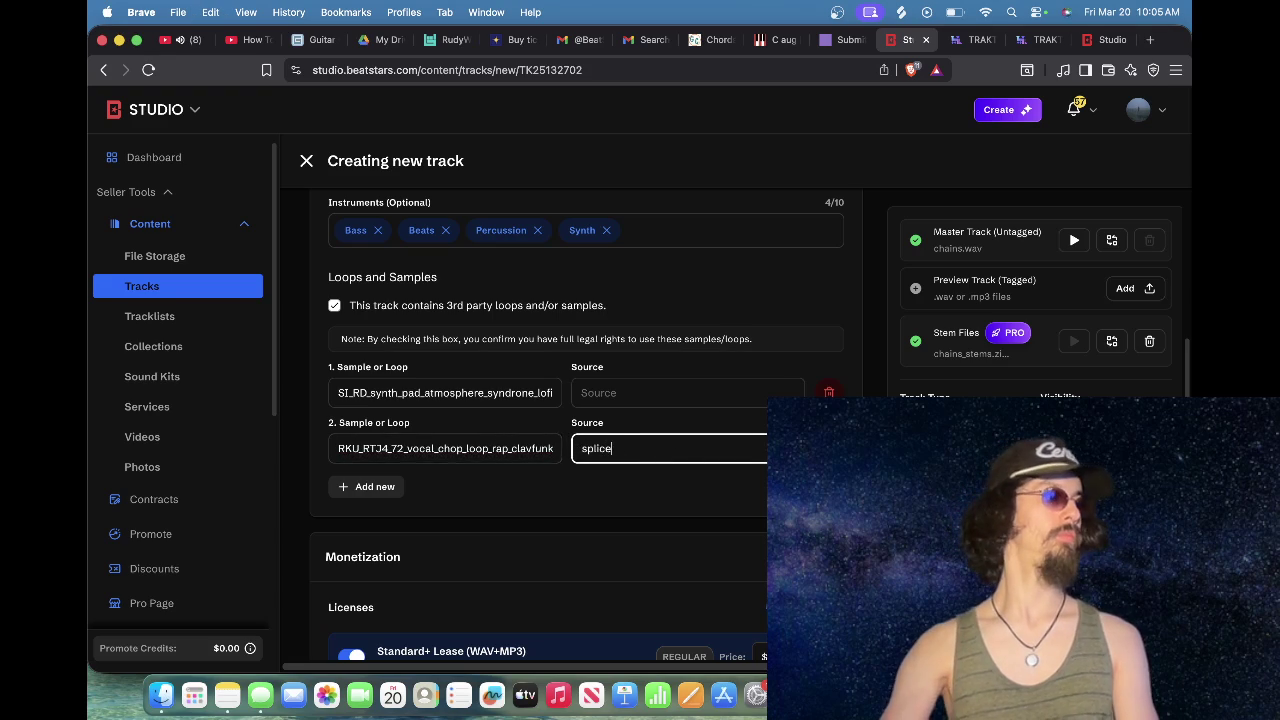
pyautogui.press('super+a')
pyautogui.press('super+c')
pyautogui.click(658, 400)
pyautogui.press('super+v')
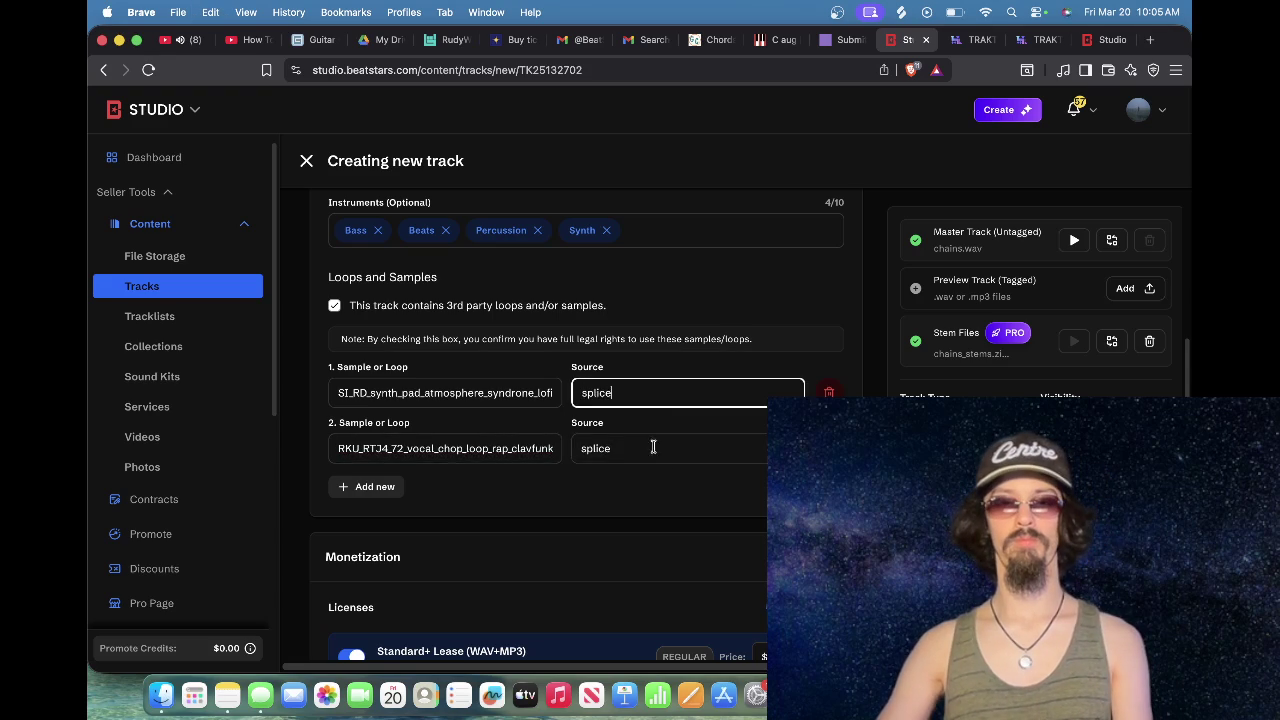
pyautogui.scroll(-3, 654, 446)
pyautogui.scroll(-5, 654, 469)
# Step: Set the Standard+ Lease to $2.99, Standard Lease to $1.49 and Premium Lease to $4.49
pyautogui.doubleClick(775, 266)
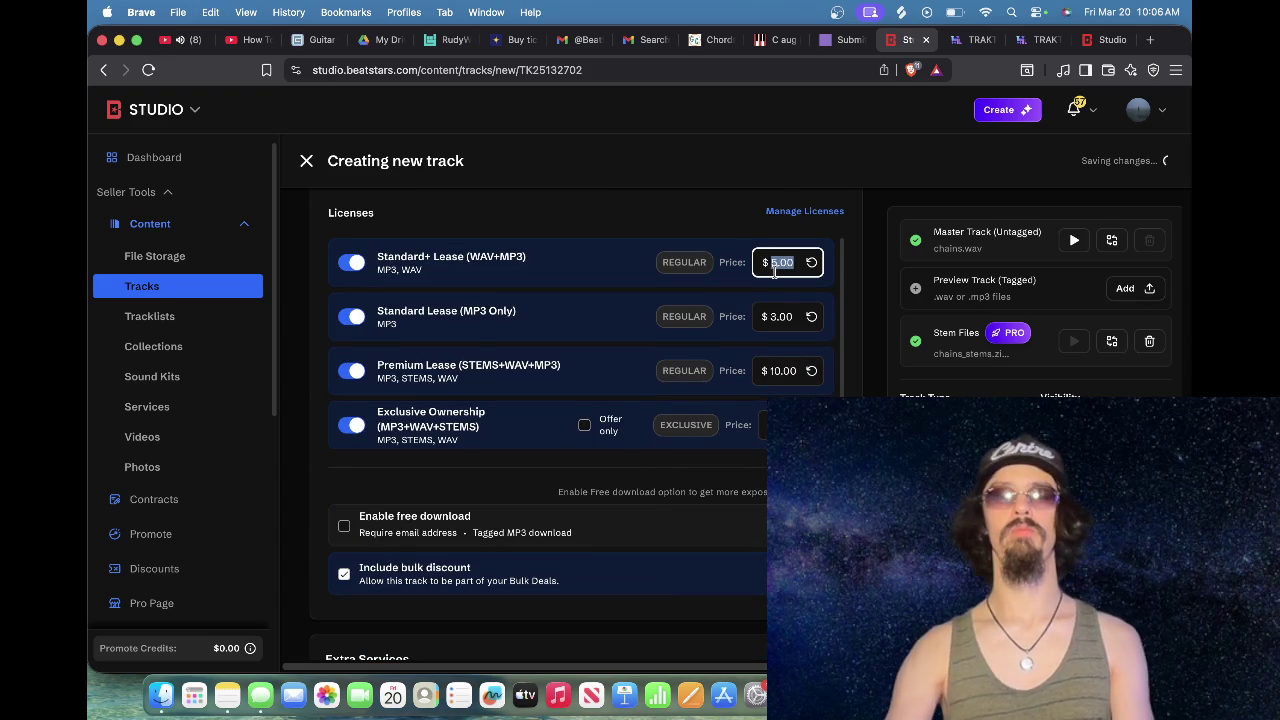
pyautogui.write('1.49')
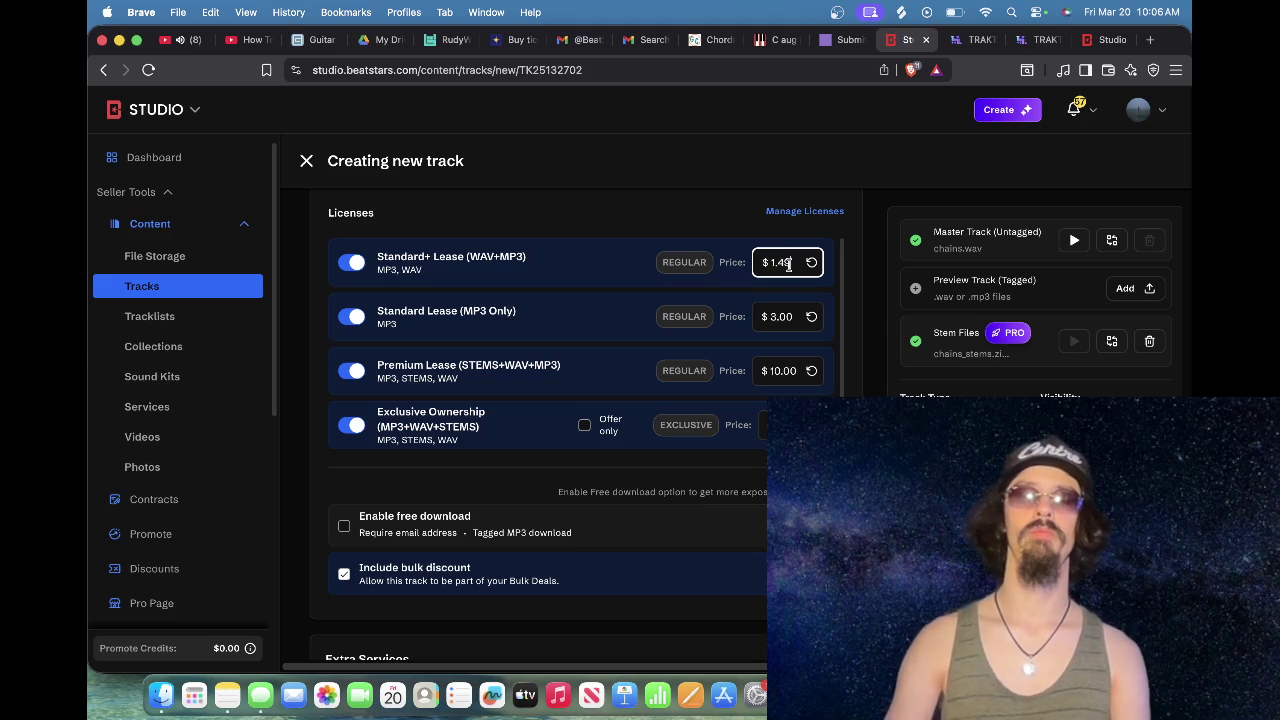
pyautogui.doubleClick(789, 264)
pyautogui.write('2.49')
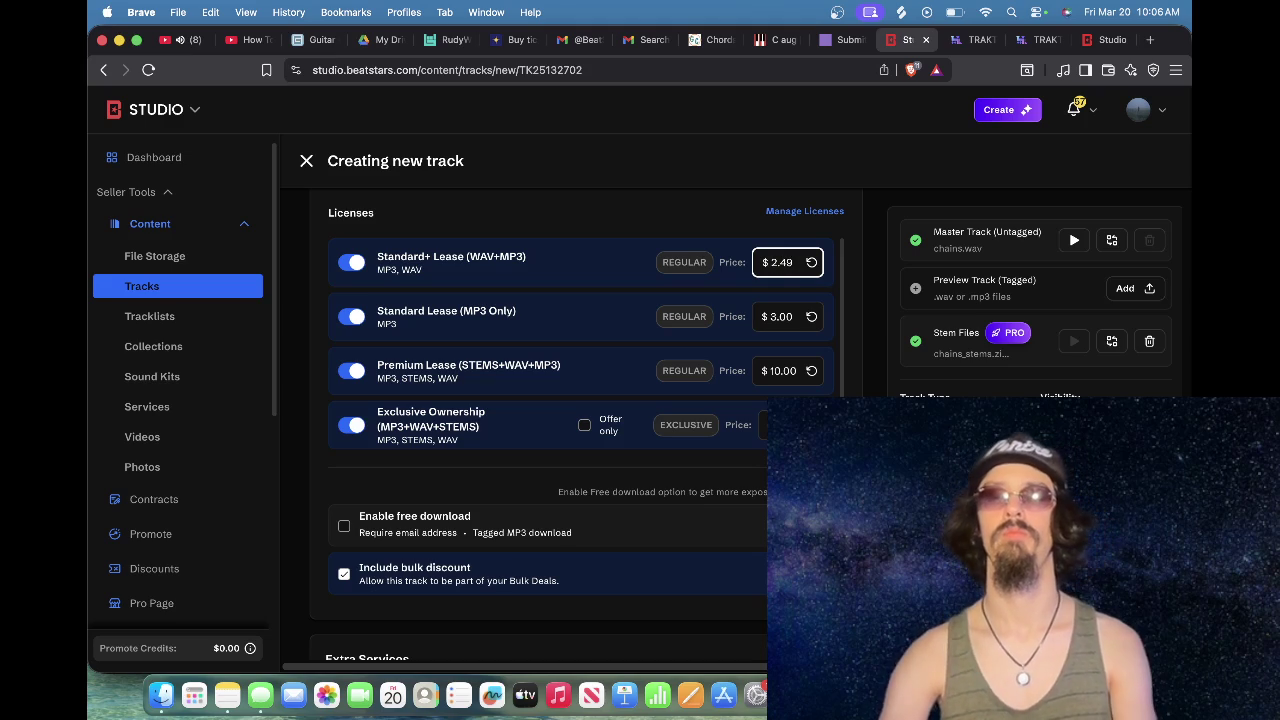
pyautogui.click(788, 316)
pyautogui.doubleClick(788, 316)
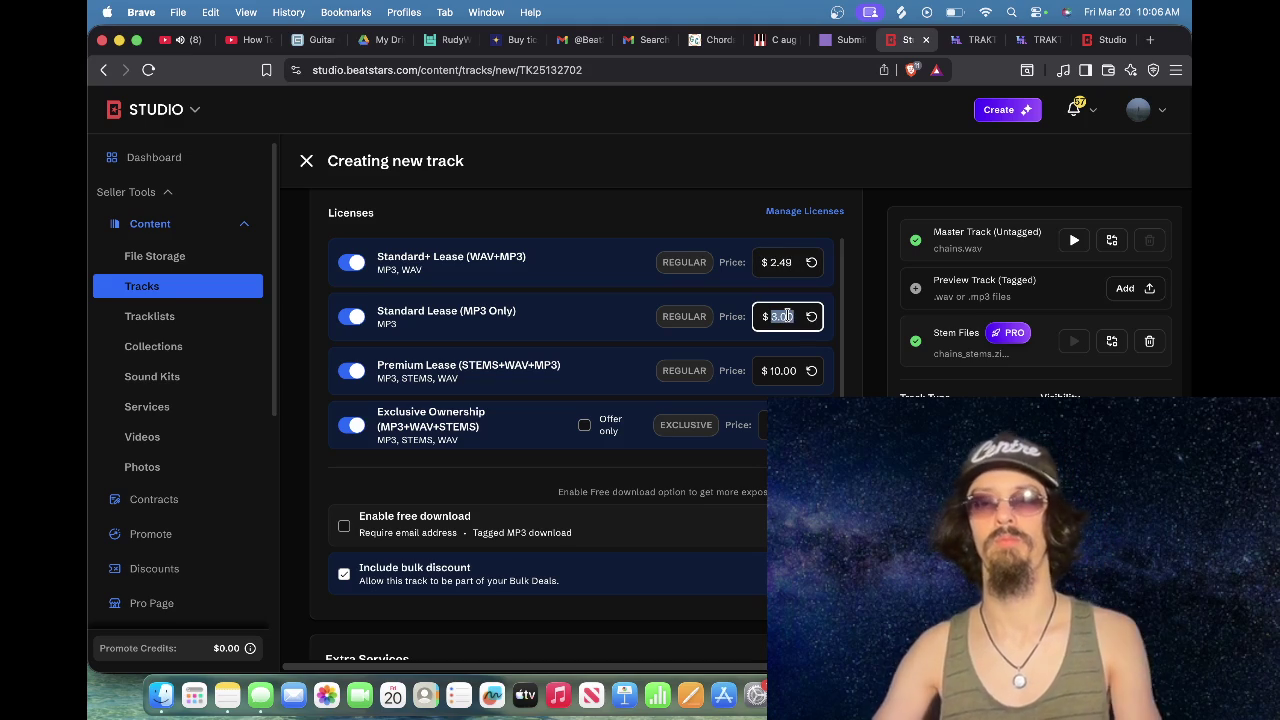
pyautogui.write('1.49')
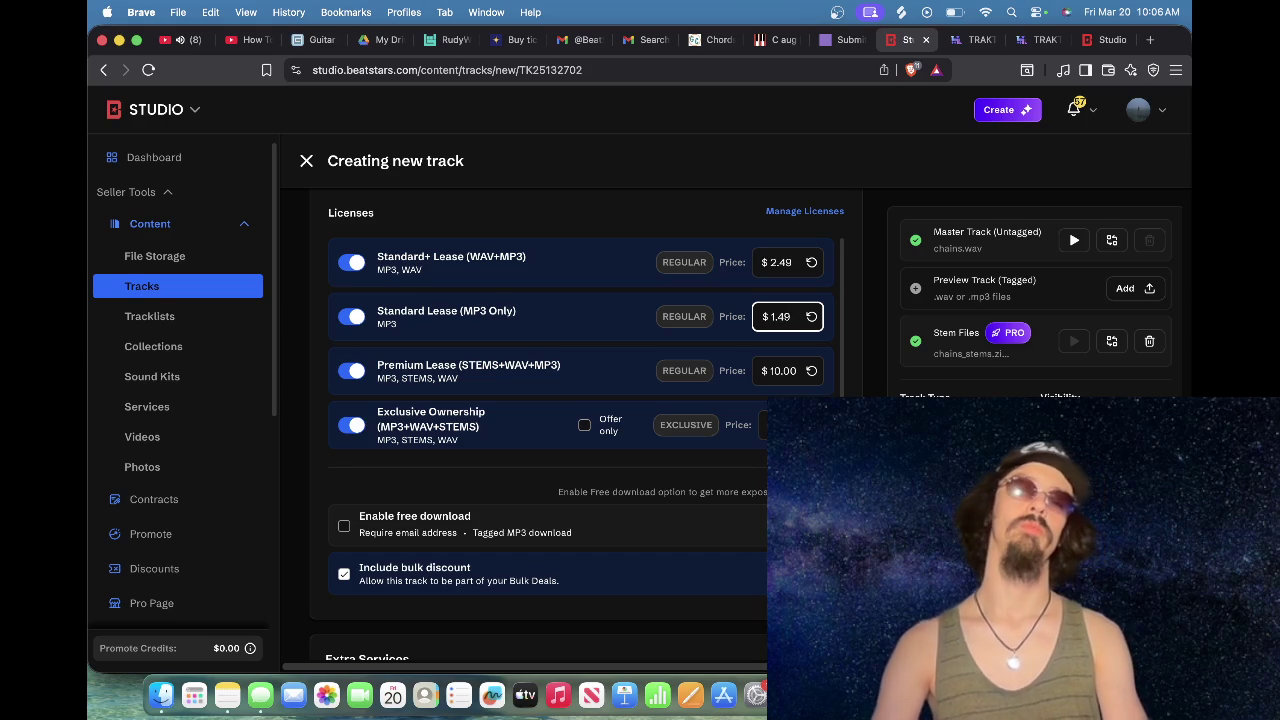
pyautogui.doubleClick(786, 370)
pyautogui.write('4.49')
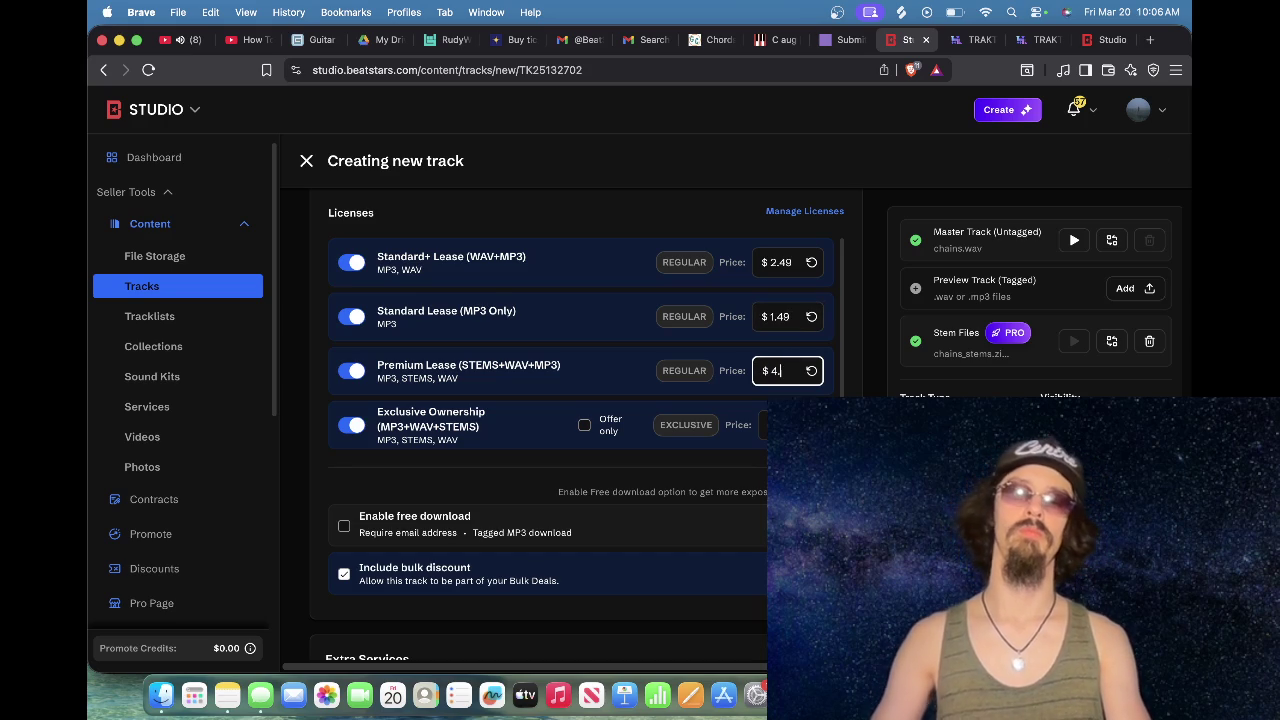
pyautogui.doubleClick(776, 262)
pyautogui.write('2.99')
# Step: Set Exclusive Ownership to $44.99, leaving Unlimited at $6.99, and enable free download
pyautogui.scroll(-1, 772, 300)
pyautogui.click(788, 392)
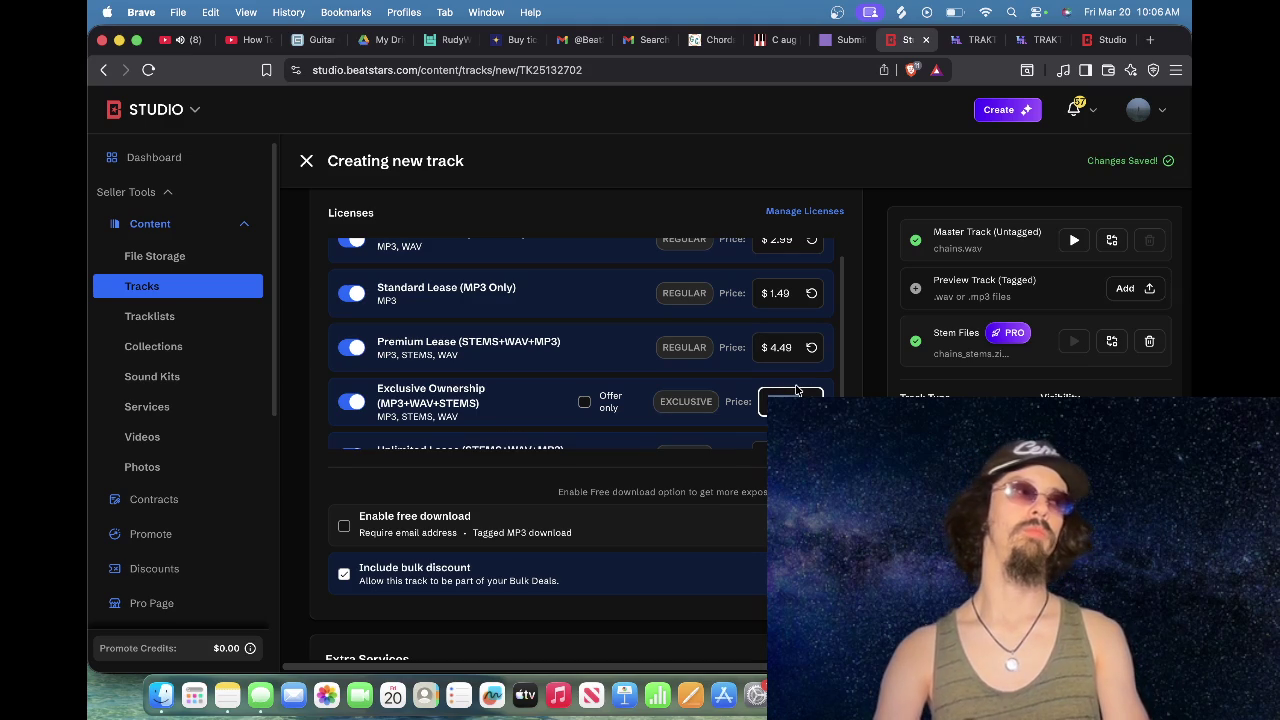
pyautogui.press('BackSpace')
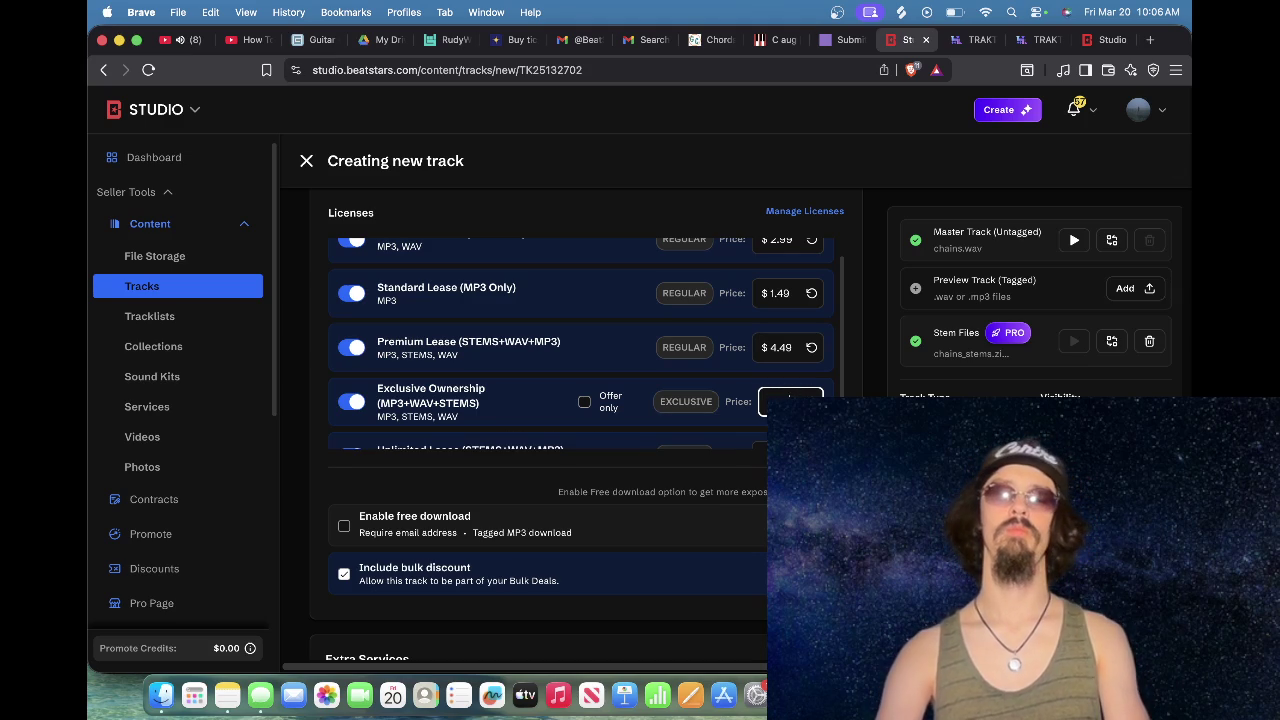
pyautogui.write('44.99')
pyautogui.scroll(-1, 585, 344)
pyautogui.press('Tab')
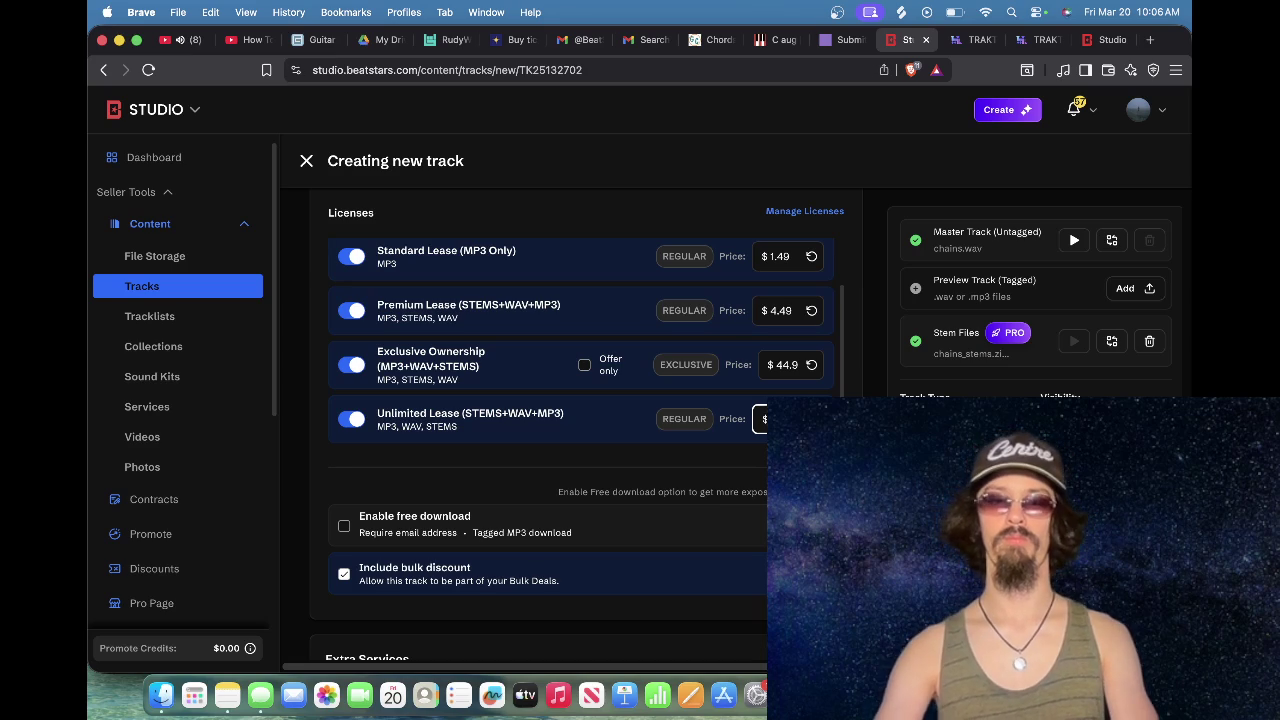
pyautogui.scroll(-2, 500, 486)
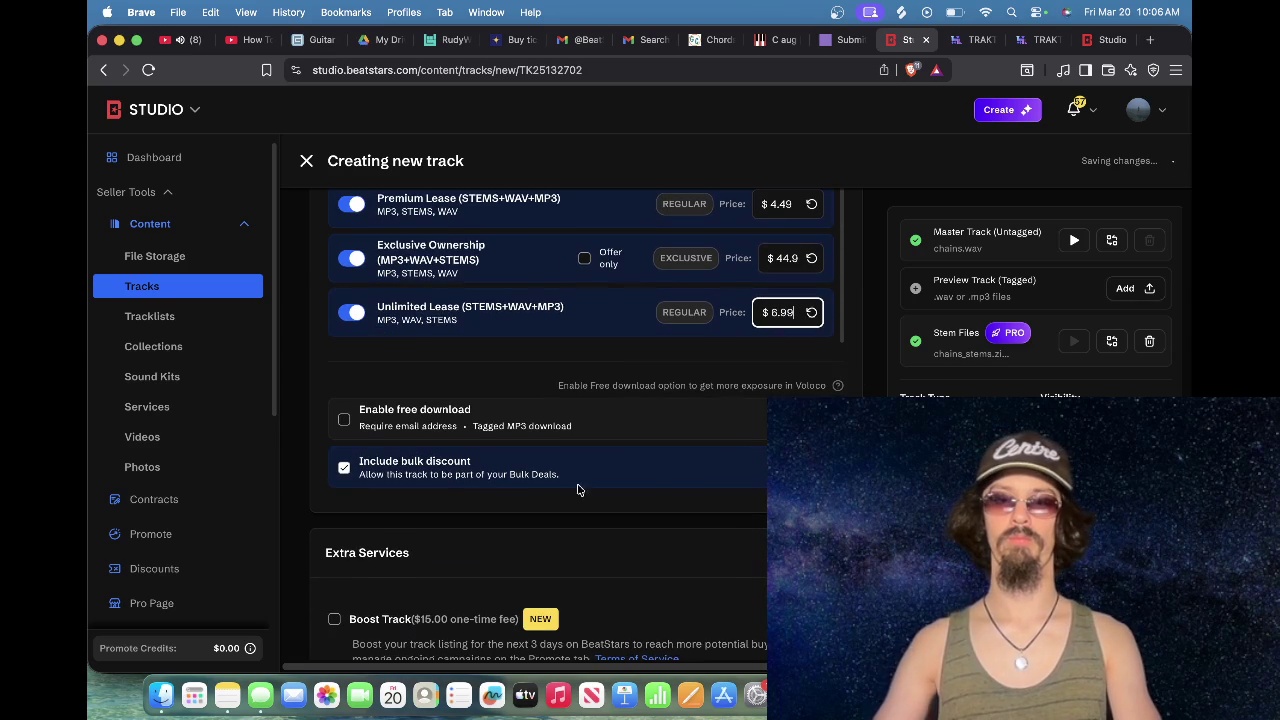
pyautogui.click(344, 419)
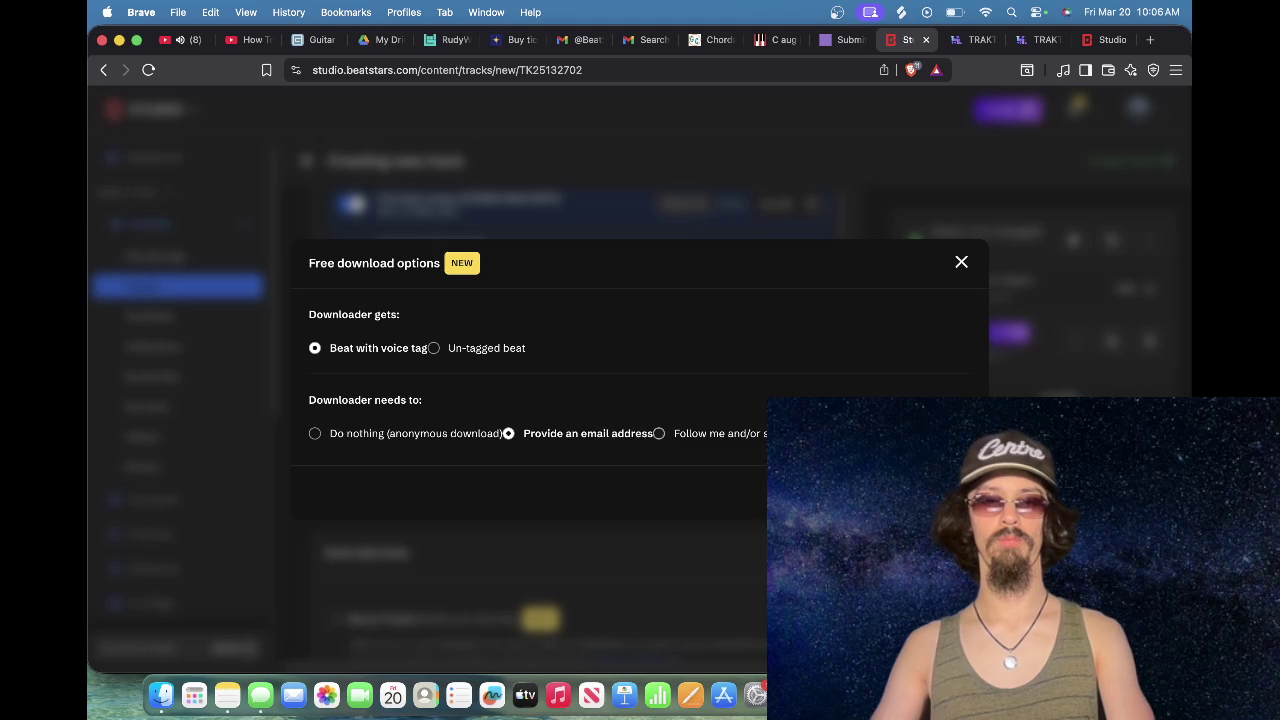
# Step: Make free downloads require 'Follow me on BeatStars' and close the free download options
pyautogui.click(659, 433)
pyautogui.click(469, 418)
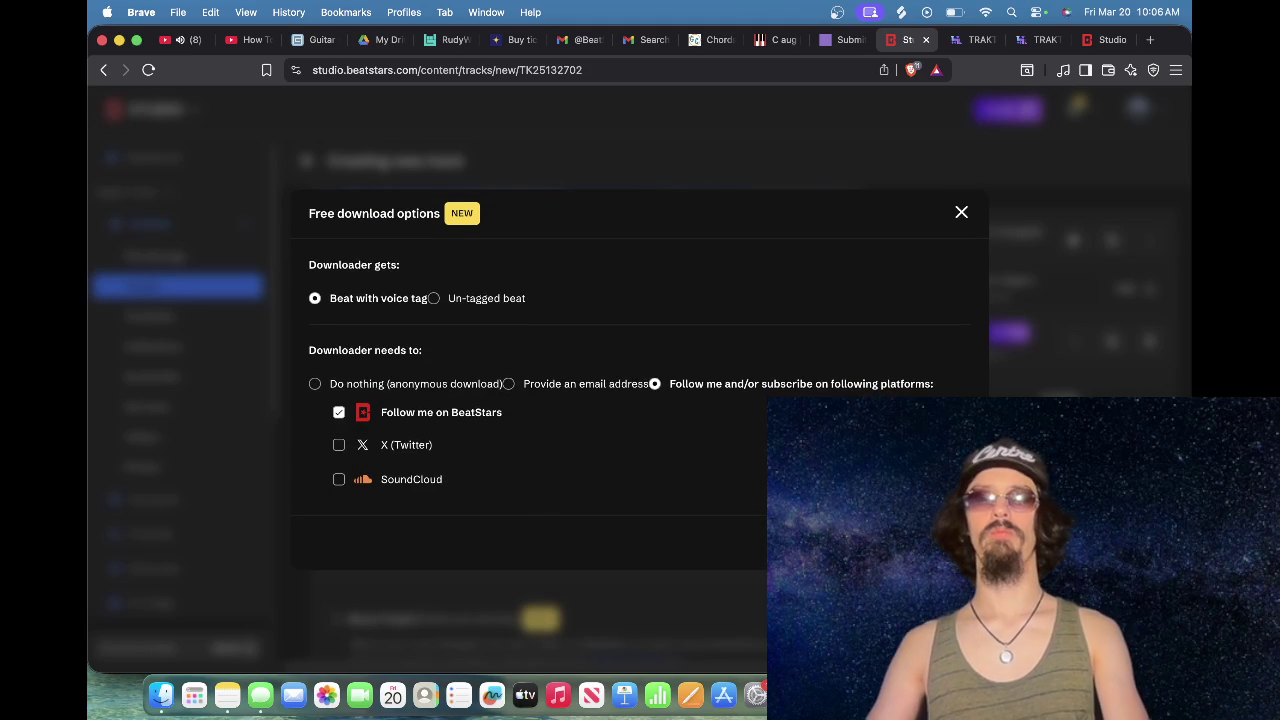
pyautogui.click(930, 542)
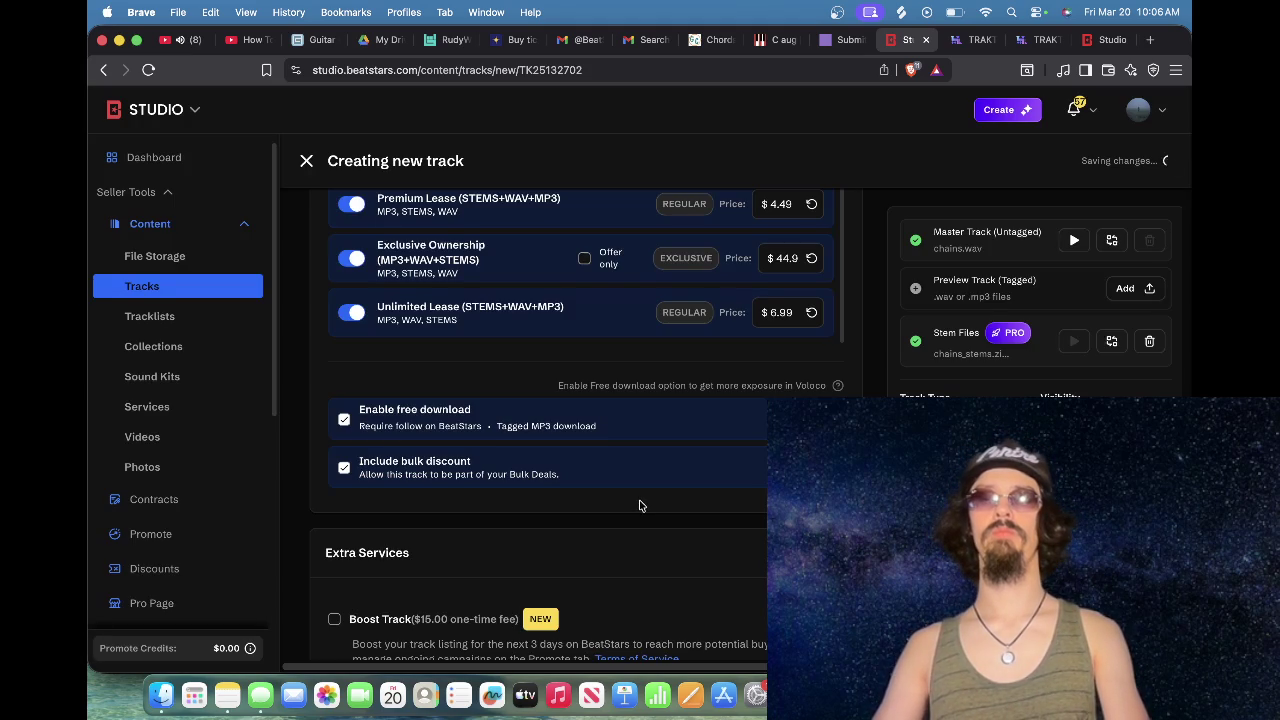
pyautogui.scroll(-5, 640, 505)
pyautogui.scroll(15, 640, 505)
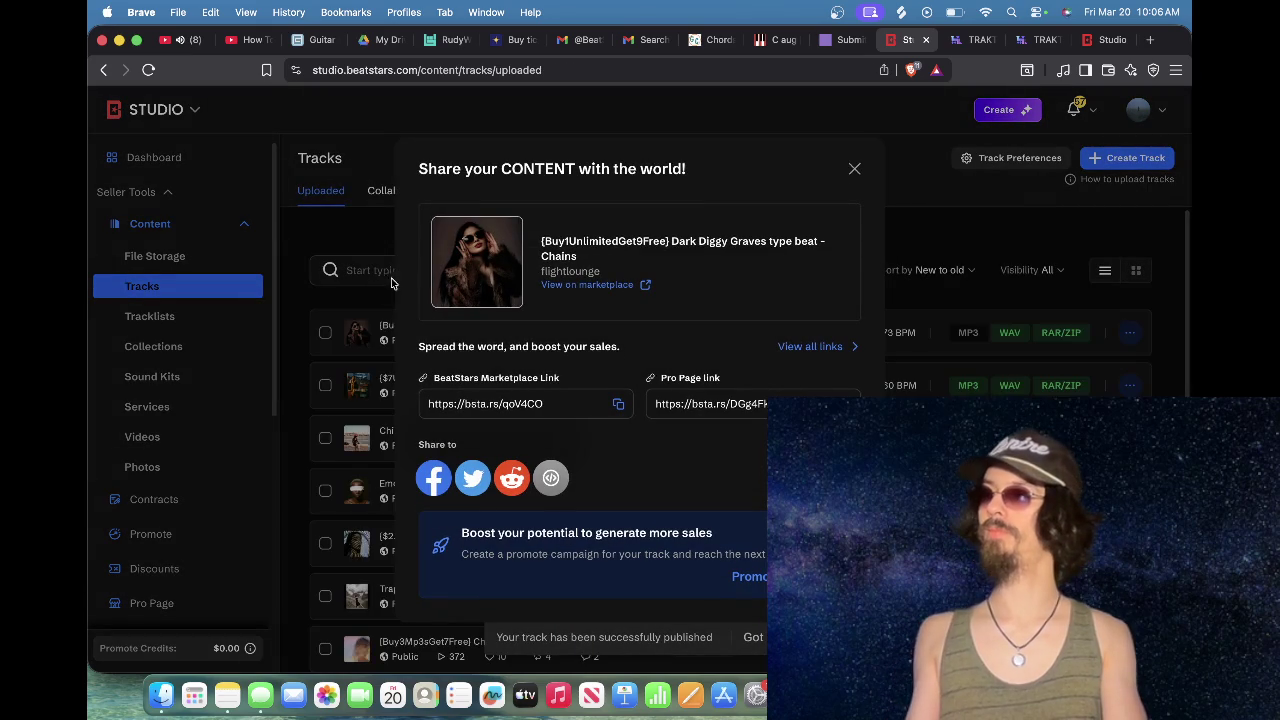
# Step: Open the Chains marketplace page, close the extra Studio tab and reload the track page
pyautogui.click(622, 286)
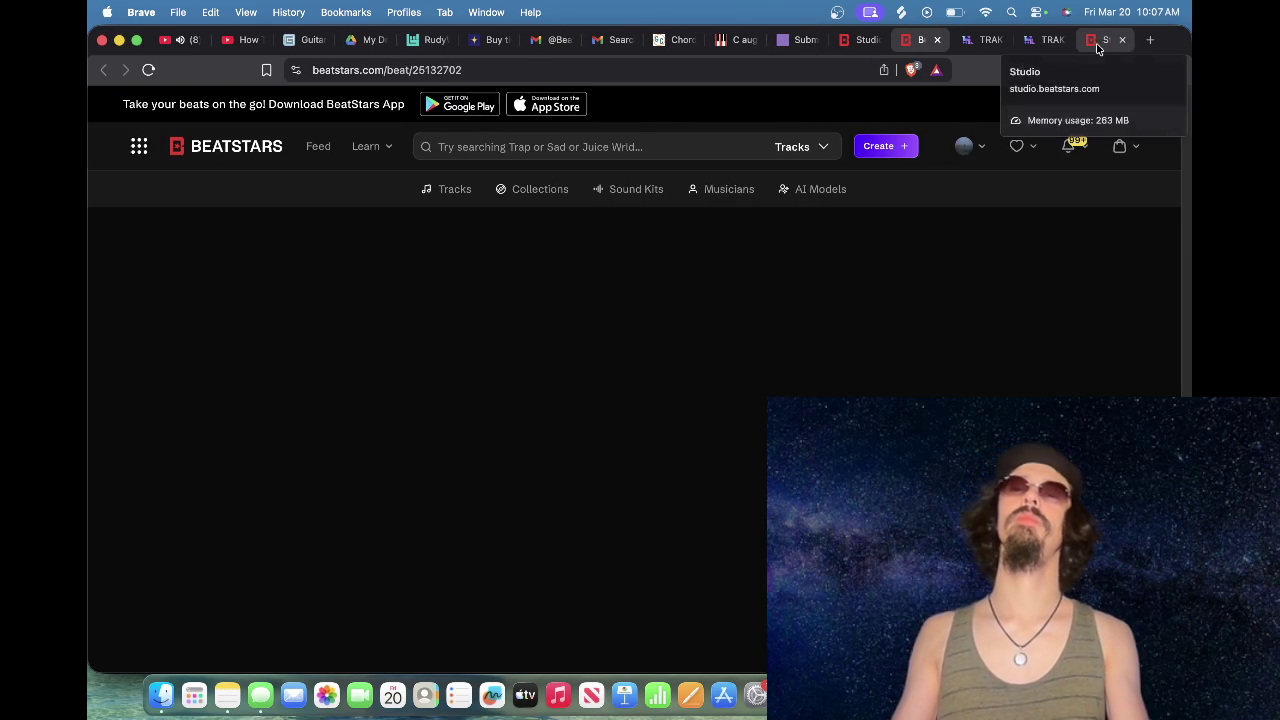
pyautogui.click(1110, 45)
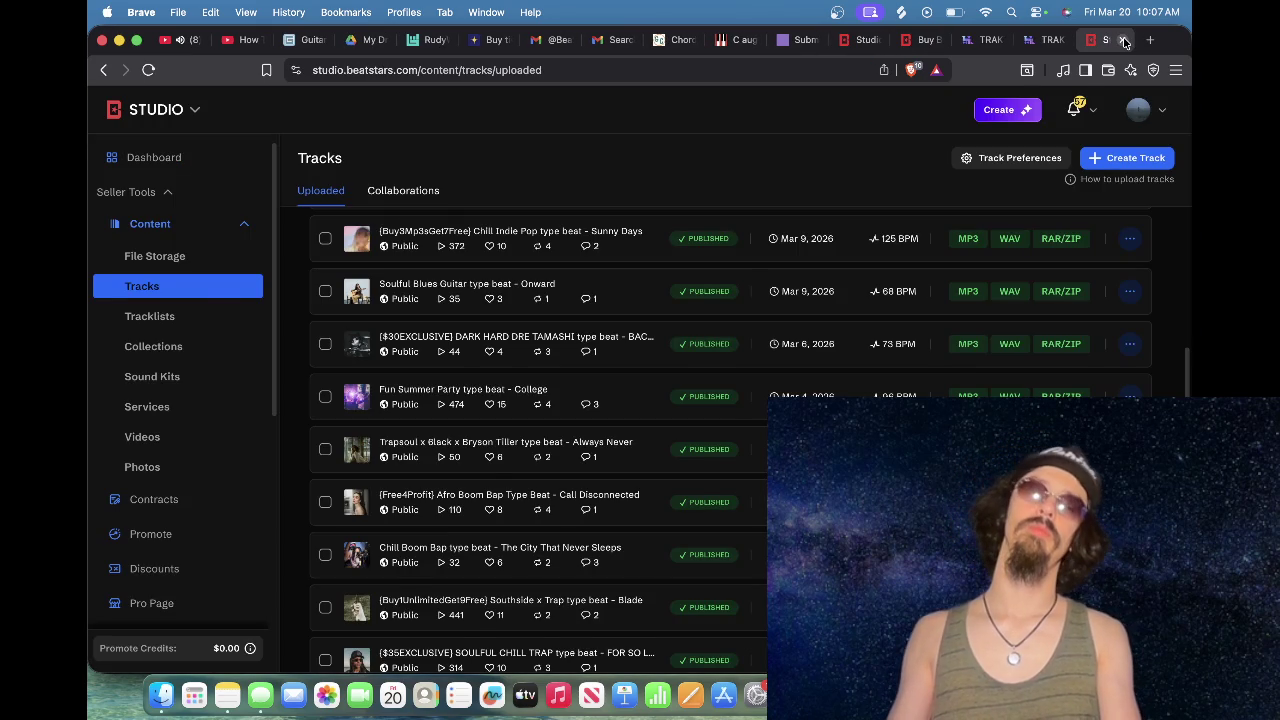
pyautogui.click(1123, 40)
pyautogui.click(1025, 42)
pyautogui.click(968, 40)
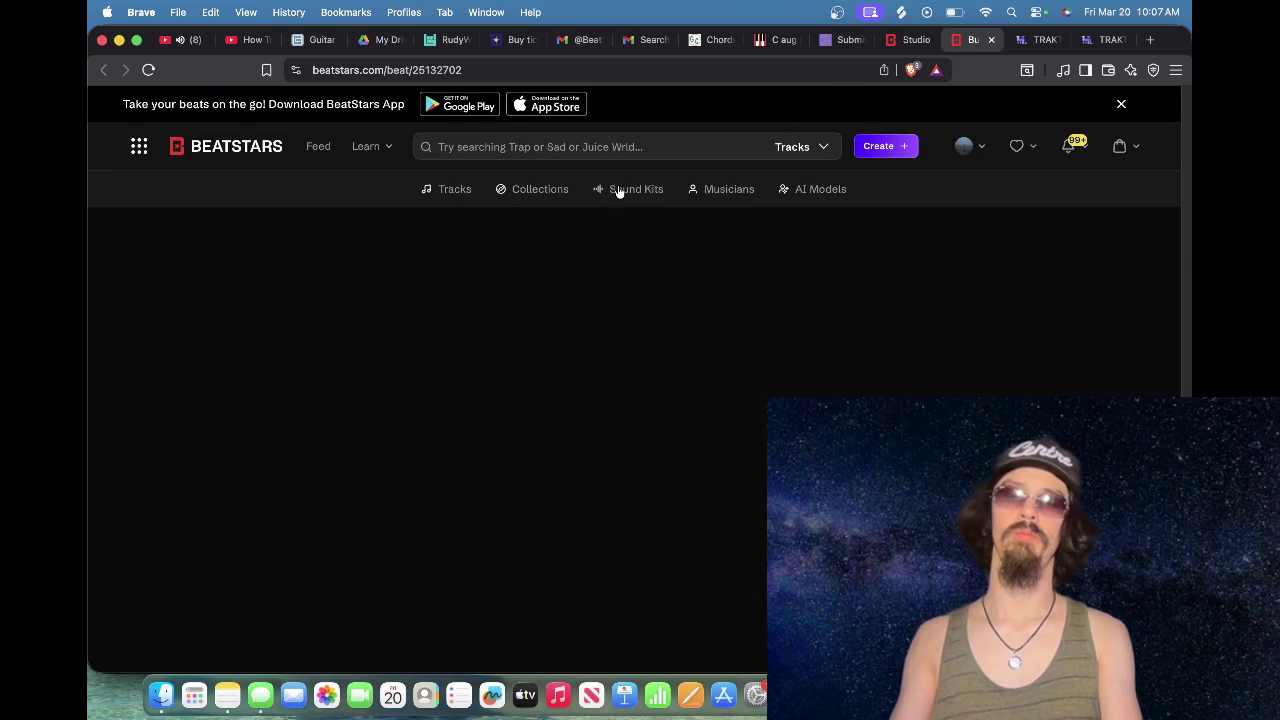
pyautogui.click(148, 70)
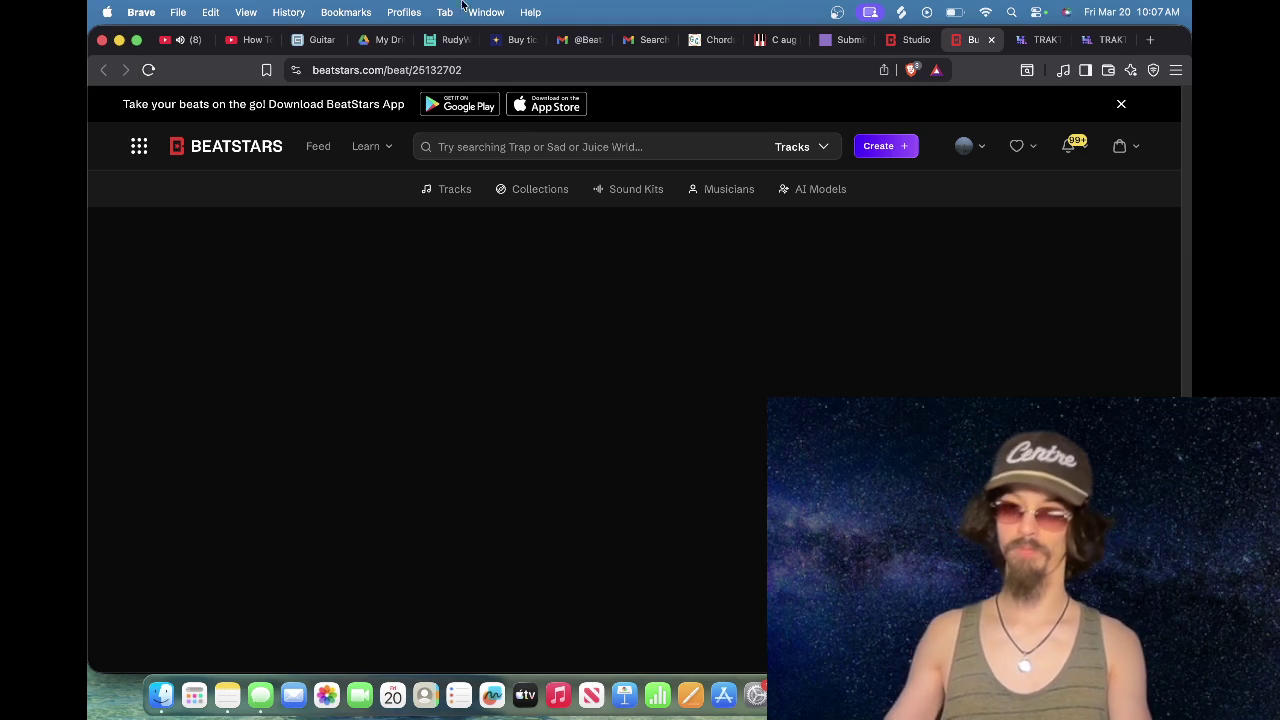
pyautogui.click(1022, 42)
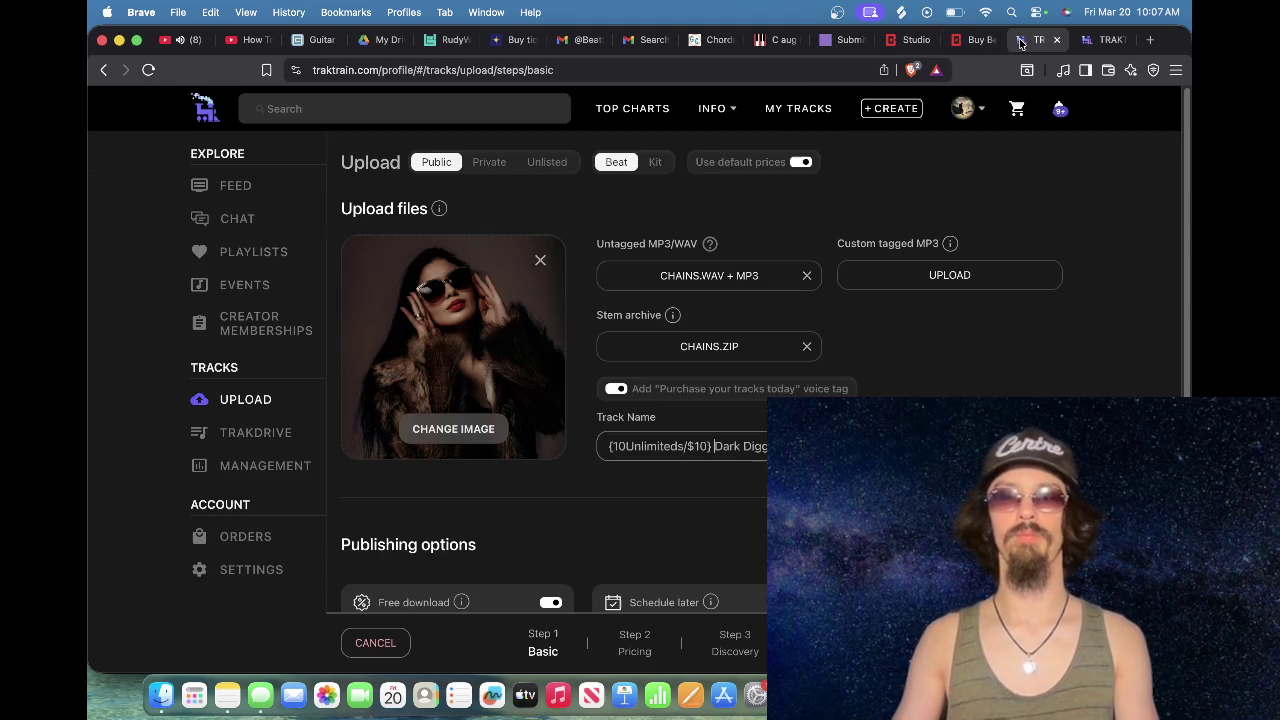
# Step: Enable direct upload to YouTube and continue to the Step 2 Pricing page
pyautogui.scroll(-5, 750, 385)
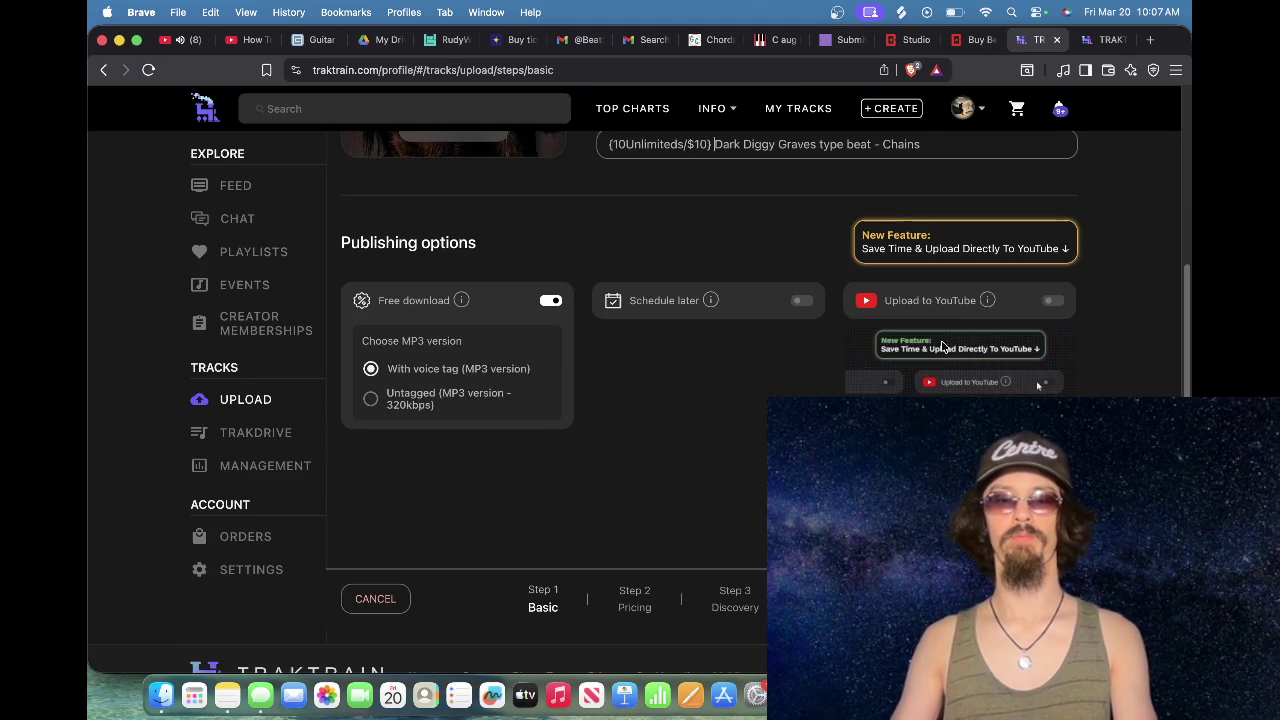
pyautogui.click(1052, 300)
pyautogui.click(630, 640)
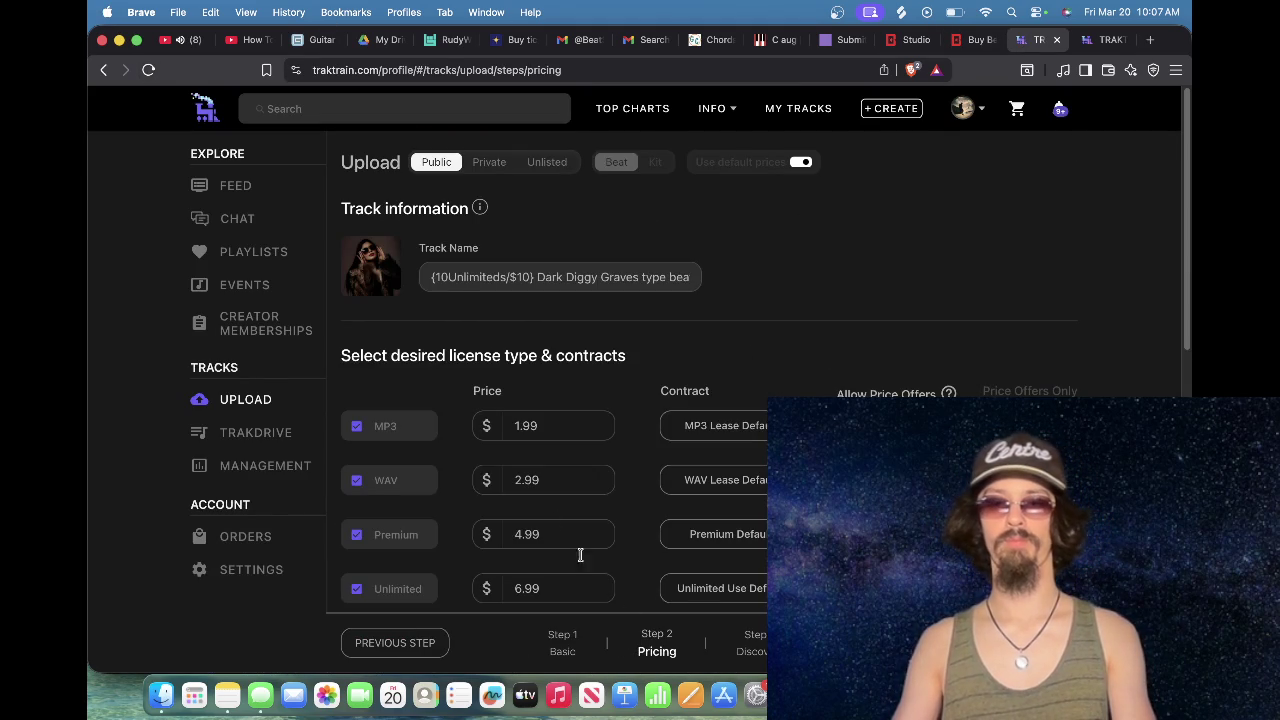
# Step: Set the MP3 price to $1.49 and the Premium price to $4.49
pyautogui.click(555, 419)
pyautogui.press('BackSpace')
pyautogui.press('BackSpace')
pyautogui.press('BackSpace')
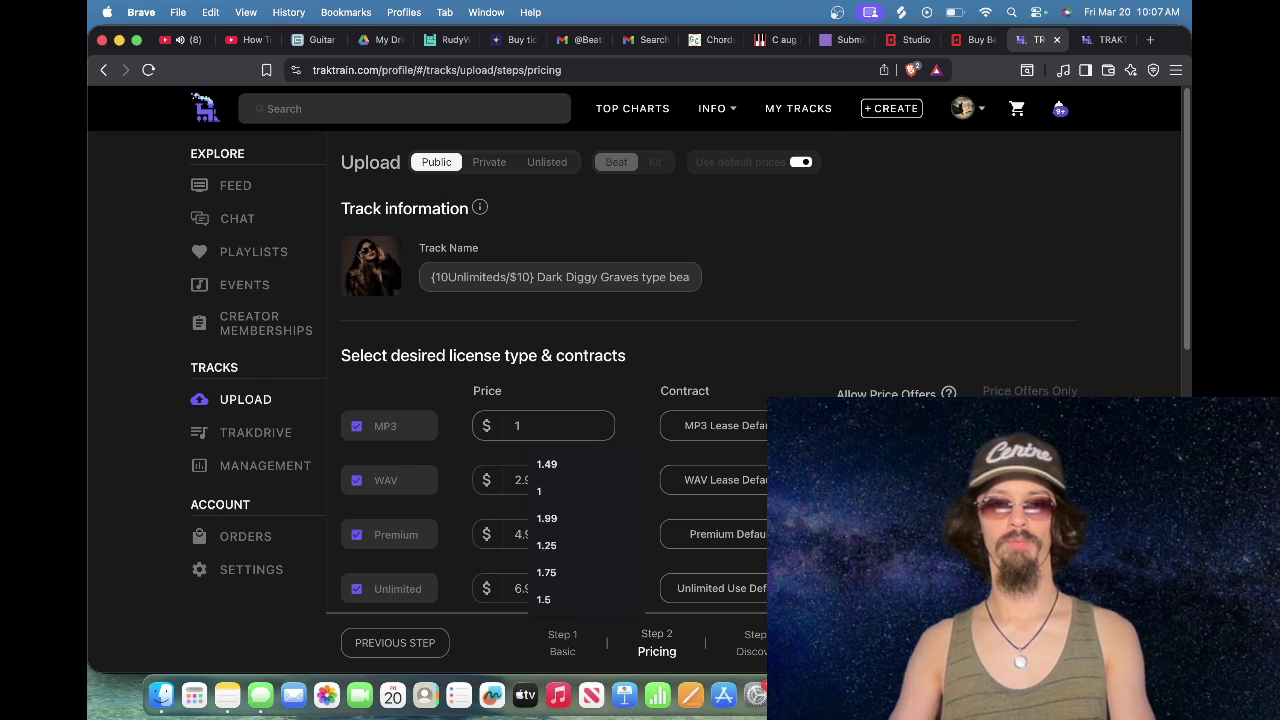
pyautogui.press('Down')
pyautogui.press('Return')
pyautogui.press('Tab')
pyautogui.press('Tab')
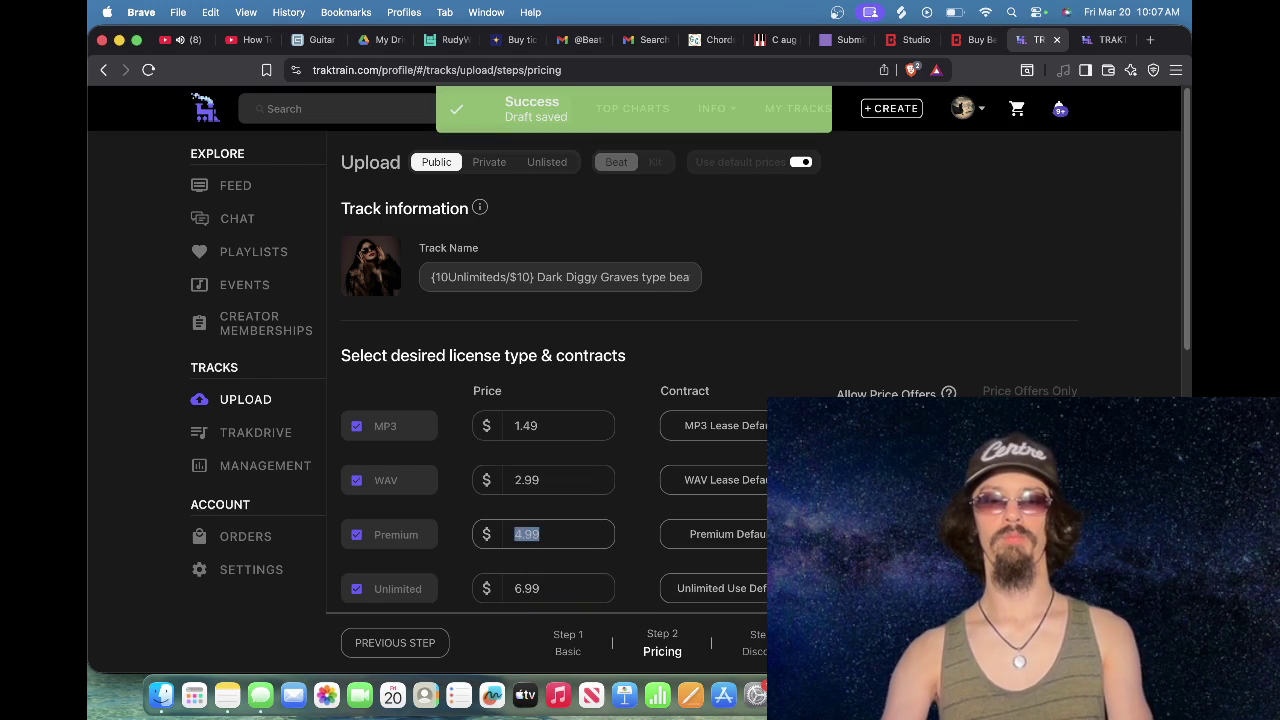
pyautogui.write('4.4')
pyautogui.press('Down')
pyautogui.press('Return')
pyautogui.press('Tab')
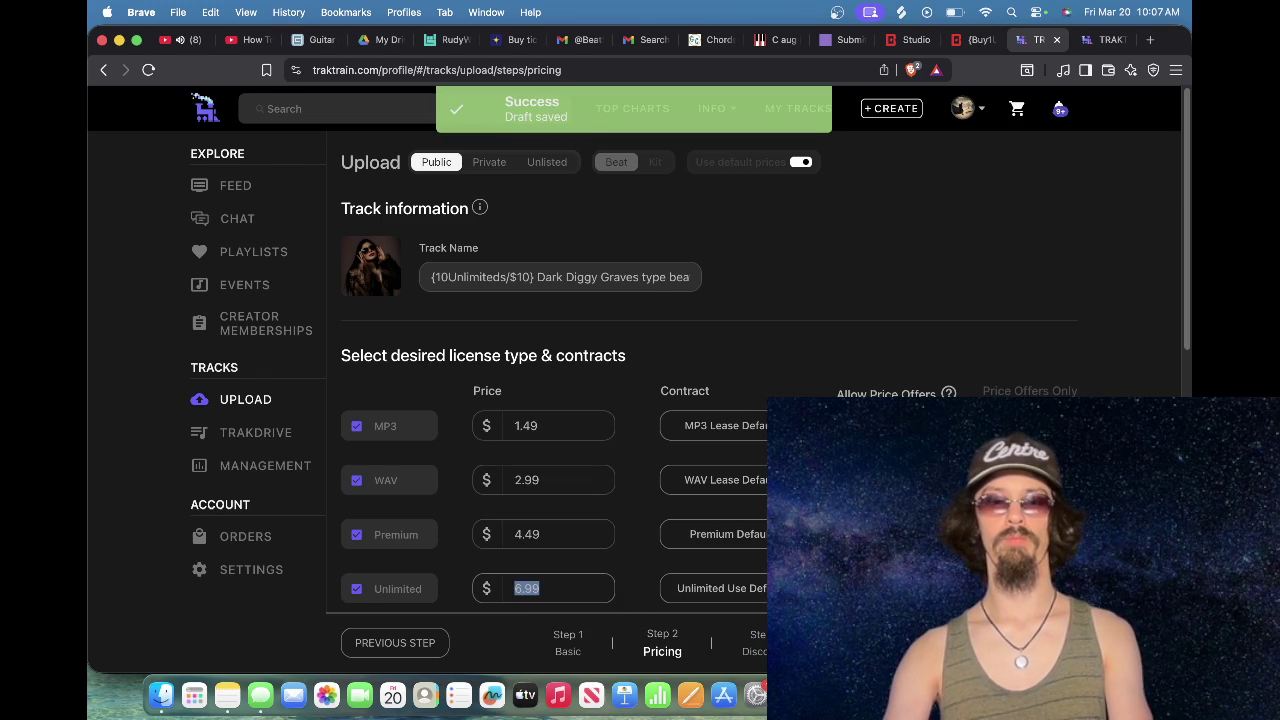
pyautogui.click(972, 40)
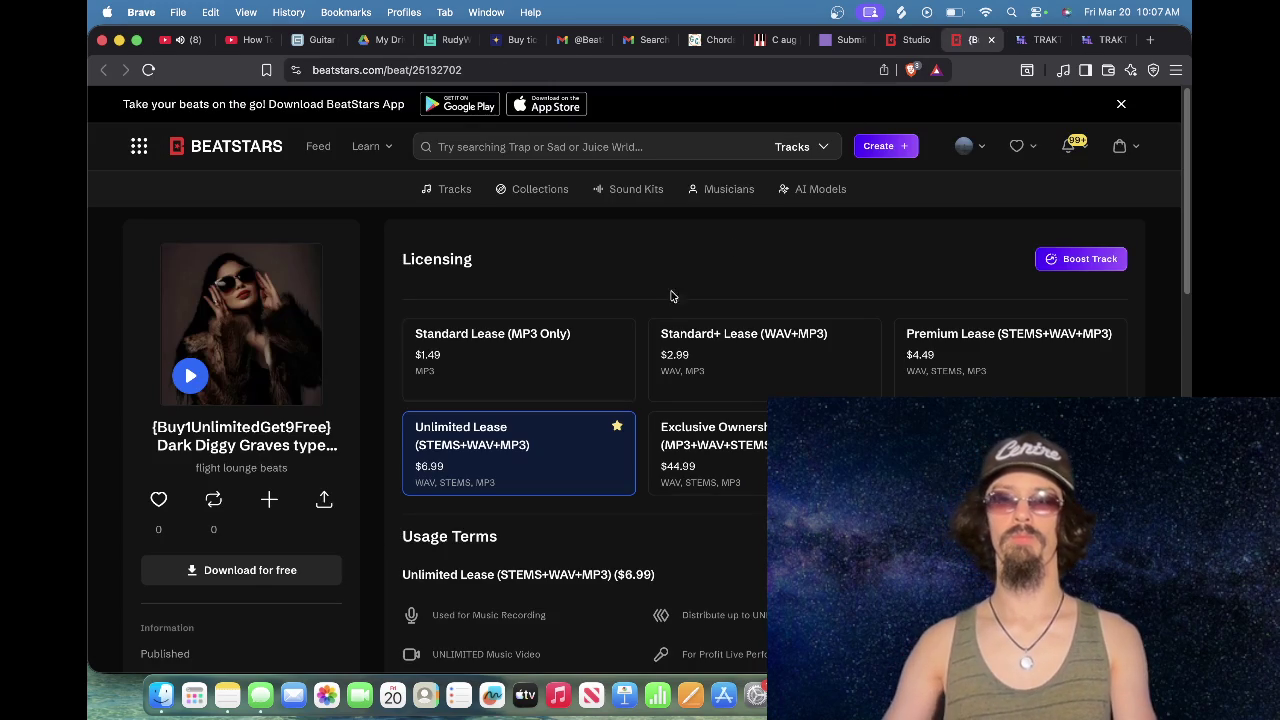
# Step: Like the Chains track, dismiss the add-to-playlist window and start the preview playing
pyautogui.click(158, 499)
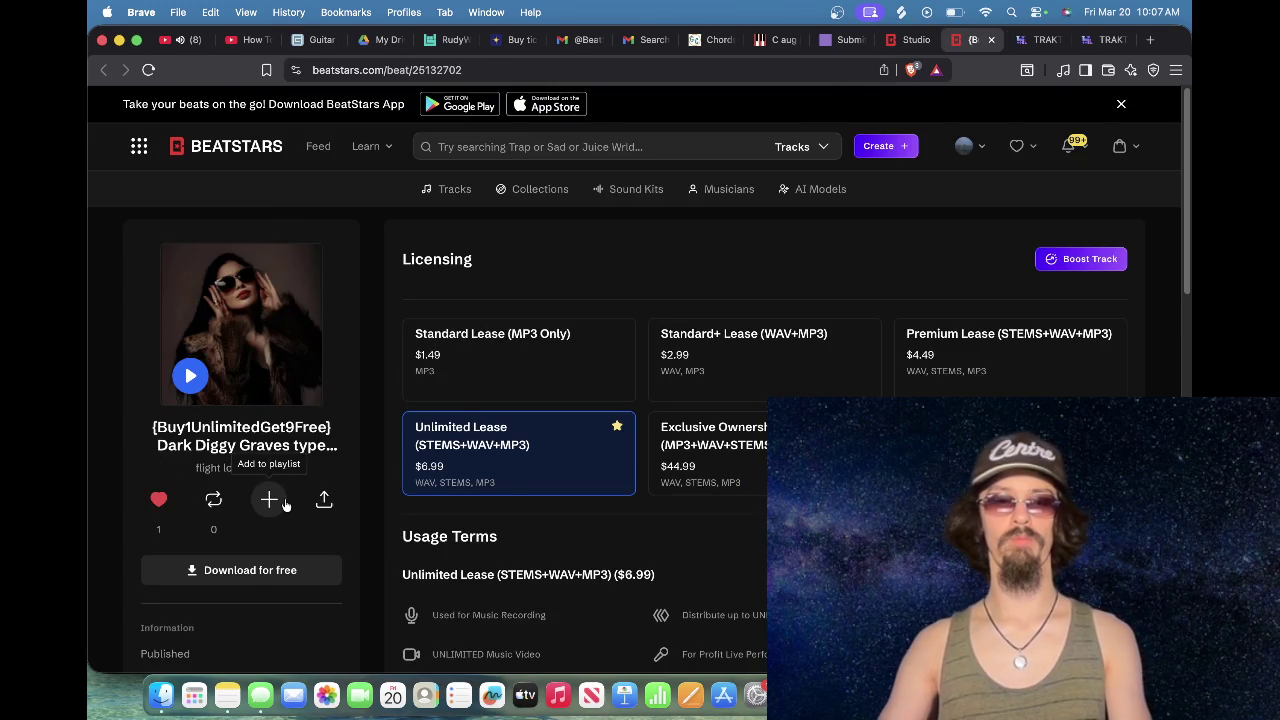
pyautogui.click(270, 500)
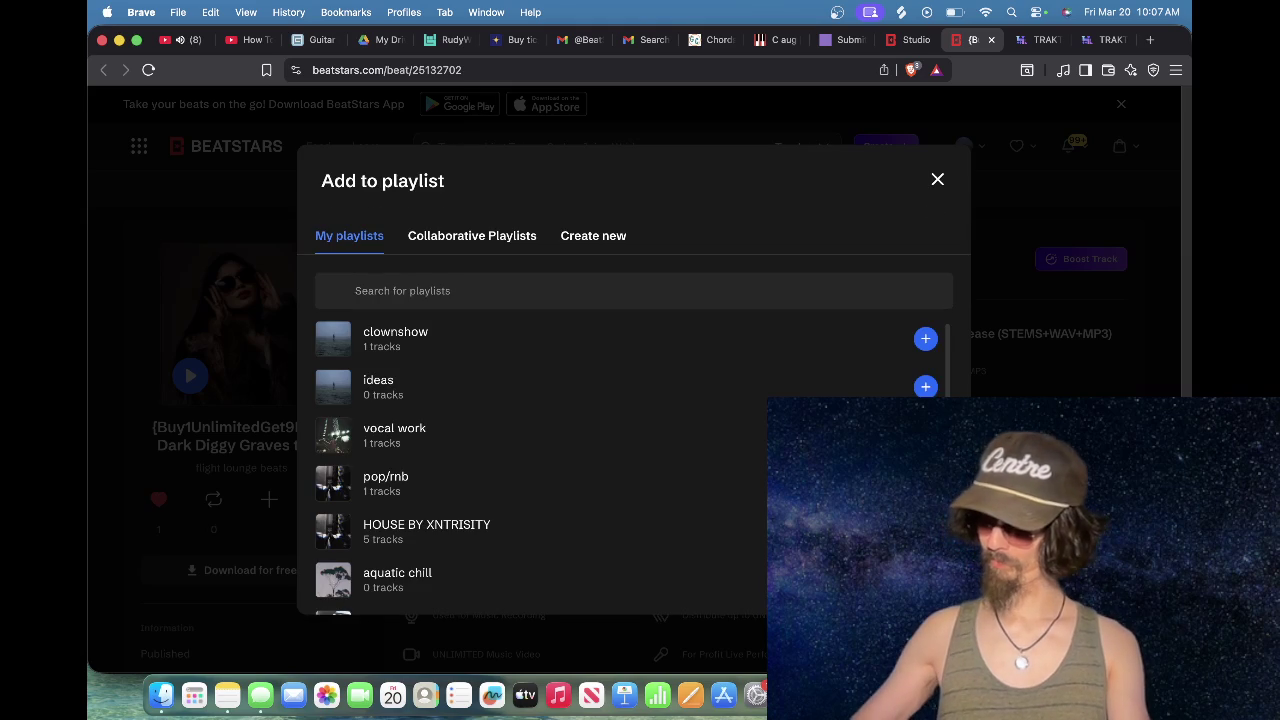
pyautogui.scroll(-2, 630, 460)
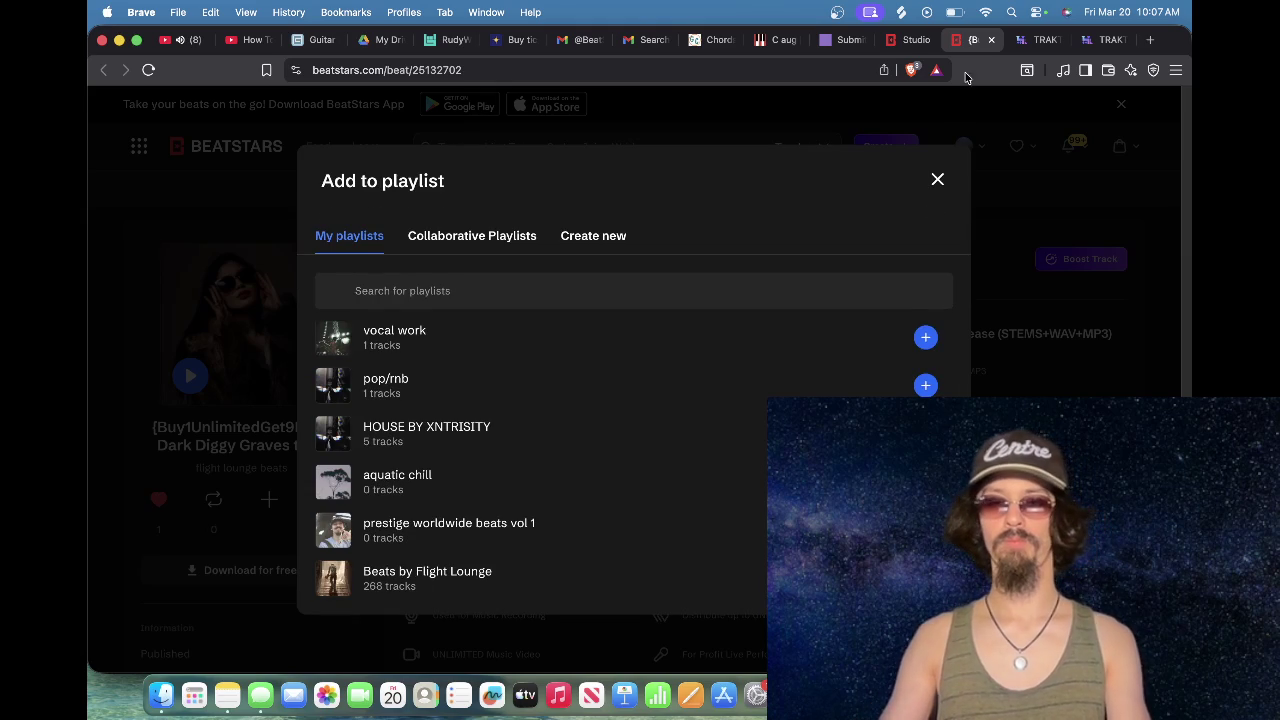
pyautogui.click(937, 180)
pyautogui.scroll(-2, 631, 326)
pyautogui.click(190, 273)
# Step: Post the pasted custom-exclusives promo text as a comment on the track page
pyautogui.scroll(-3, 395, 414)
pyautogui.scroll(-2, 395, 414)
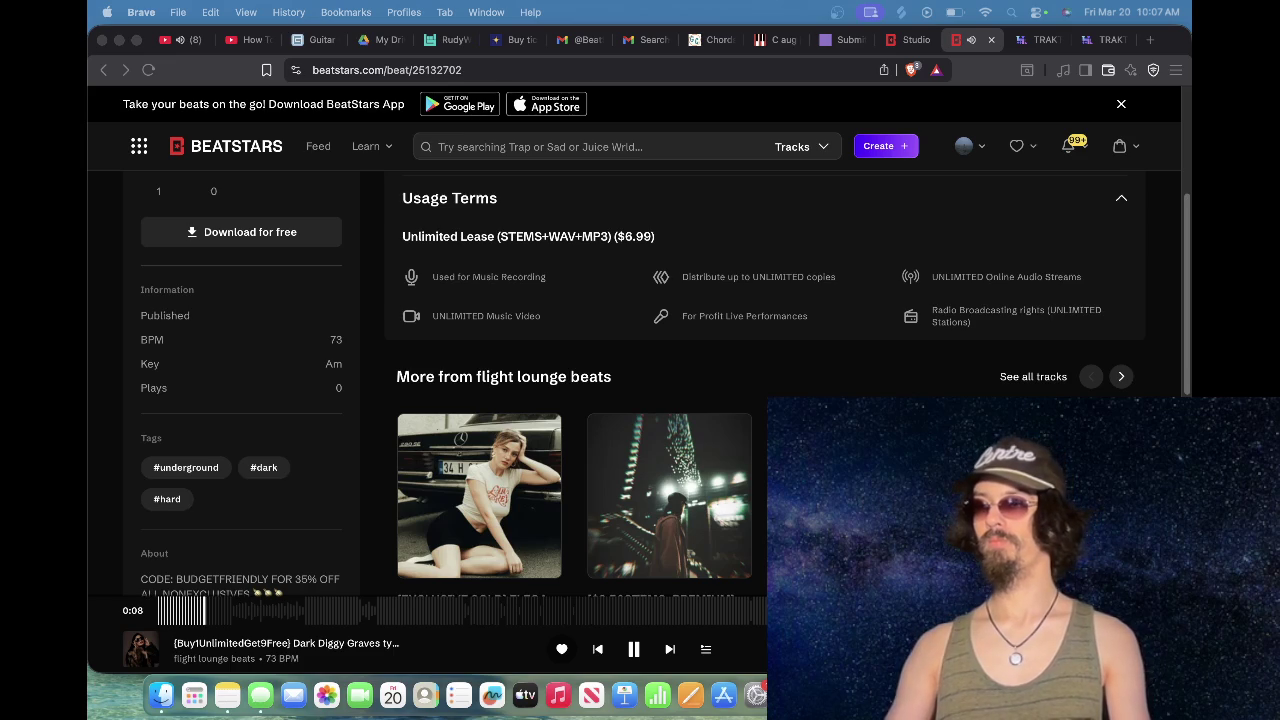
pyautogui.scroll(-5, 600, 480)
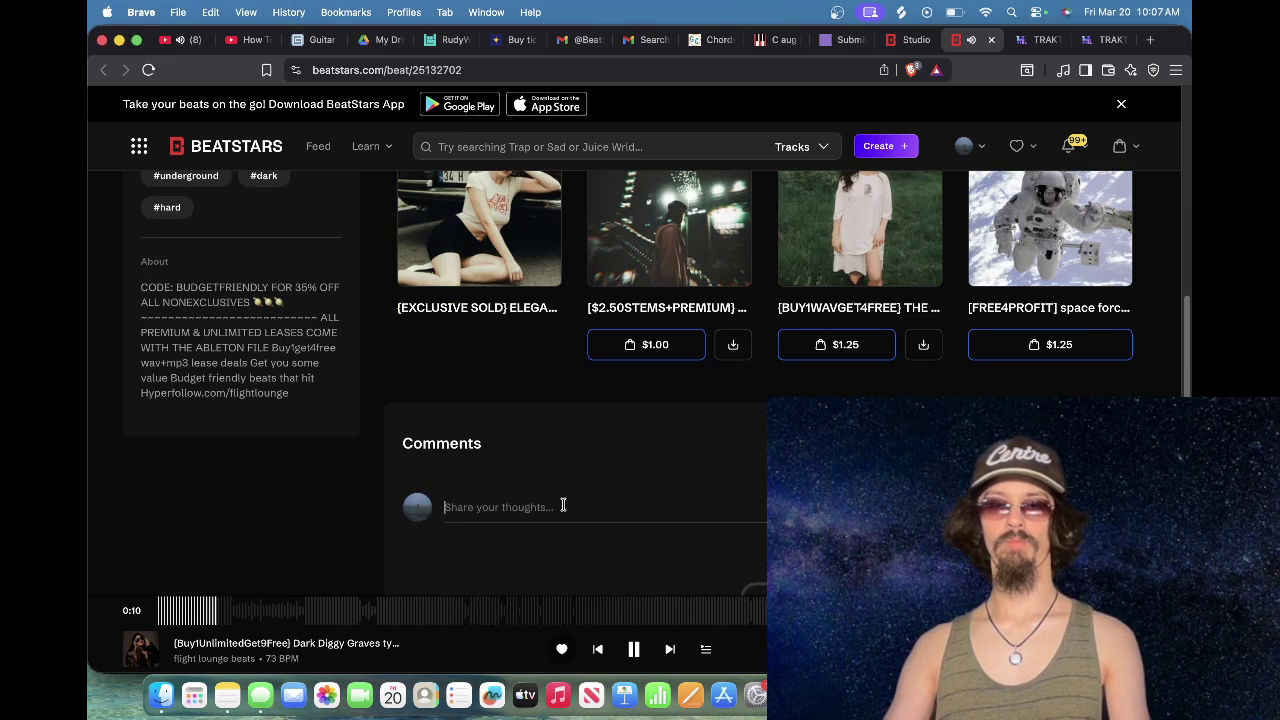
pyautogui.click(602, 498)
pyautogui.press('super+v')
pyautogui.press('Return')
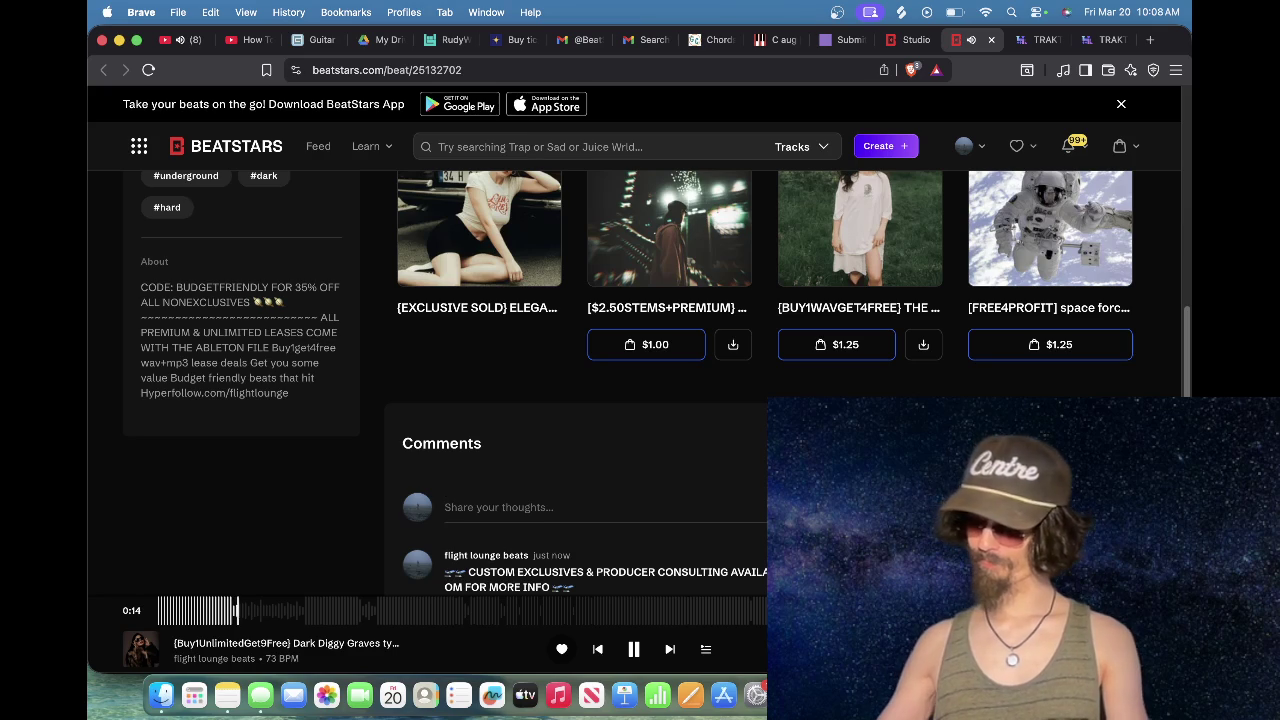
pyautogui.scroll(10, 588, 434)
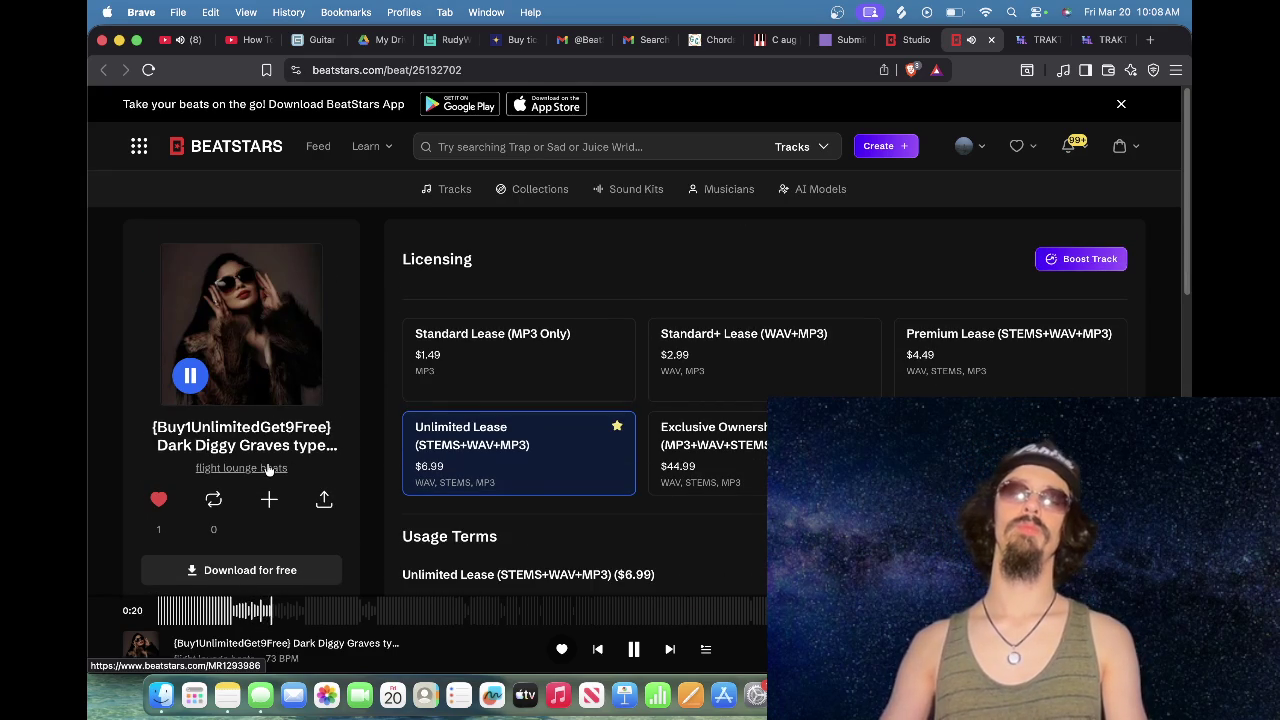
pyautogui.click(964, 146)
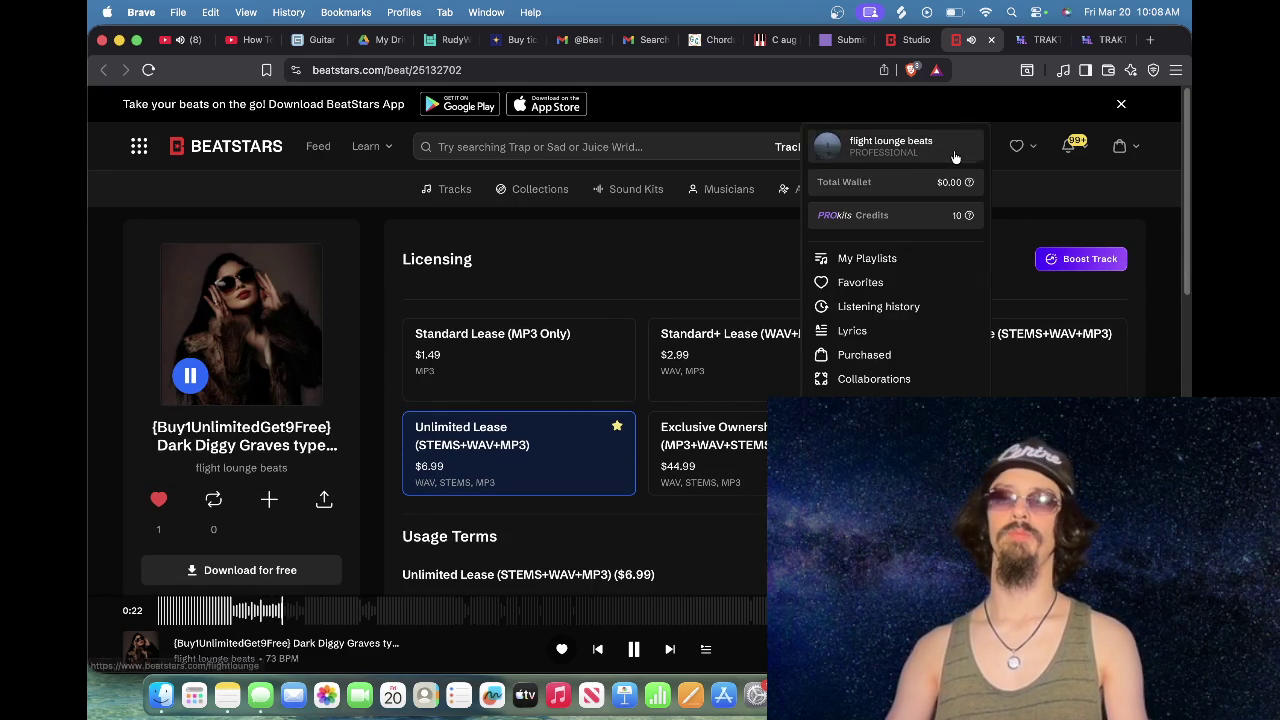
pyautogui.click(1024, 42)
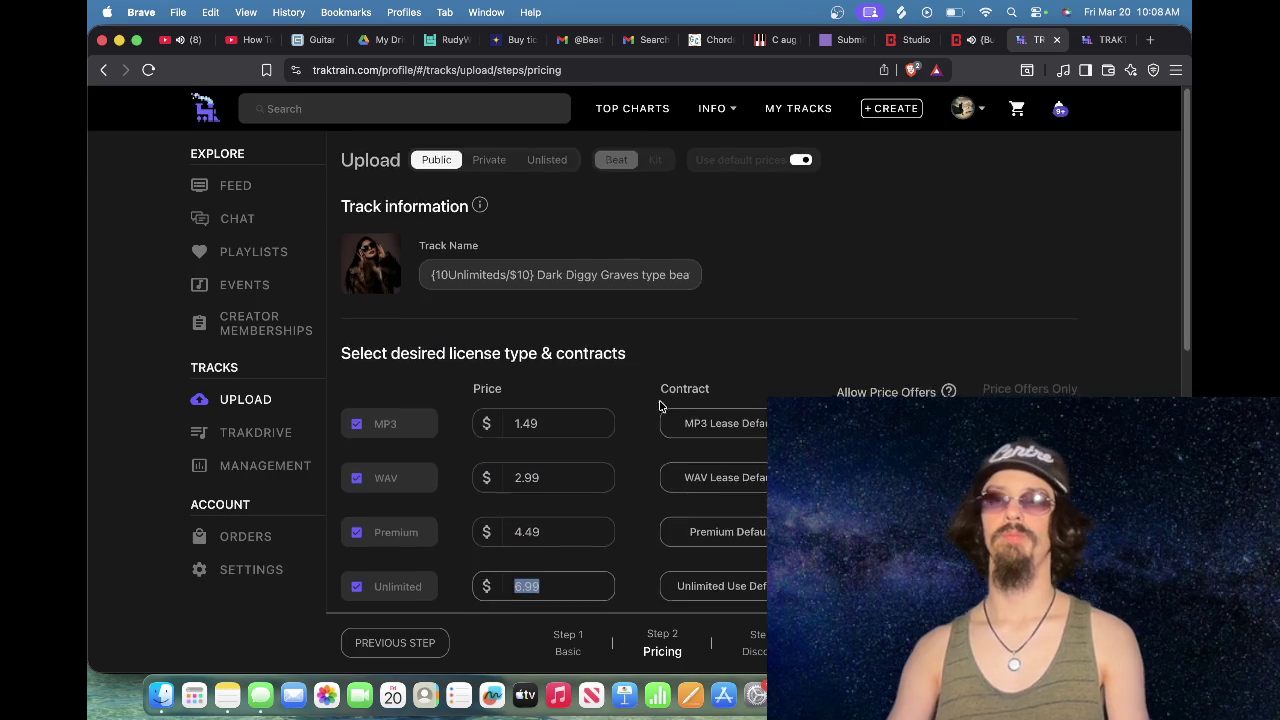
# Step: Save the pricing draft and choose the genres Club/Dance, Hard and Hardcore
pyautogui.scroll(-3, 660, 405)
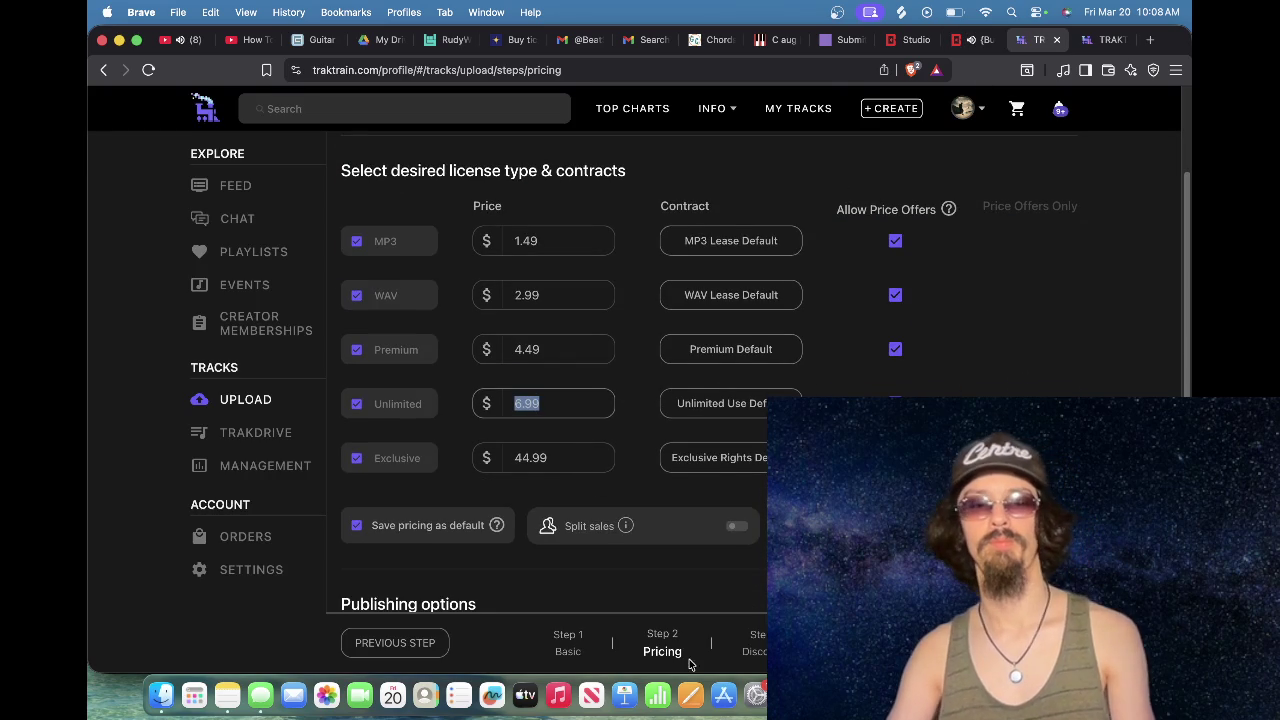
pyautogui.click(759, 644)
pyautogui.click(484, 488)
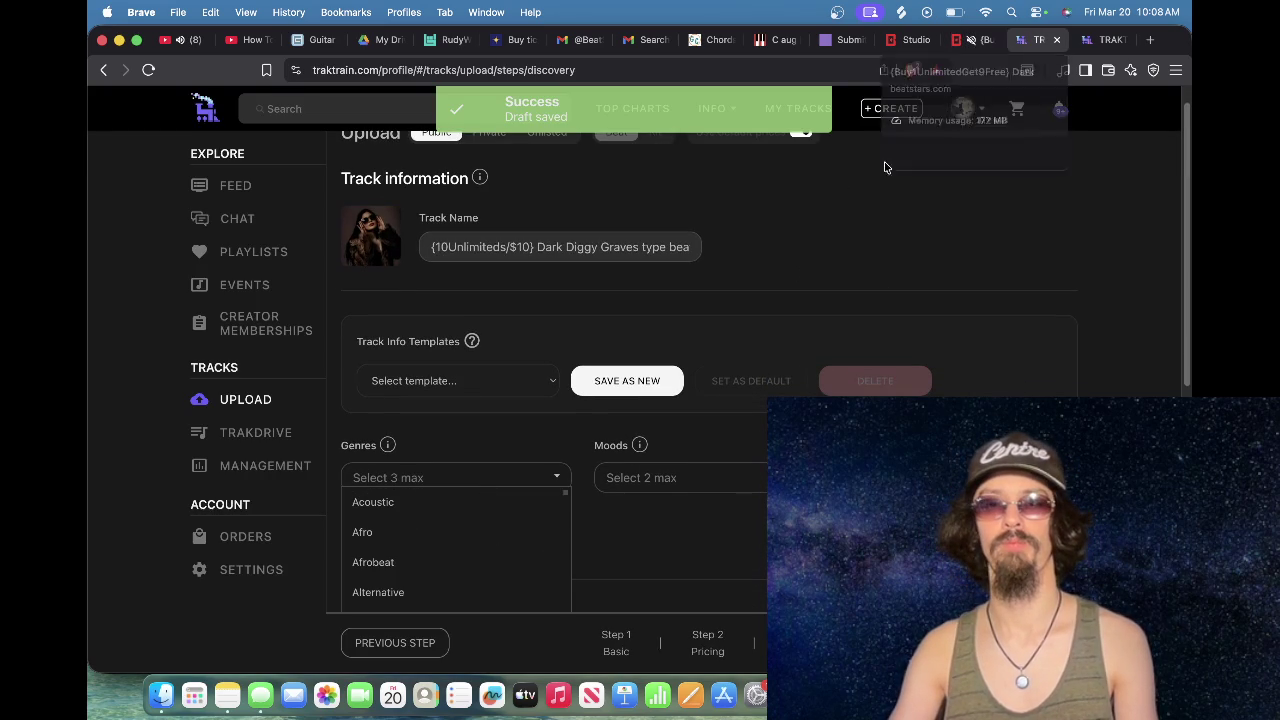
pyautogui.scroll(-2, 579, 429)
pyautogui.scroll(-3, 490, 425)
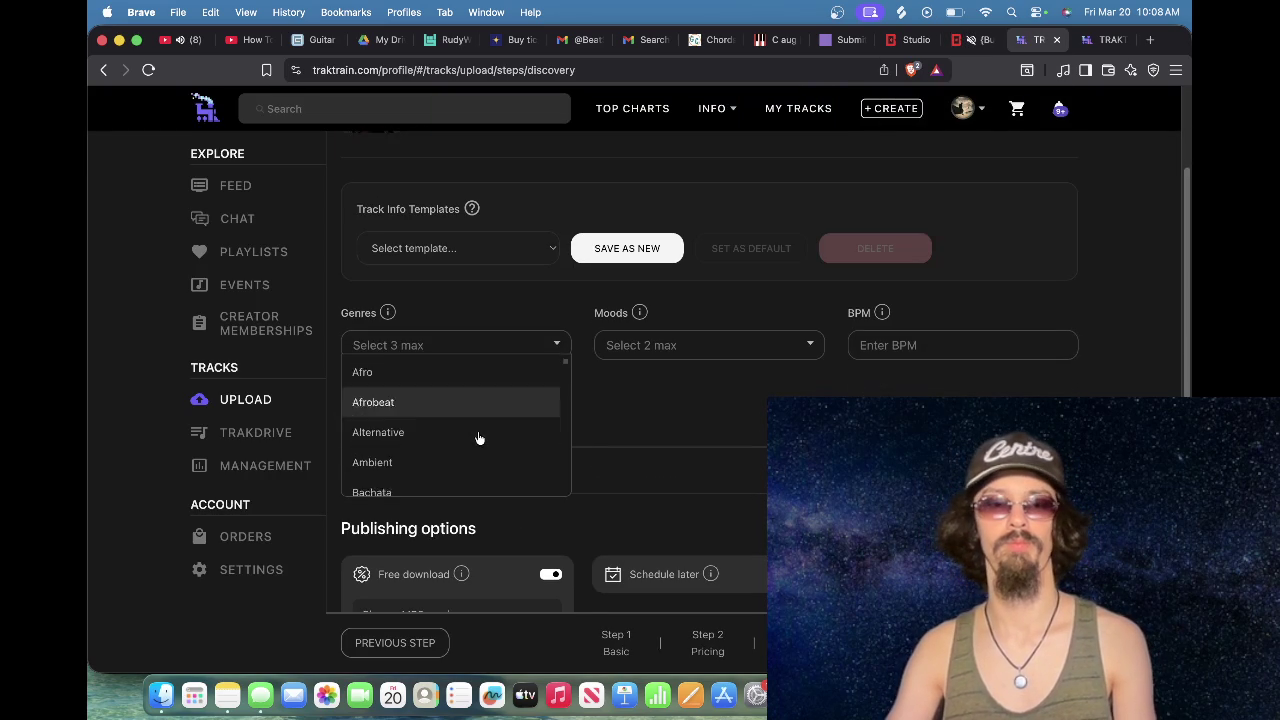
pyautogui.scroll(-2, 478, 437)
pyautogui.click(478, 396)
pyautogui.scroll(-2, 479, 405)
pyautogui.scroll(-5, 479, 412)
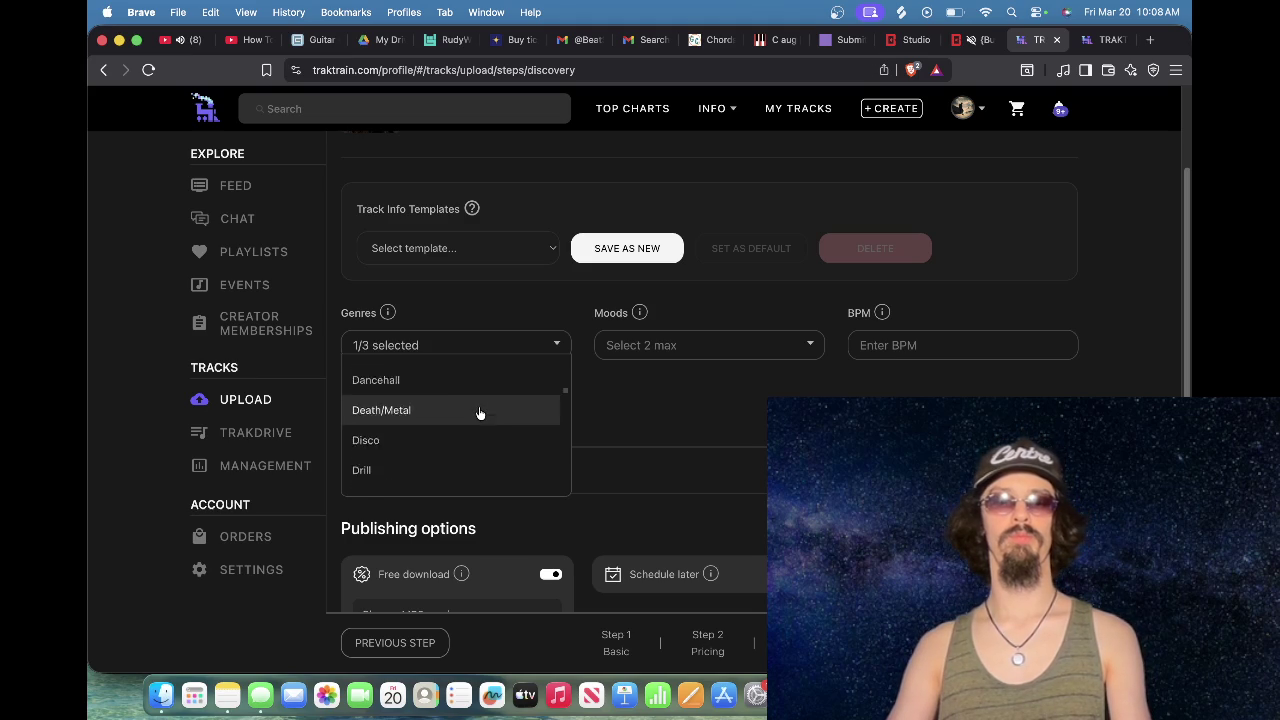
pyautogui.scroll(-3, 477, 418)
pyautogui.scroll(-2, 477, 418)
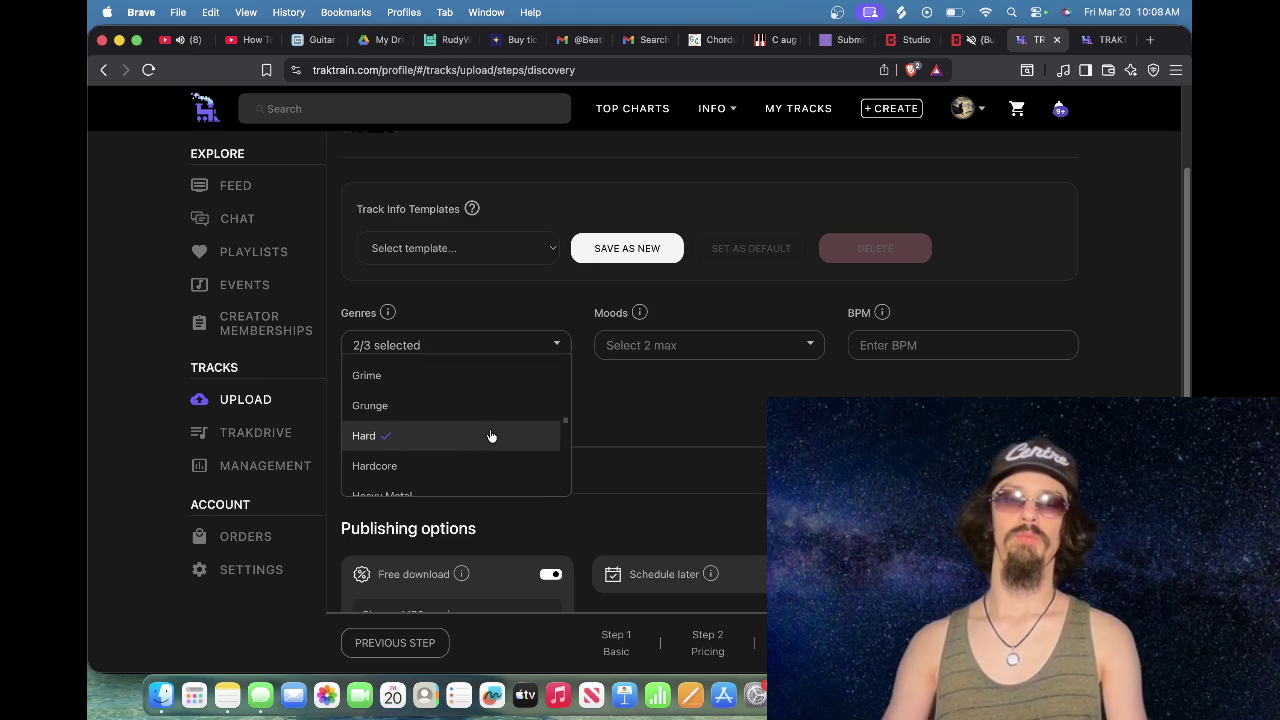
pyautogui.scroll(-10, 491, 436)
pyautogui.scroll(-5, 491, 436)
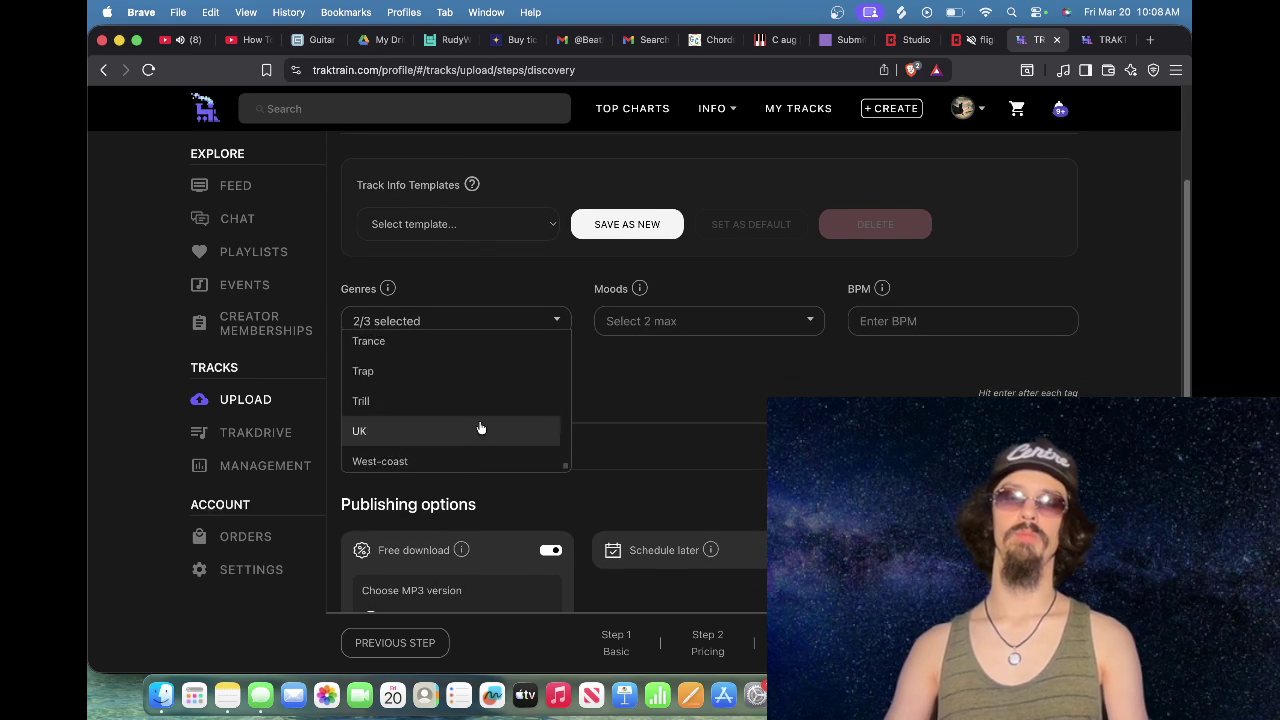
pyautogui.scroll(10, 480, 428)
pyautogui.scroll(-8, 480, 428)
pyautogui.scroll(-3, 480, 428)
pyautogui.scroll(6, 480, 428)
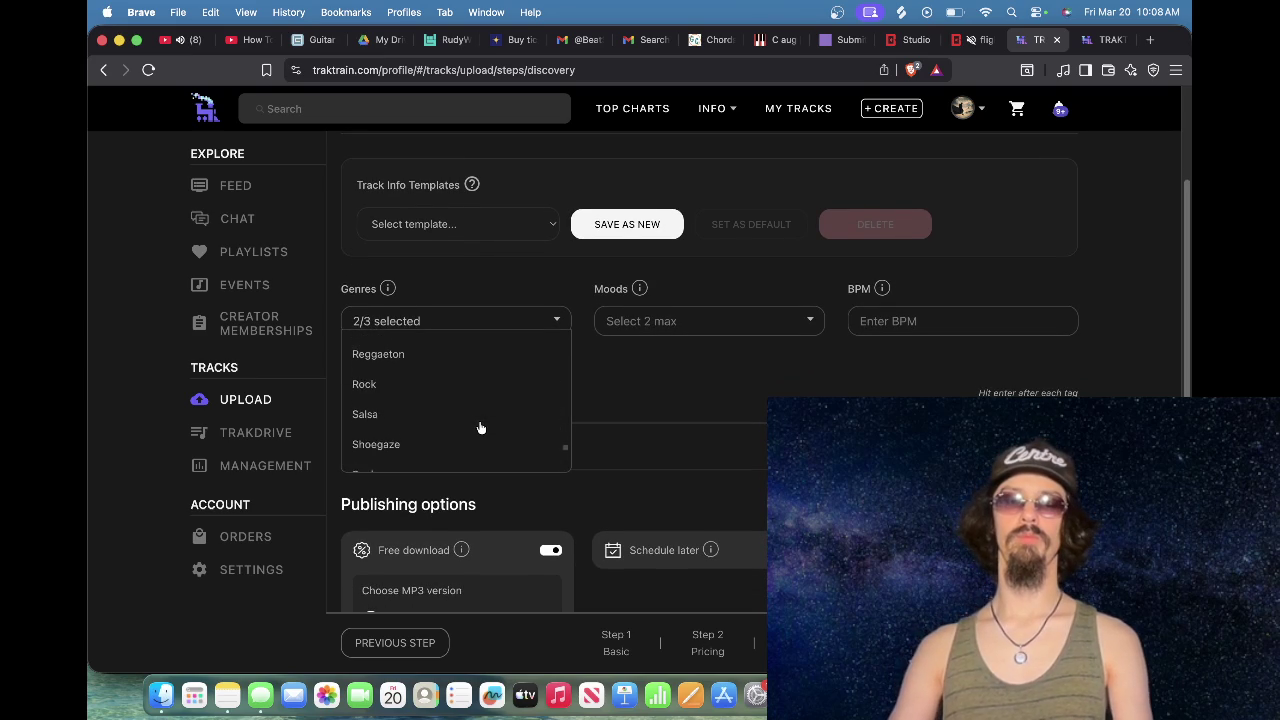
pyautogui.scroll(4, 480, 428)
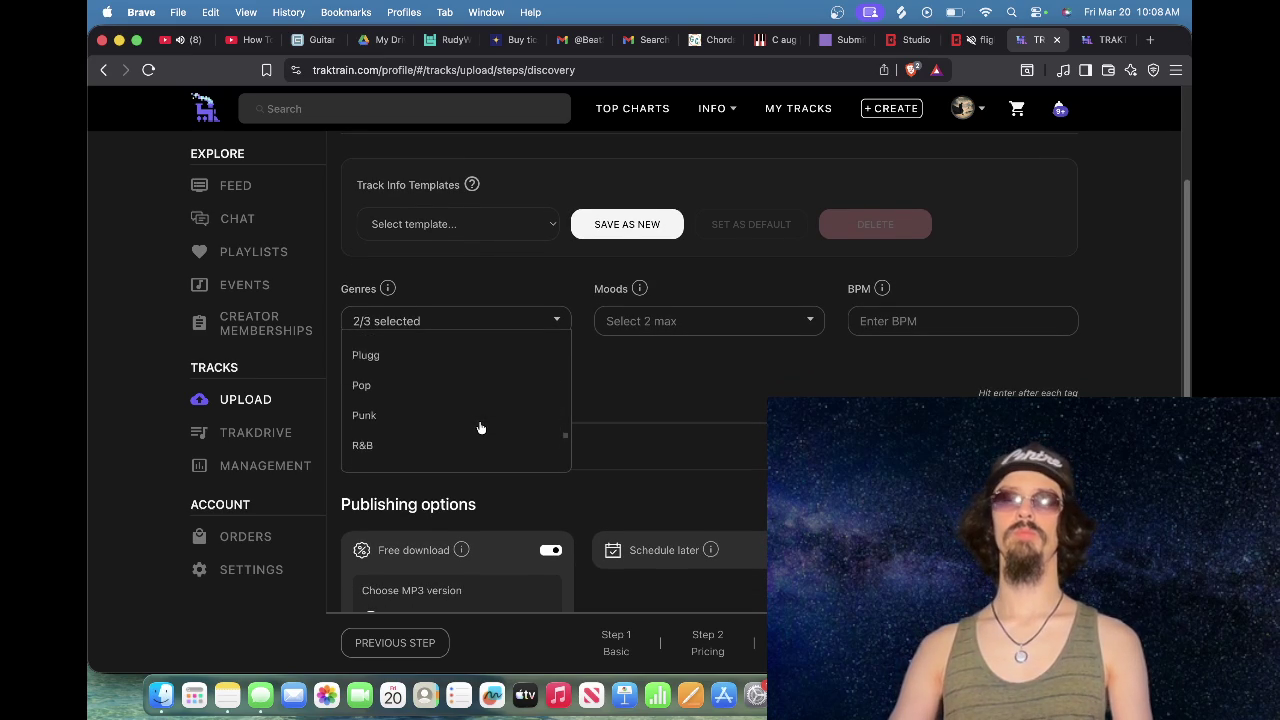
pyautogui.scroll(5, 480, 428)
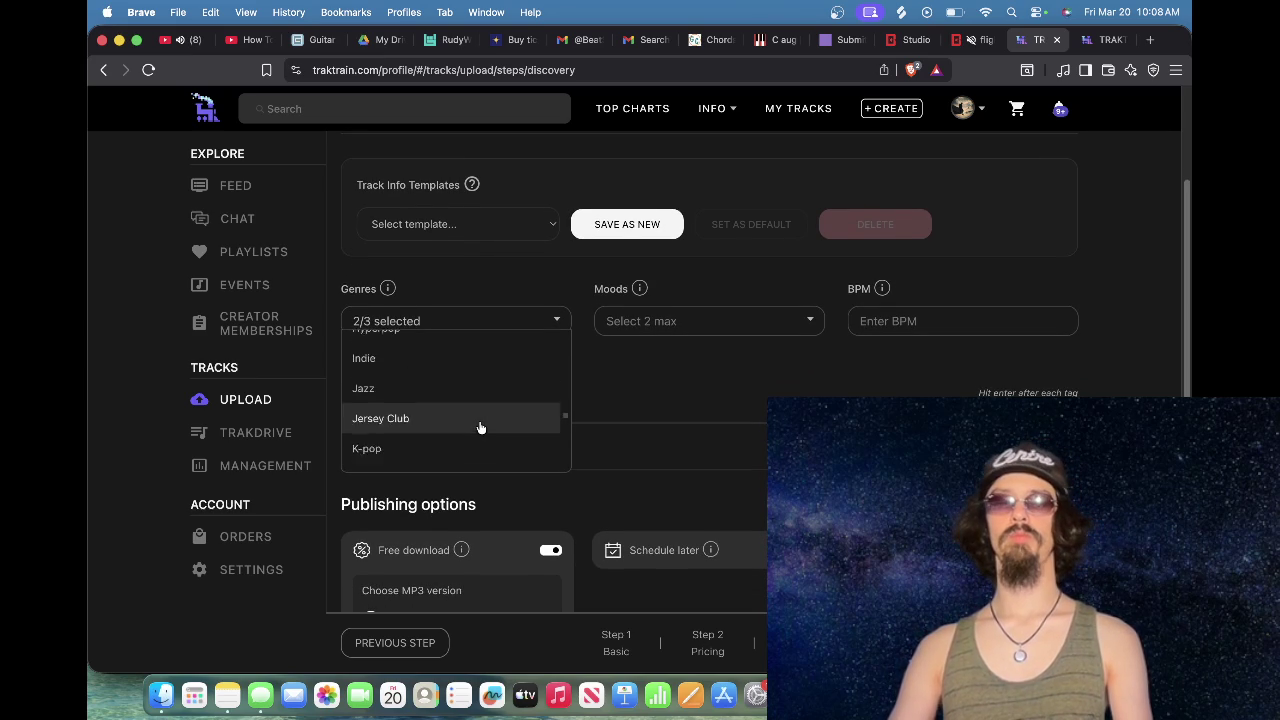
pyautogui.scroll(3, 480, 428)
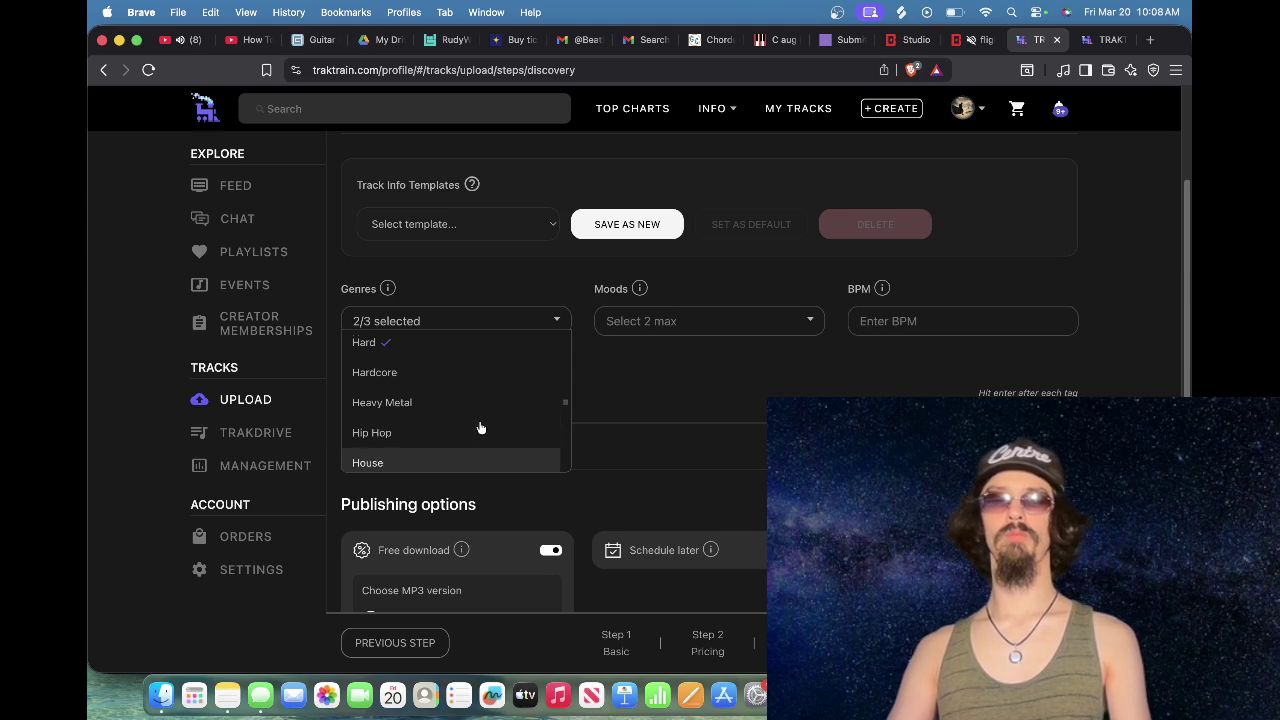
pyautogui.scroll(2, 480, 428)
pyautogui.click(474, 441)
# Step: Choose the moods Dark and Aggressive and set the BPM to 73
pyautogui.click(686, 320)
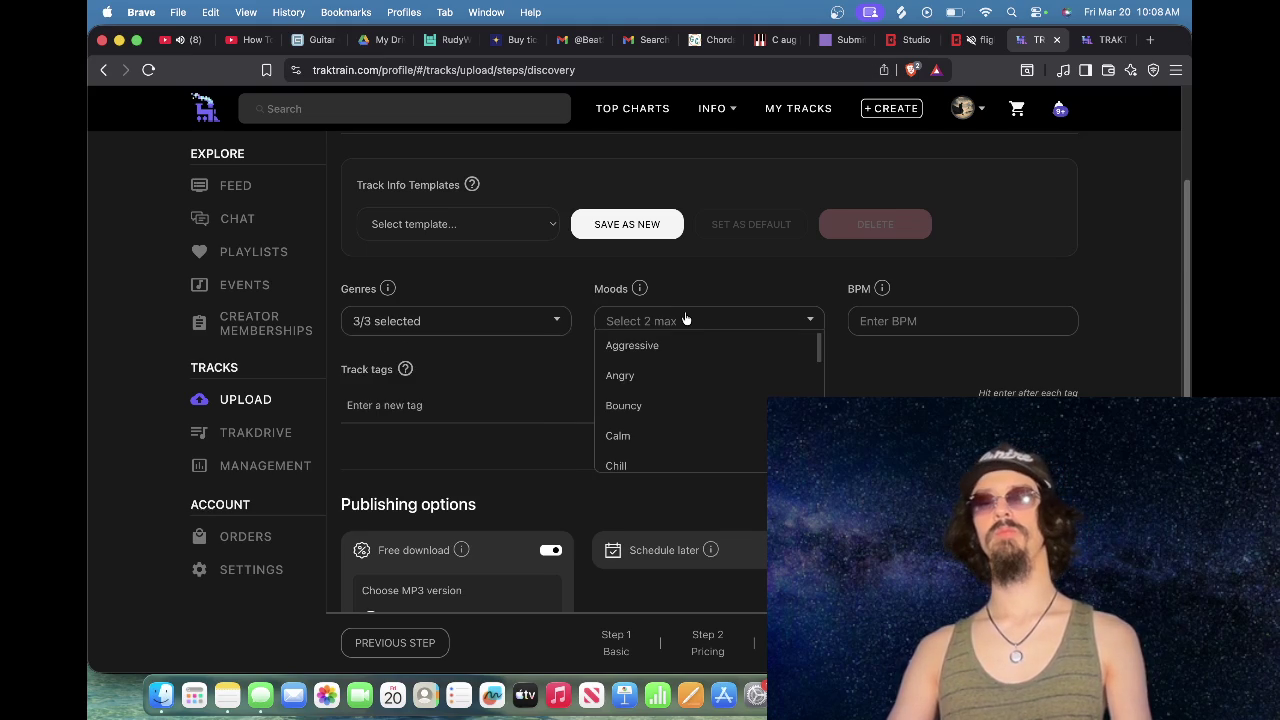
pyautogui.scroll(-2, 680, 404)
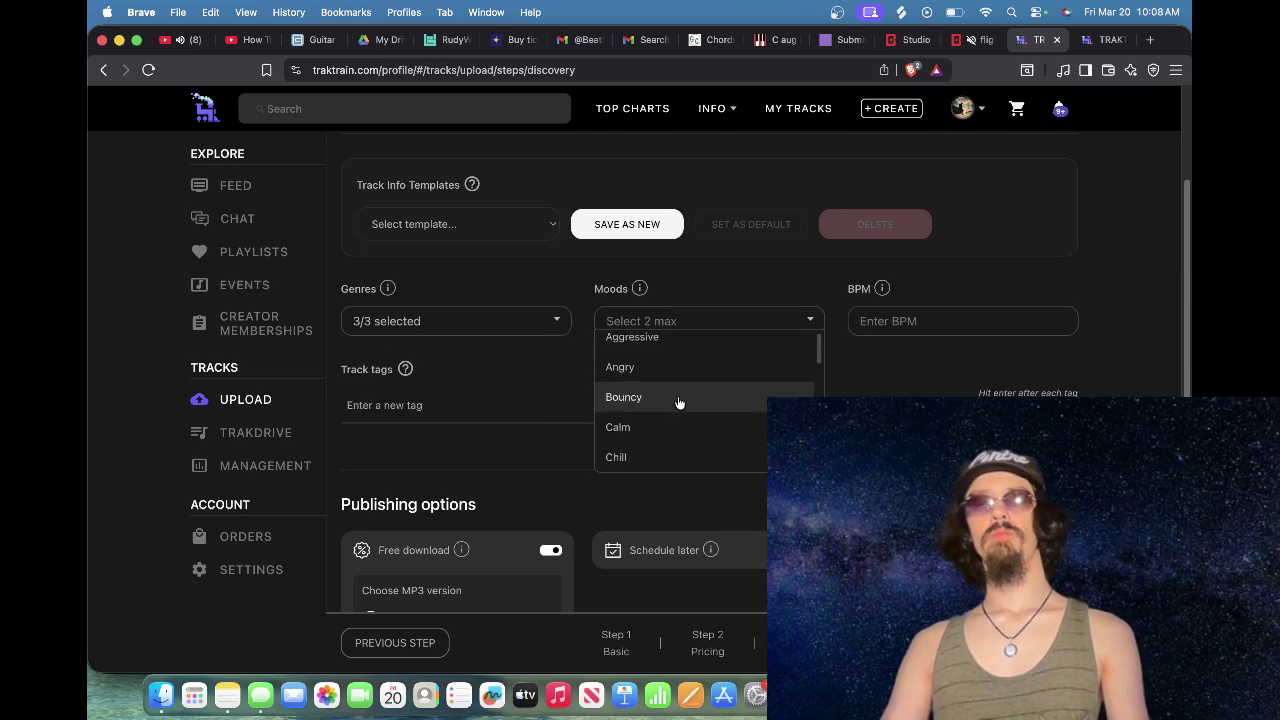
pyautogui.click(680, 450)
pyautogui.scroll(-5, 680, 448)
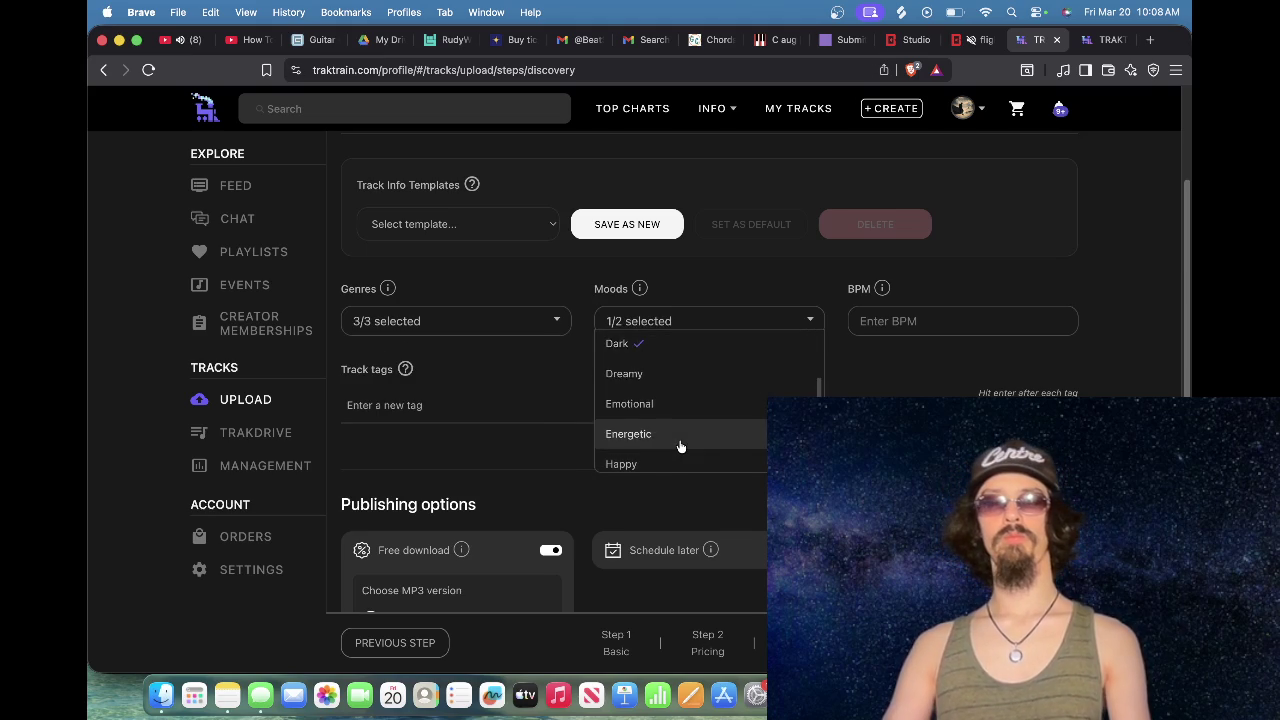
pyautogui.scroll(2, 680, 446)
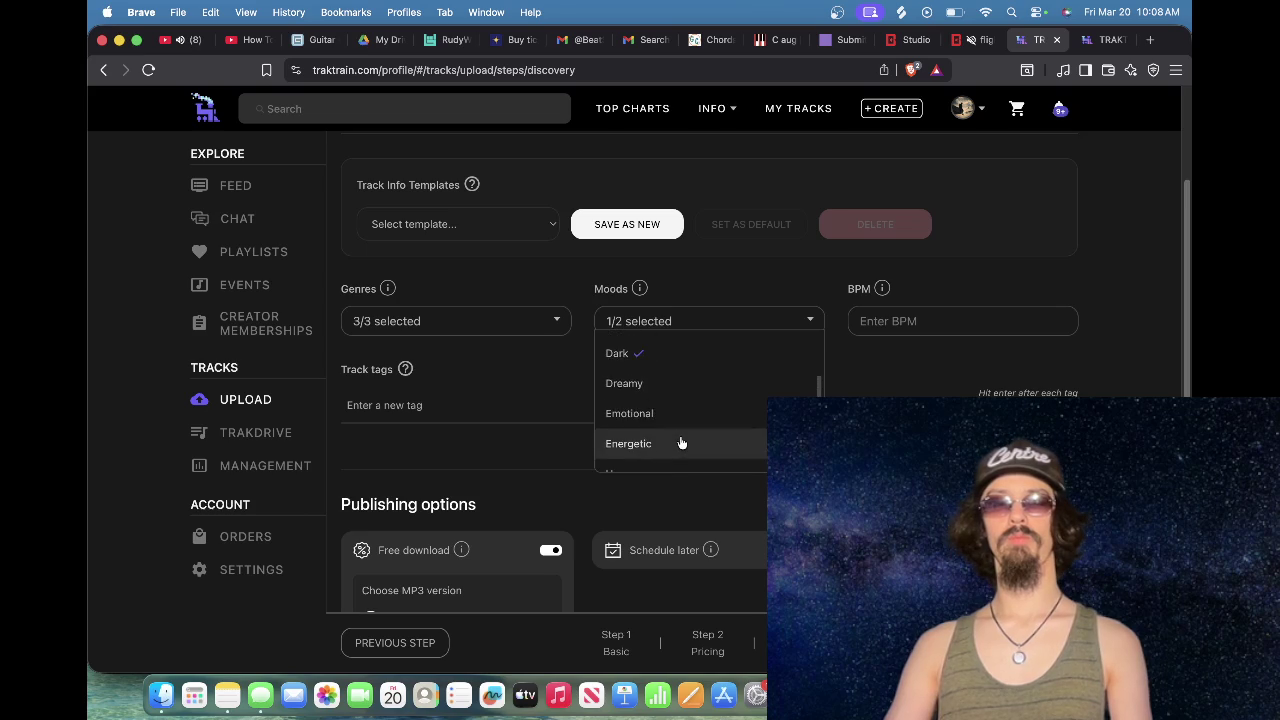
pyautogui.scroll(-6, 682, 442)
pyautogui.scroll(10, 685, 440)
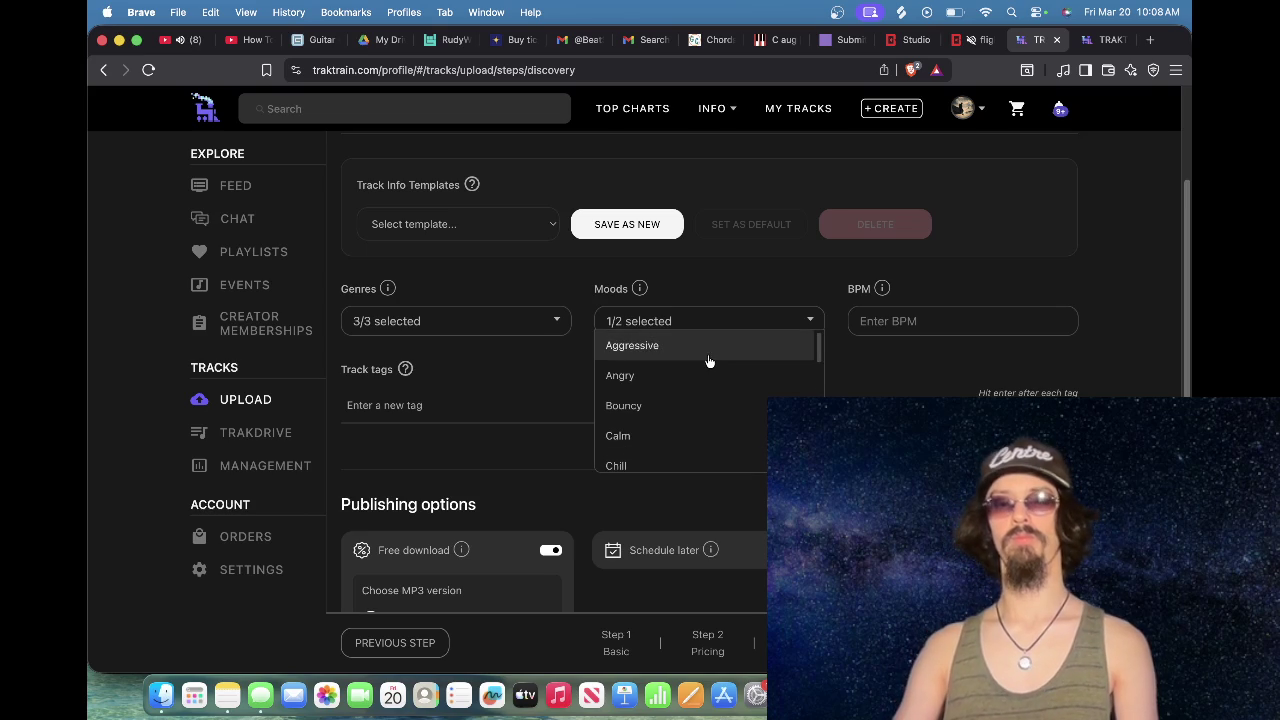
pyautogui.click(707, 356)
pyautogui.click(882, 325)
pyautogui.write('73')
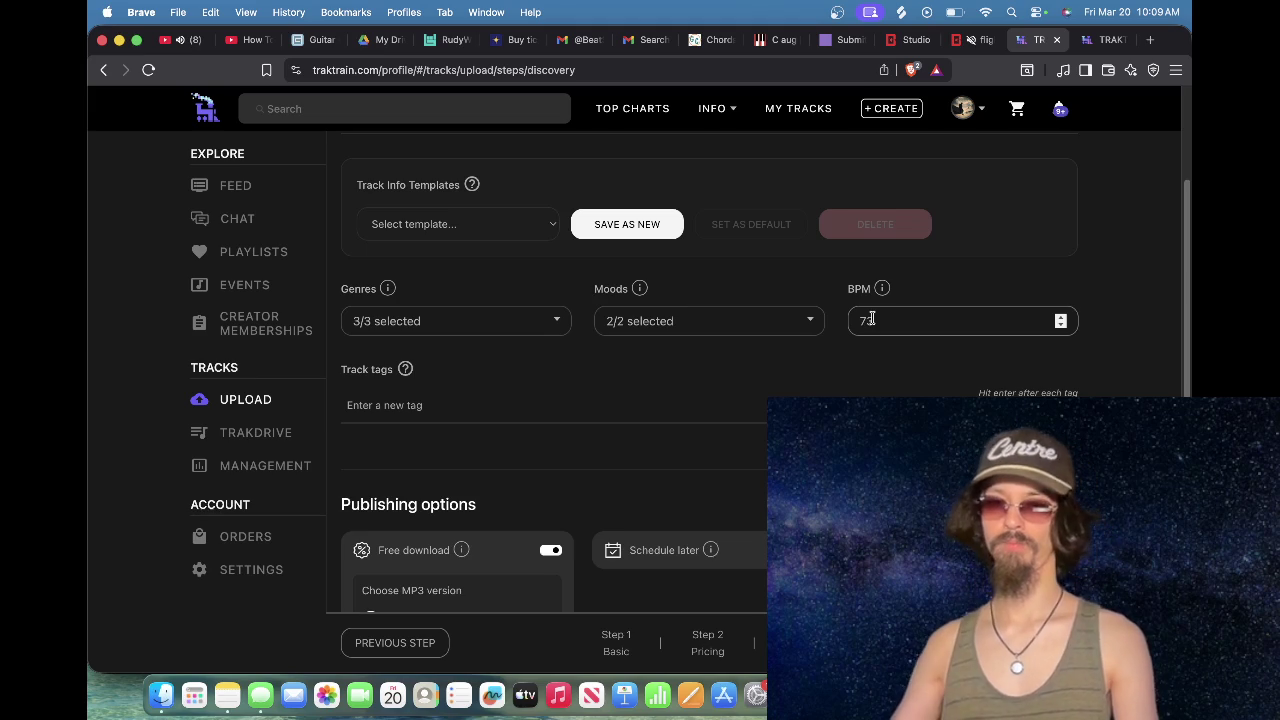
# Step: Search the web for 'diggy graves' in a new tab, then close it
pyautogui.click(1151, 41)
pyautogui.write('diggy grav')
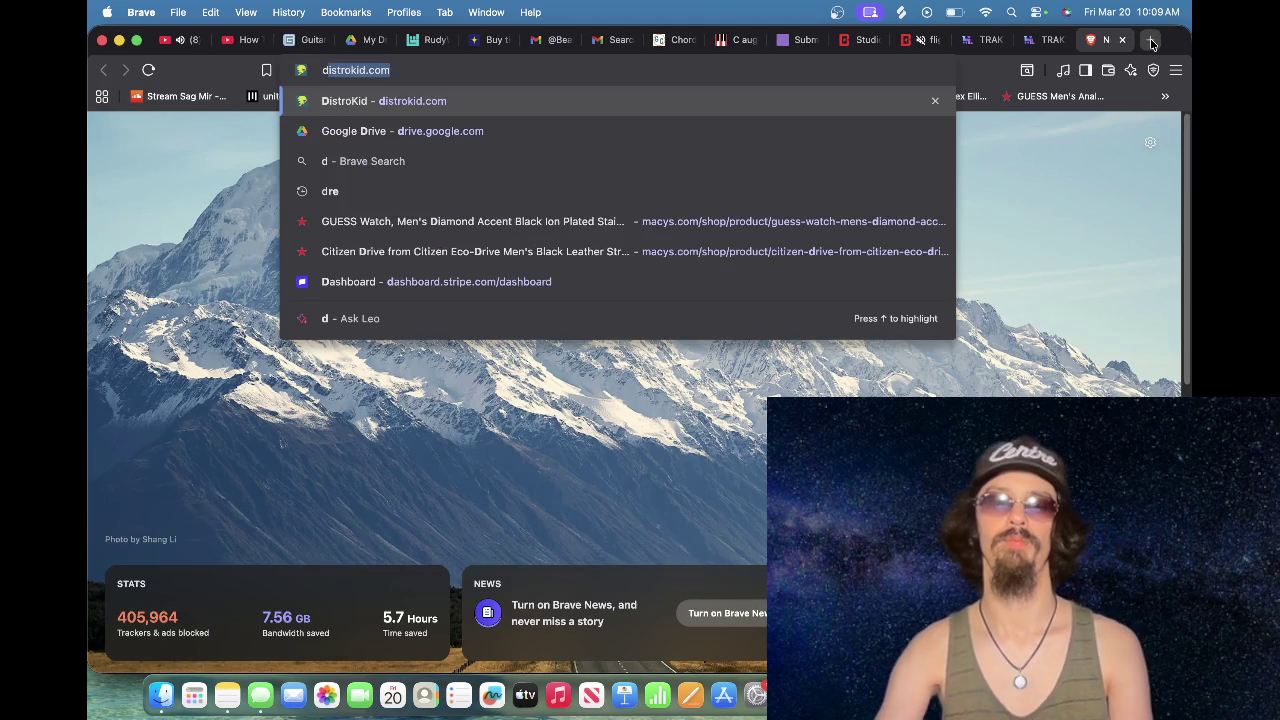
pyautogui.write('es')
pyautogui.press('Return')
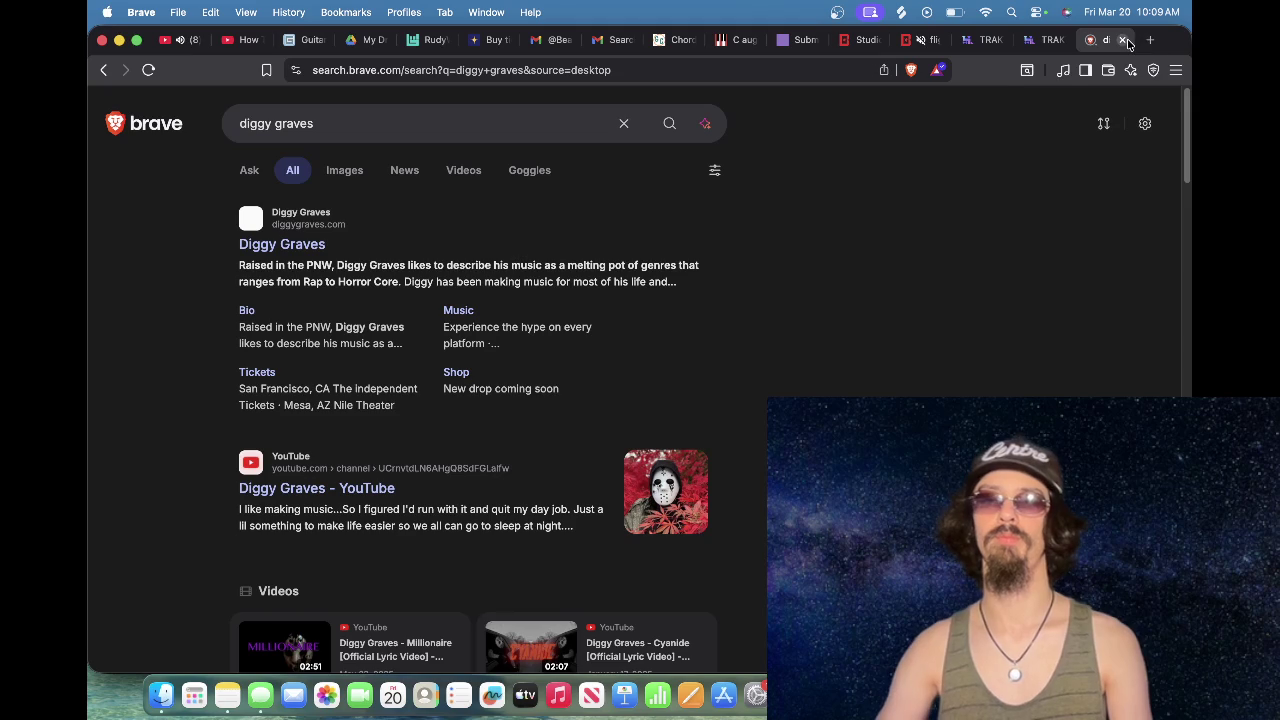
pyautogui.click(1123, 41)
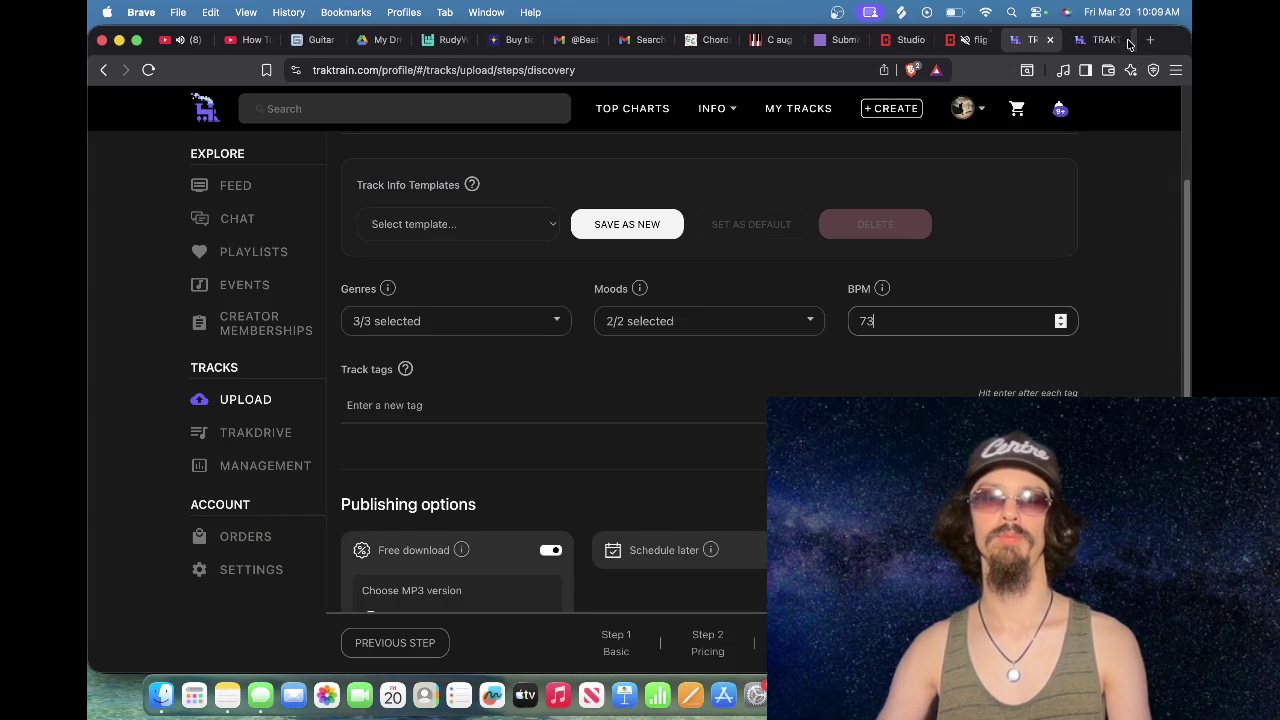
# Step: Commit diggy graves as a tag, then add dark, hard and underground as track tags
pyautogui.click(594, 389)
pyautogui.write('diggy graves')
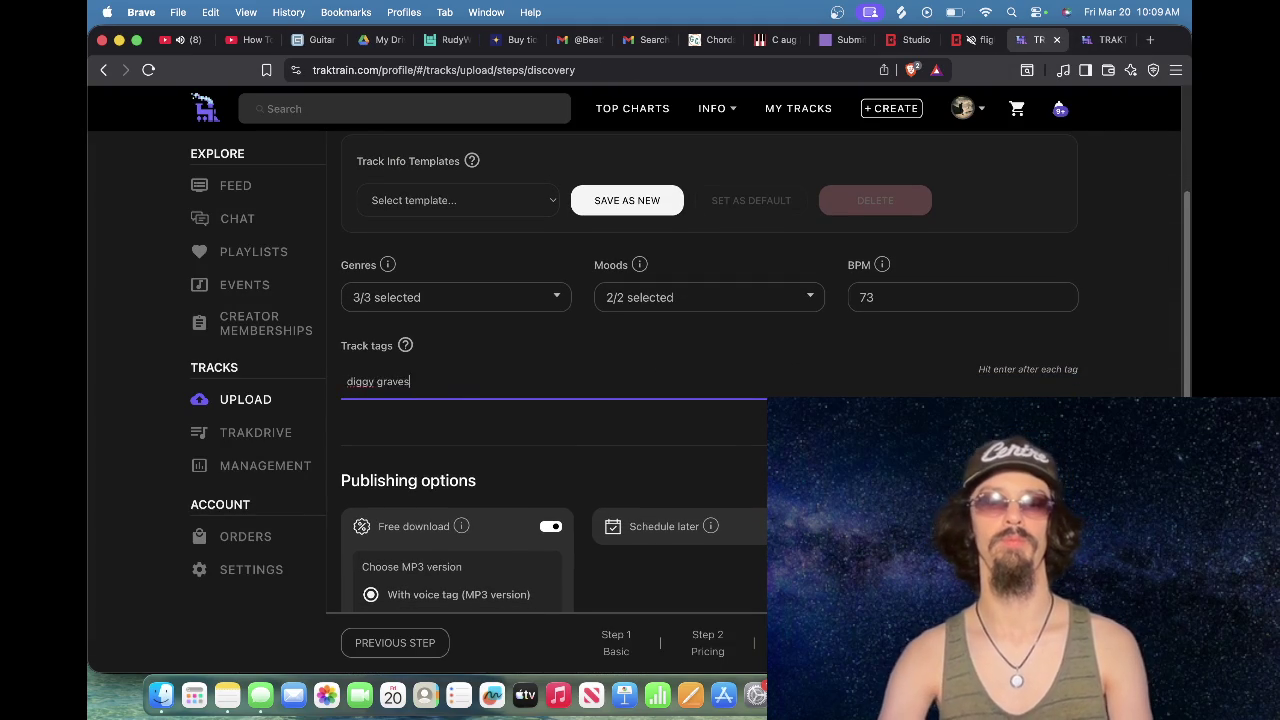
pyautogui.press('Return')
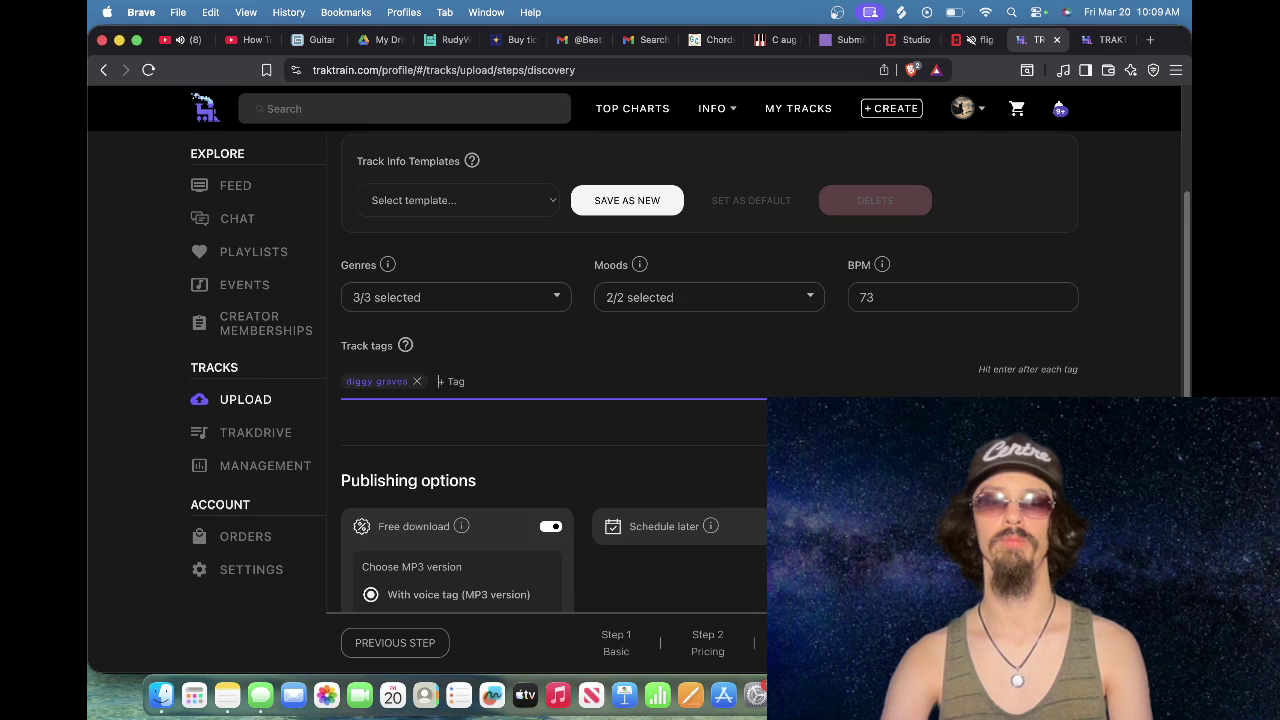
pyautogui.write('dark')
pyautogui.press('Return')
pyautogui.write('hard')
pyautogui.press('Return')
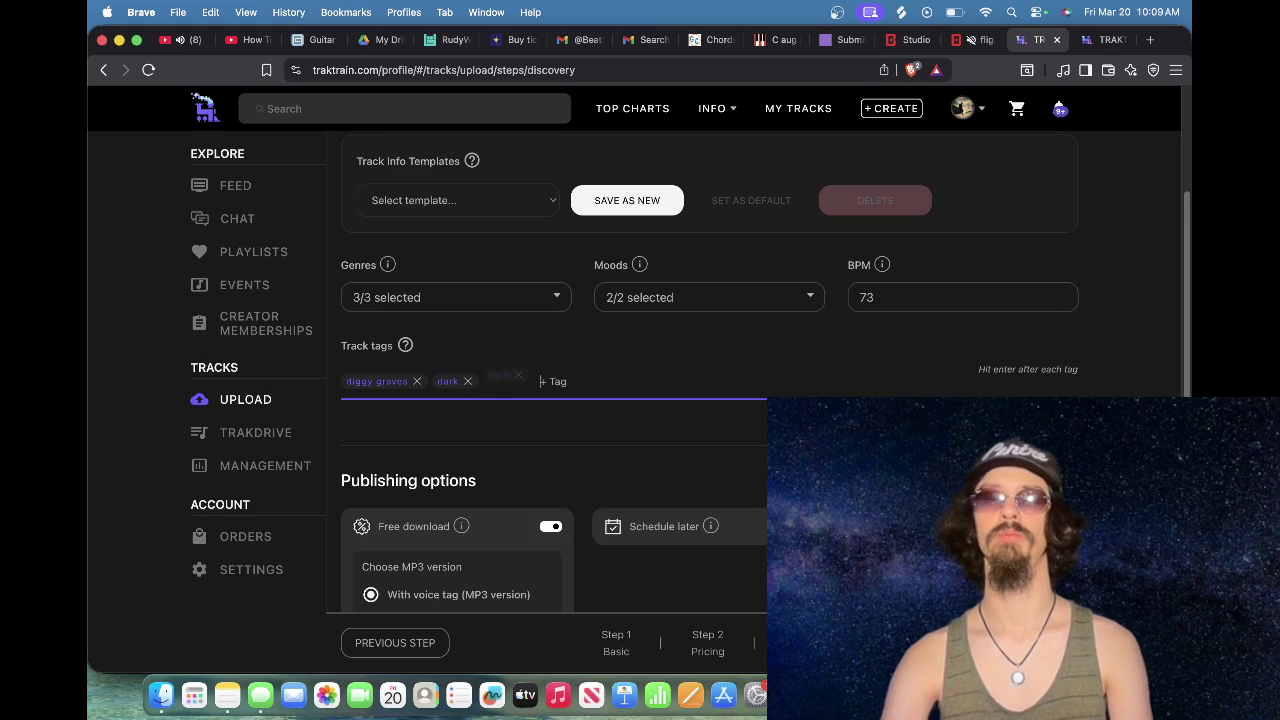
pyautogui.write('underground')
pyautogui.press('Return')
# Step: Add freestyle, horror and evil as track tags
pyautogui.write('fre')
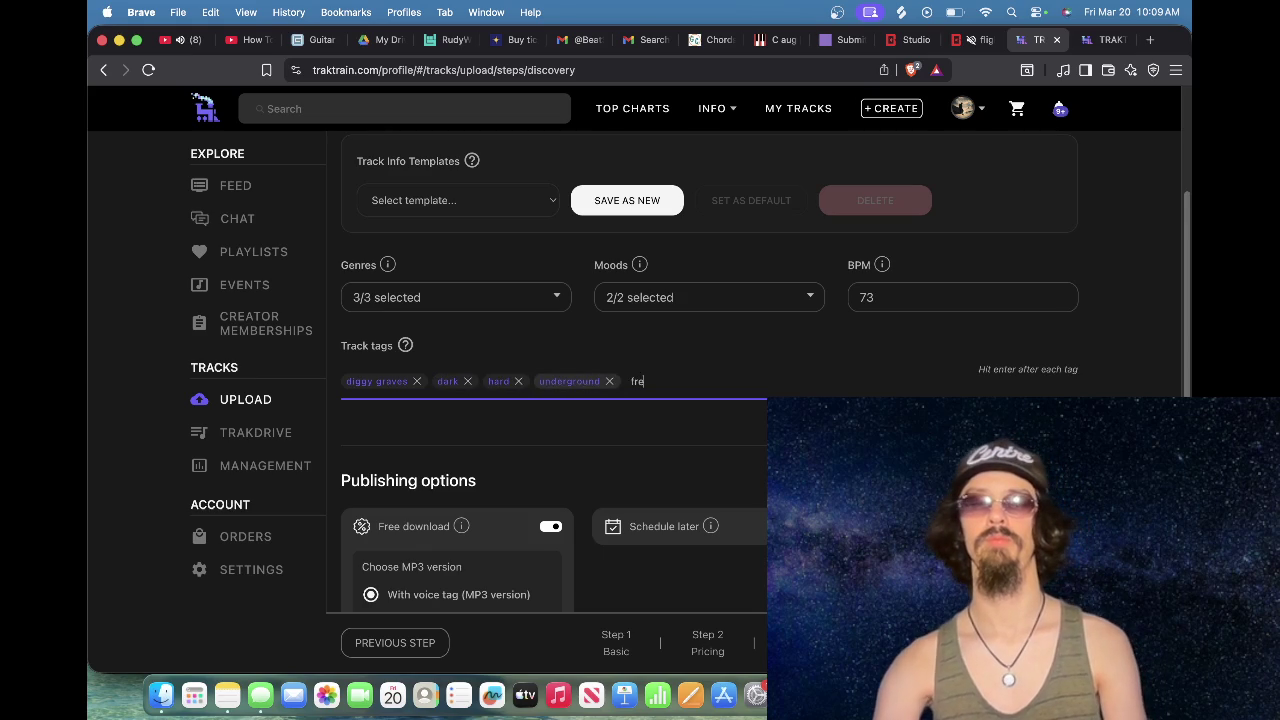
pyautogui.write('estyle')
pyautogui.press('Return')
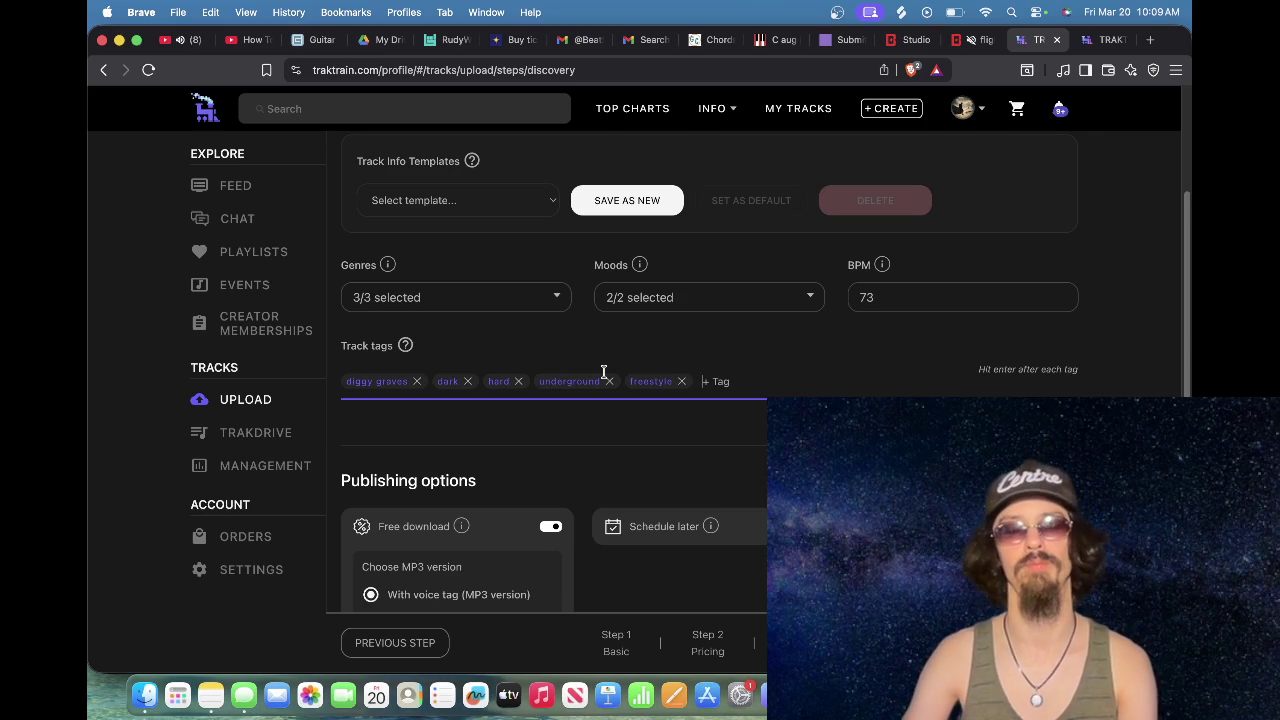
pyautogui.write('horror')
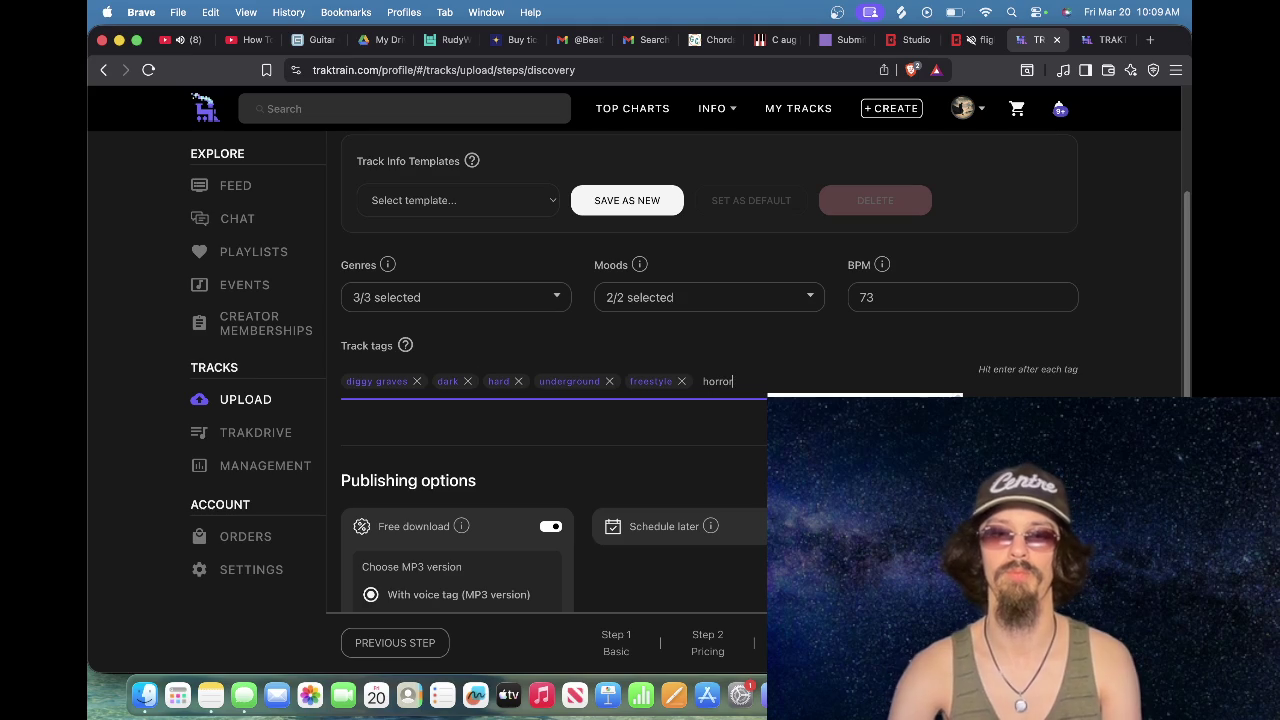
pyautogui.press('Return')
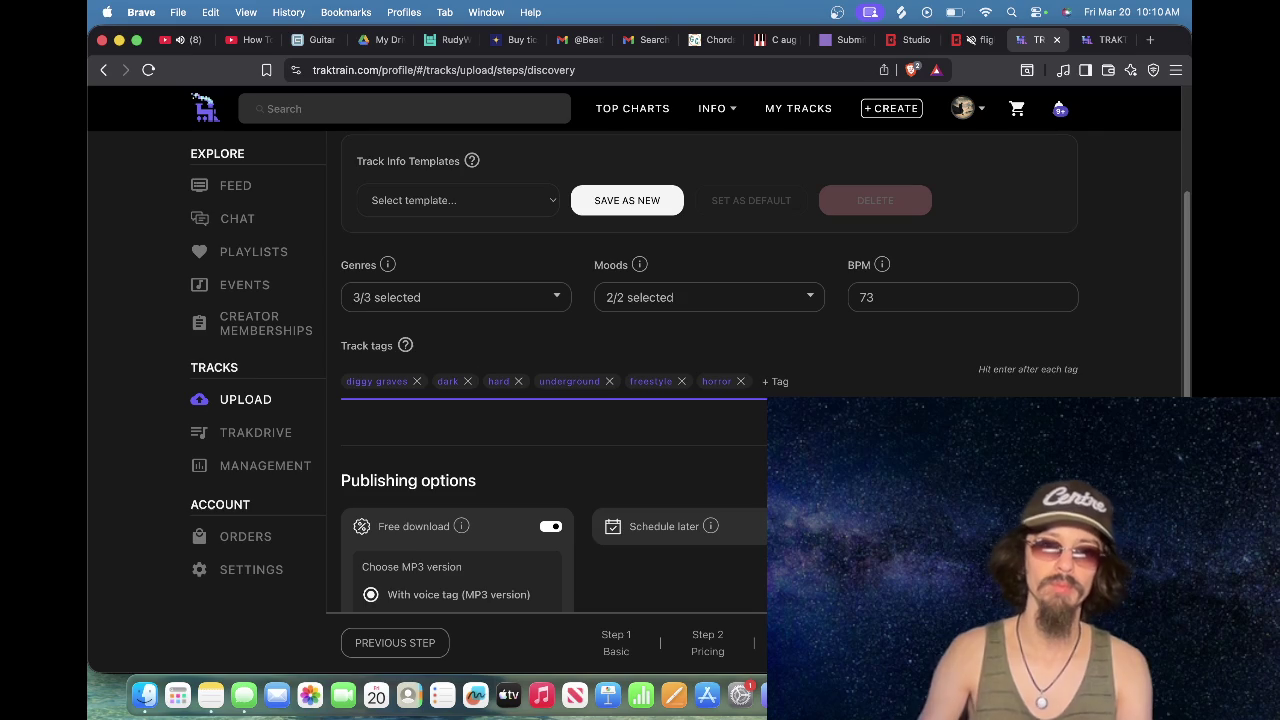
pyautogui.press('XF86MonBrightnessUp')
pyautogui.press('XF86MonBrightnessUp')
pyautogui.press('XF86MonBrightnessUp')
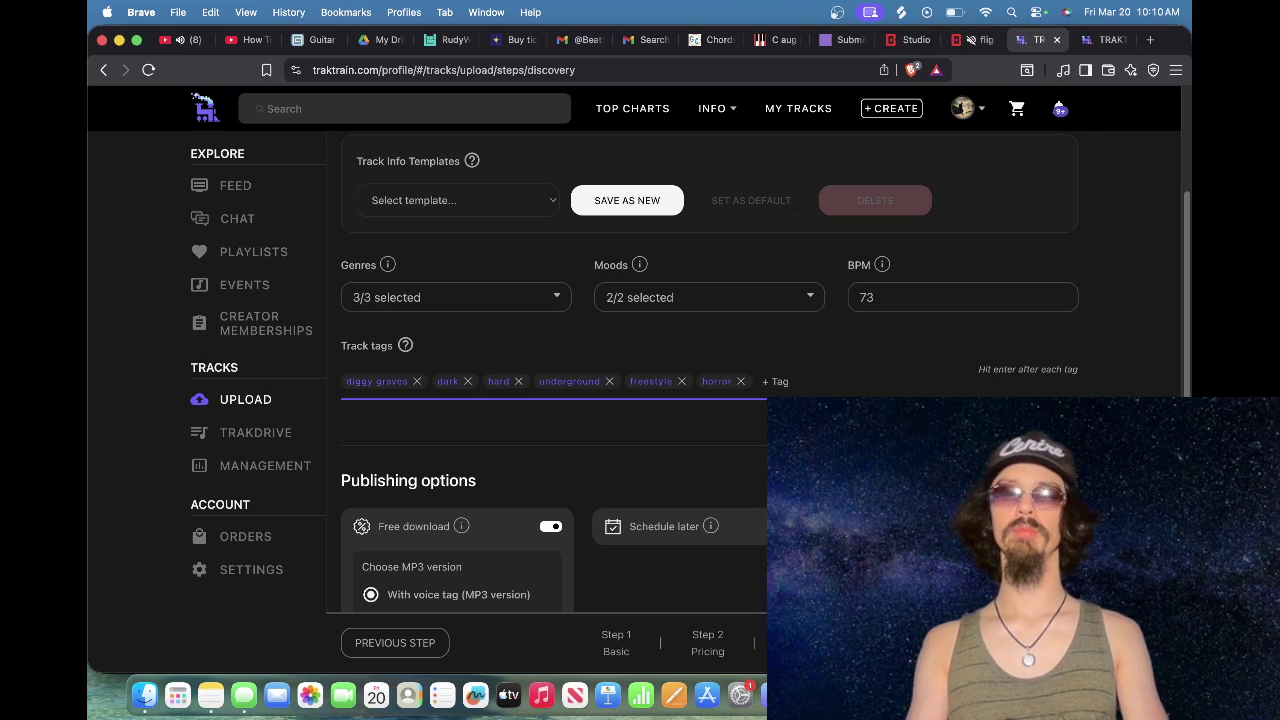
pyautogui.write('evil')
pyautogui.press('Return')
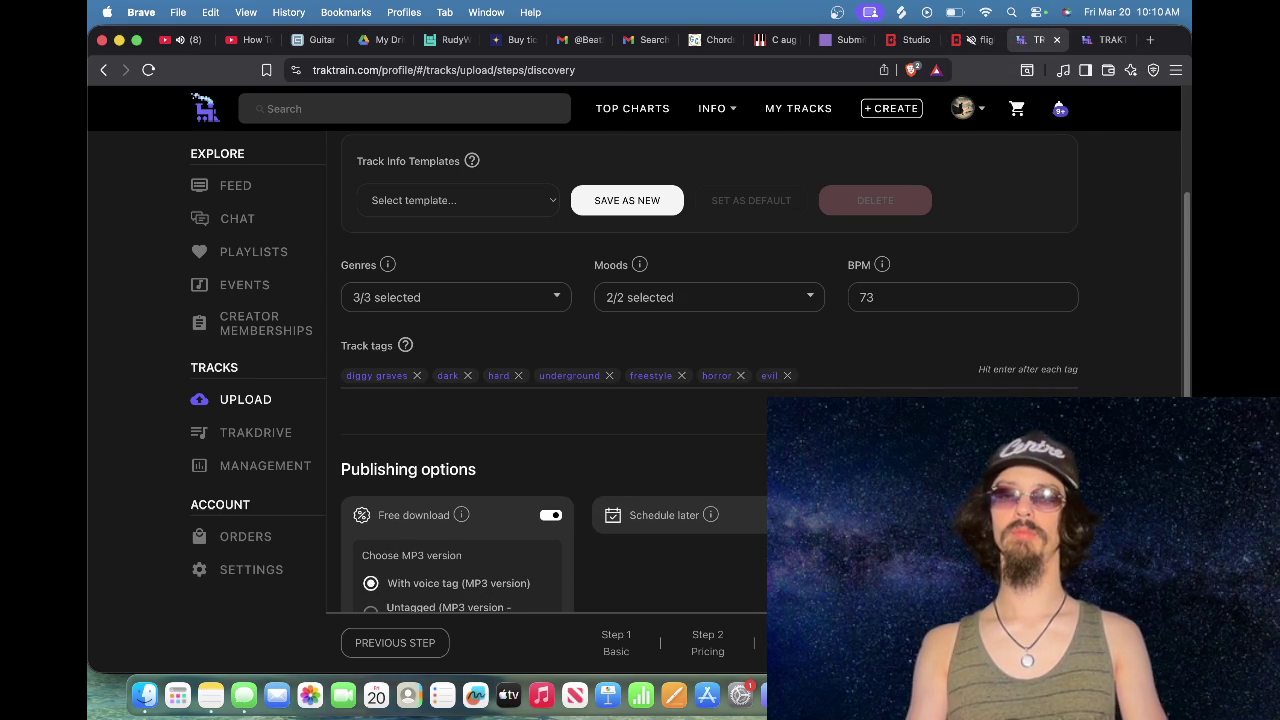
pyautogui.scroll(-5, 846, 260)
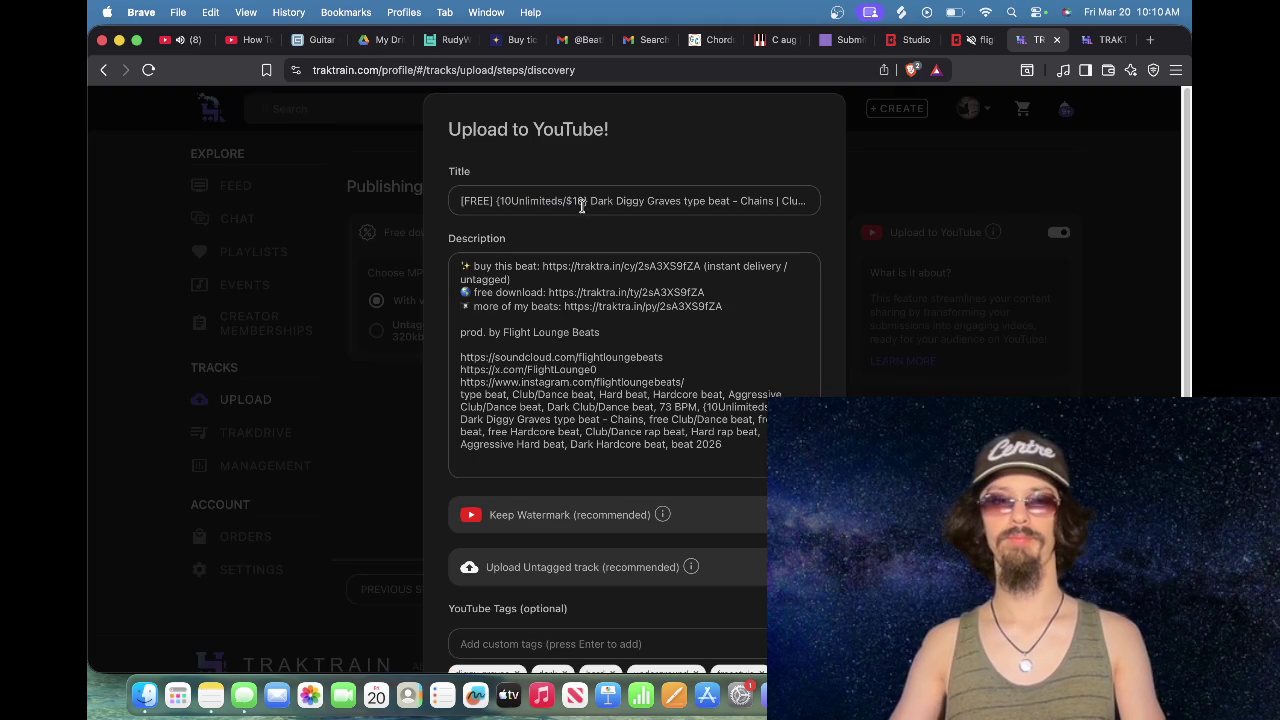
# Step: Rewrite the YouTube title, removing the leases note, FREE, /Dance and 73 BPM, and adding '$1.49MP3'
pyautogui.click(588, 201)
pyautogui.moveTo(588, 201)
pyautogui.mouseDown()
pyautogui.moveTo(812, 203)
pyautogui.moveTo(499, 201)
pyautogui.mouseUp()
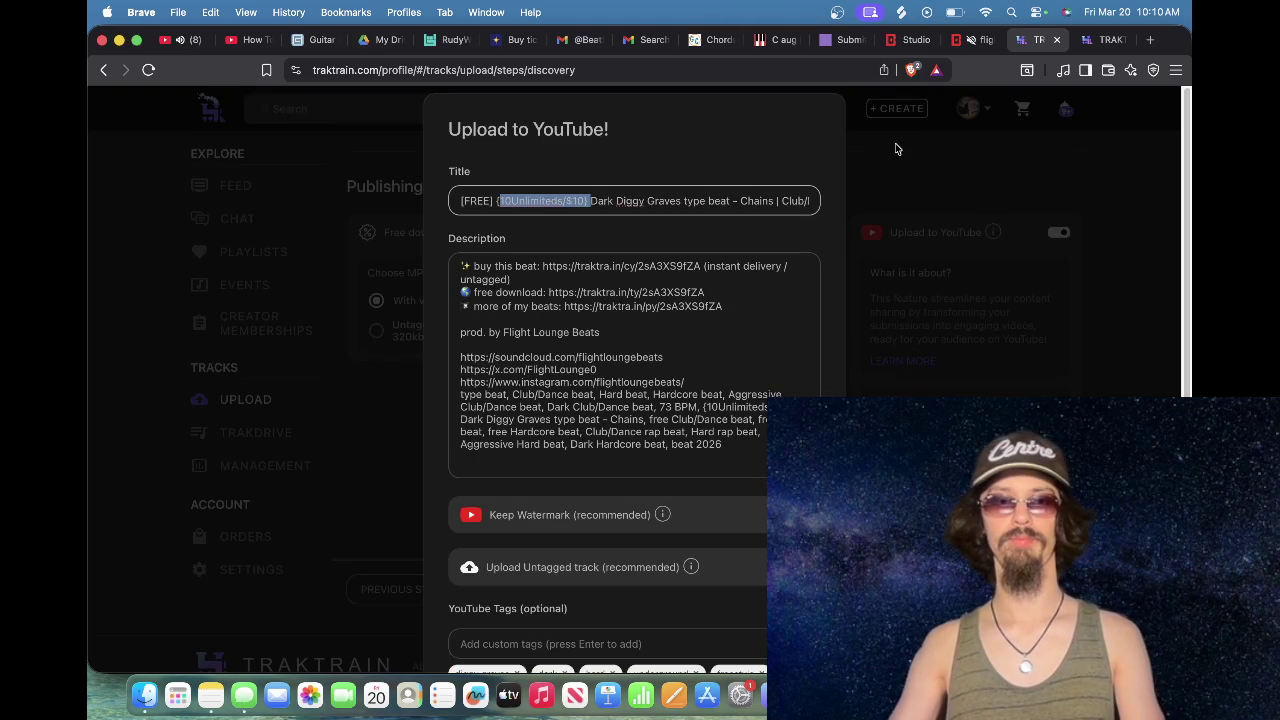
pyautogui.press('BackSpace')
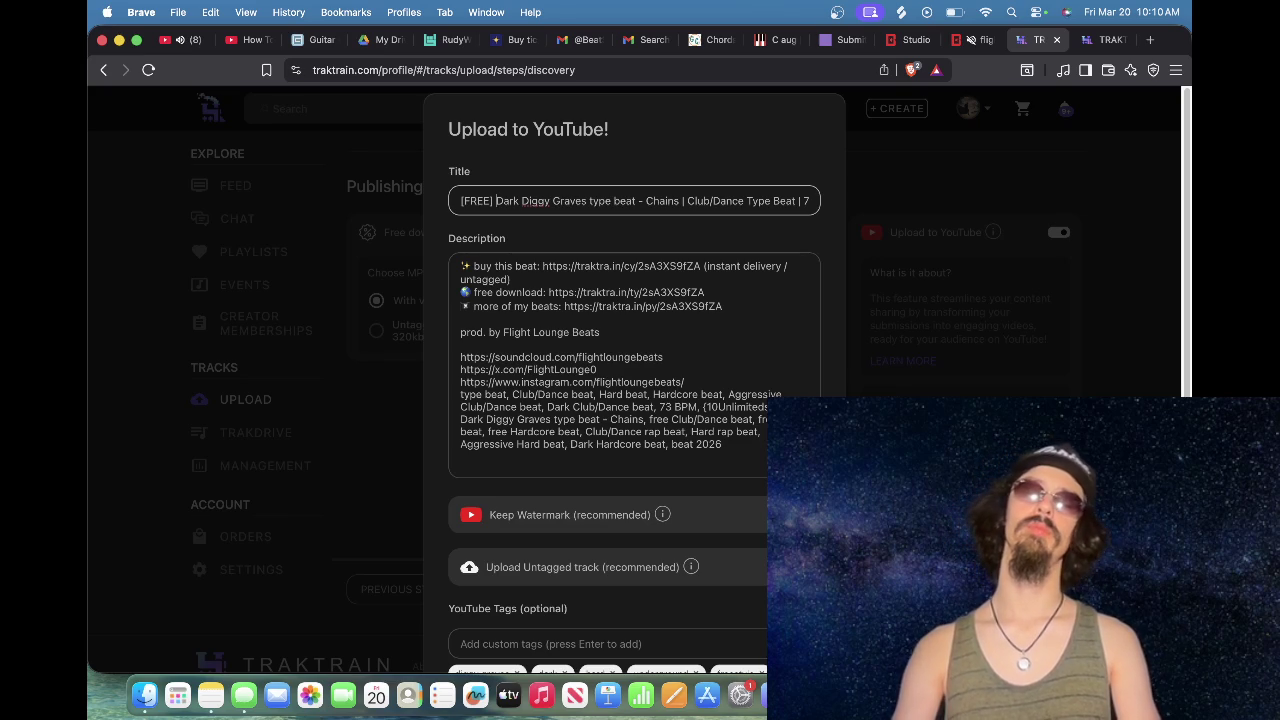
pyautogui.press('BackSpace')
pyautogui.press('BackSpace')
pyautogui.press('BackSpace')
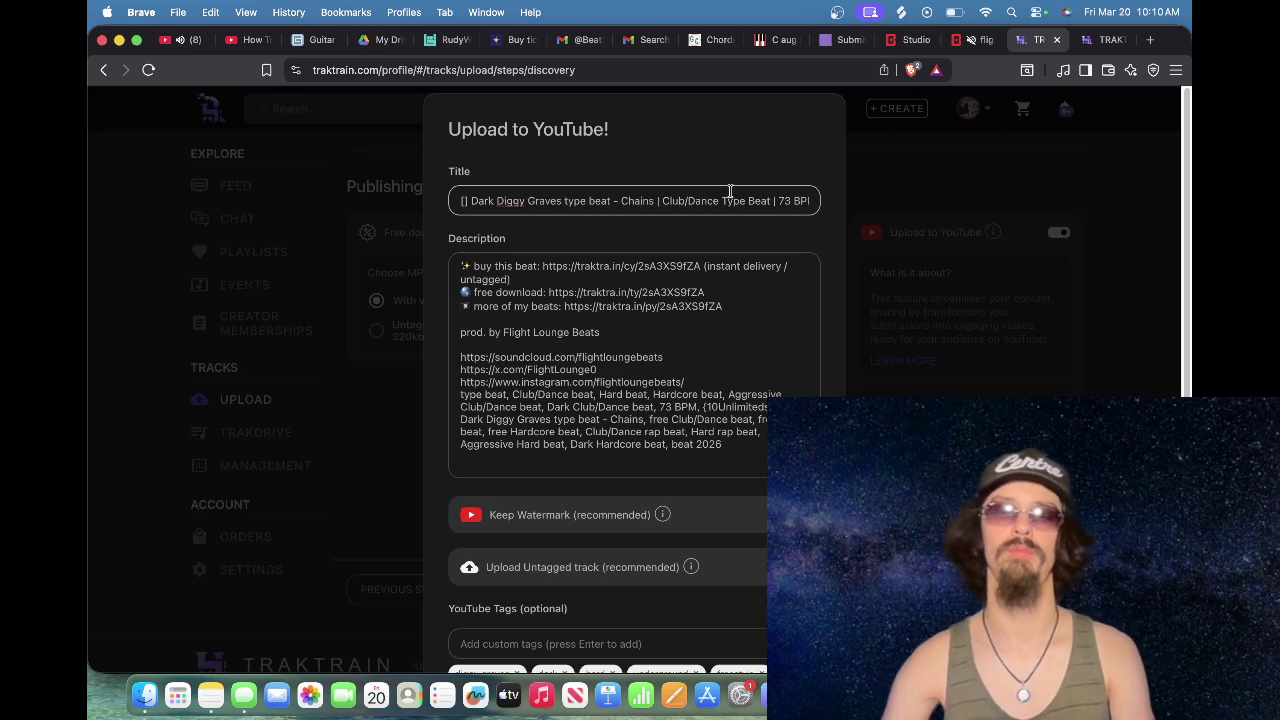
pyautogui.moveTo(718, 201); pyautogui.dragTo(695, 201)
pyautogui.press('BackSpace')
pyautogui.press('BackSpace')
pyautogui.press('BackSpace')
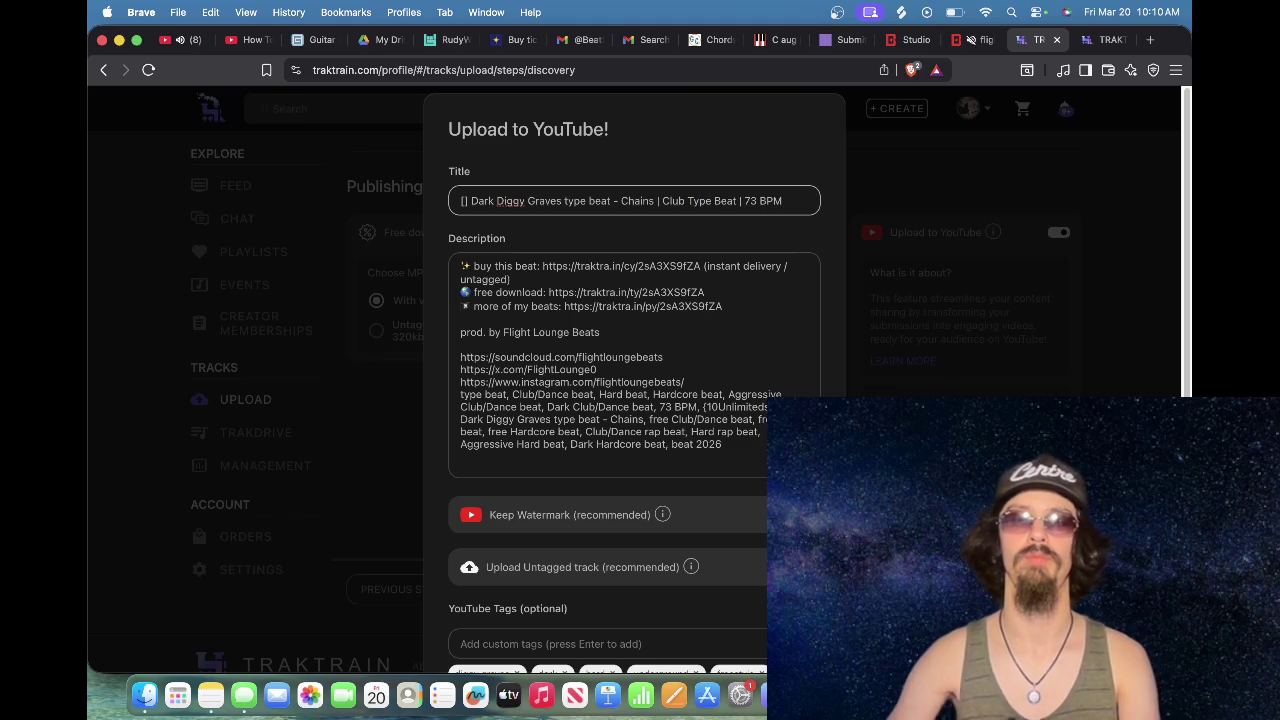
pyautogui.moveTo(694, 206); pyautogui.dragTo(779, 206)
pyautogui.click(685, 201)
pyautogui.press('super+Left')
pyautogui.press('Right')
pyautogui.write('$1.49')
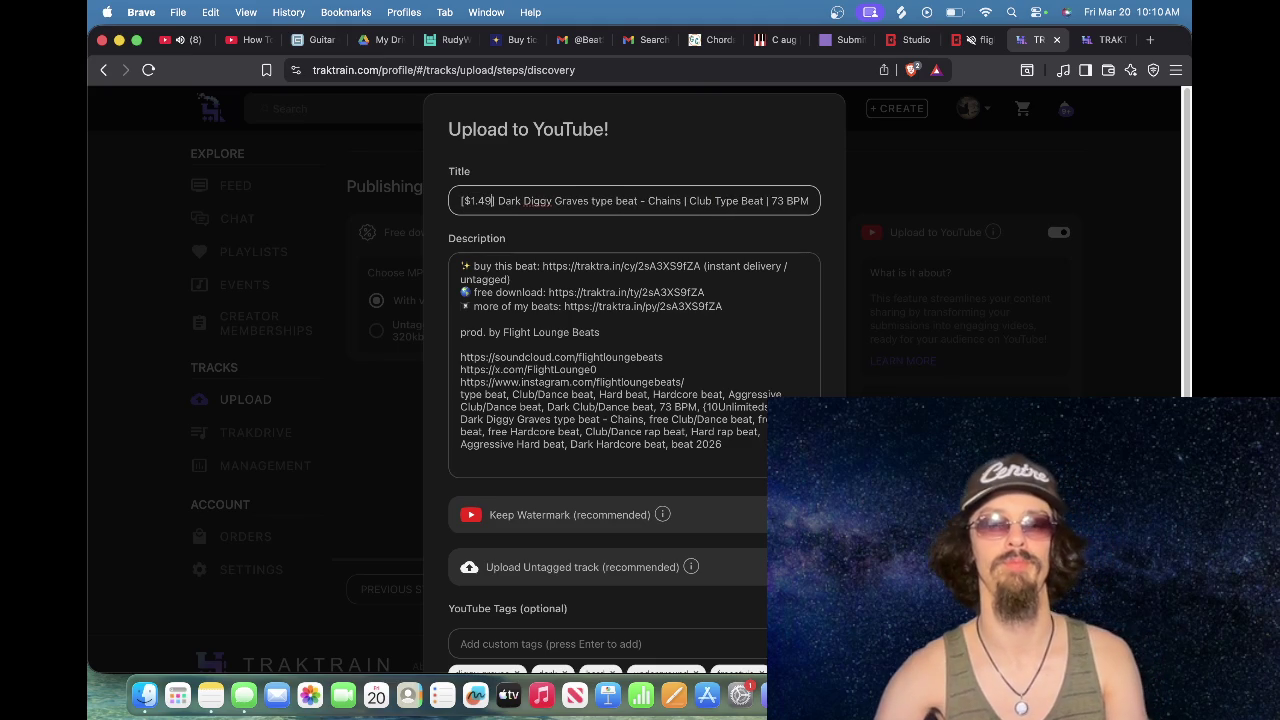
pyautogui.moveTo(773, 201); pyautogui.dragTo(843, 209)
pyautogui.press('BackSpace')
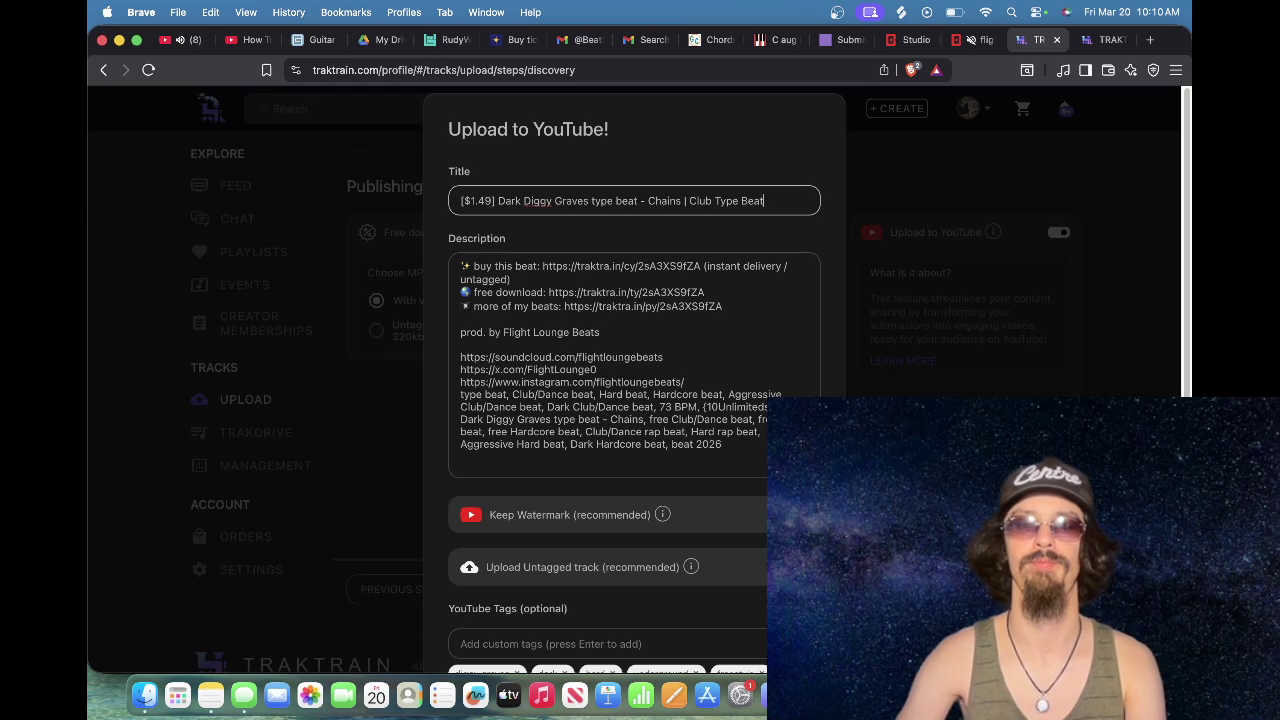
pyautogui.click(490, 200)
pyautogui.write('MP3')
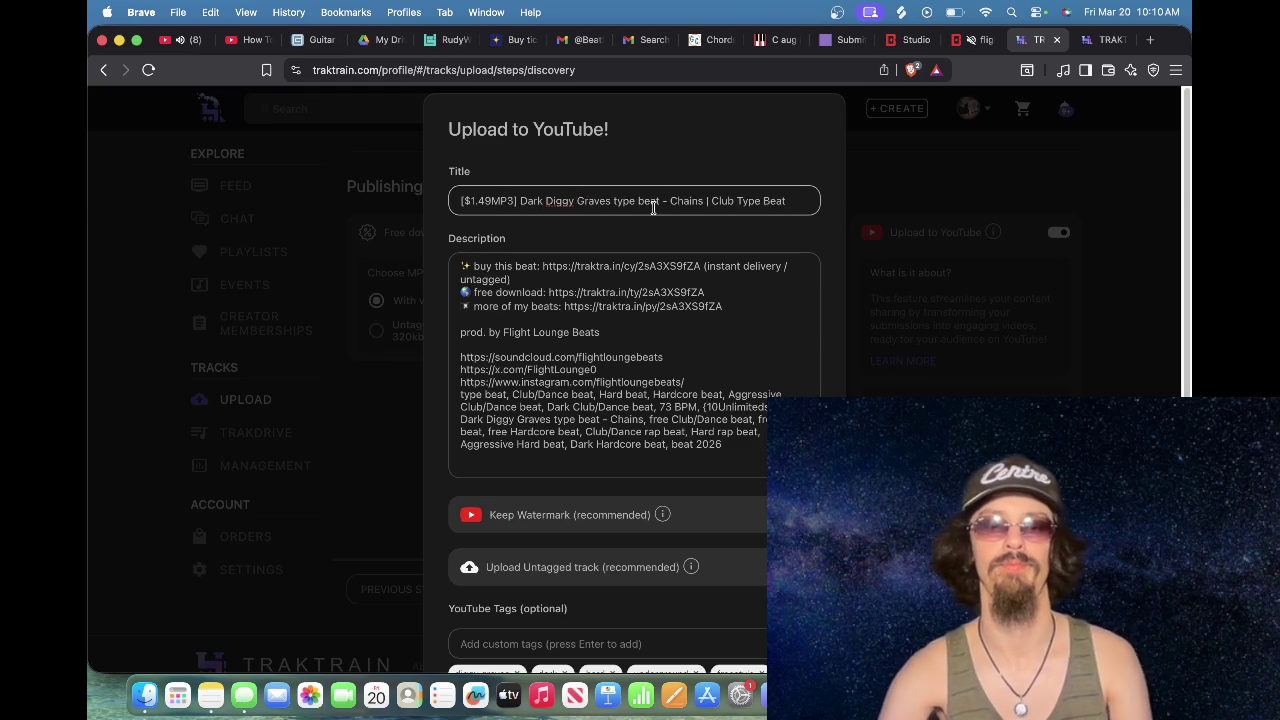
# Step: Delete the prod. by credit line and social links from the description
pyautogui.scroll(-1, 695, 499)
pyautogui.moveTo(714, 358); pyautogui.dragTo(408, 305)
pyautogui.press('BackSpace')
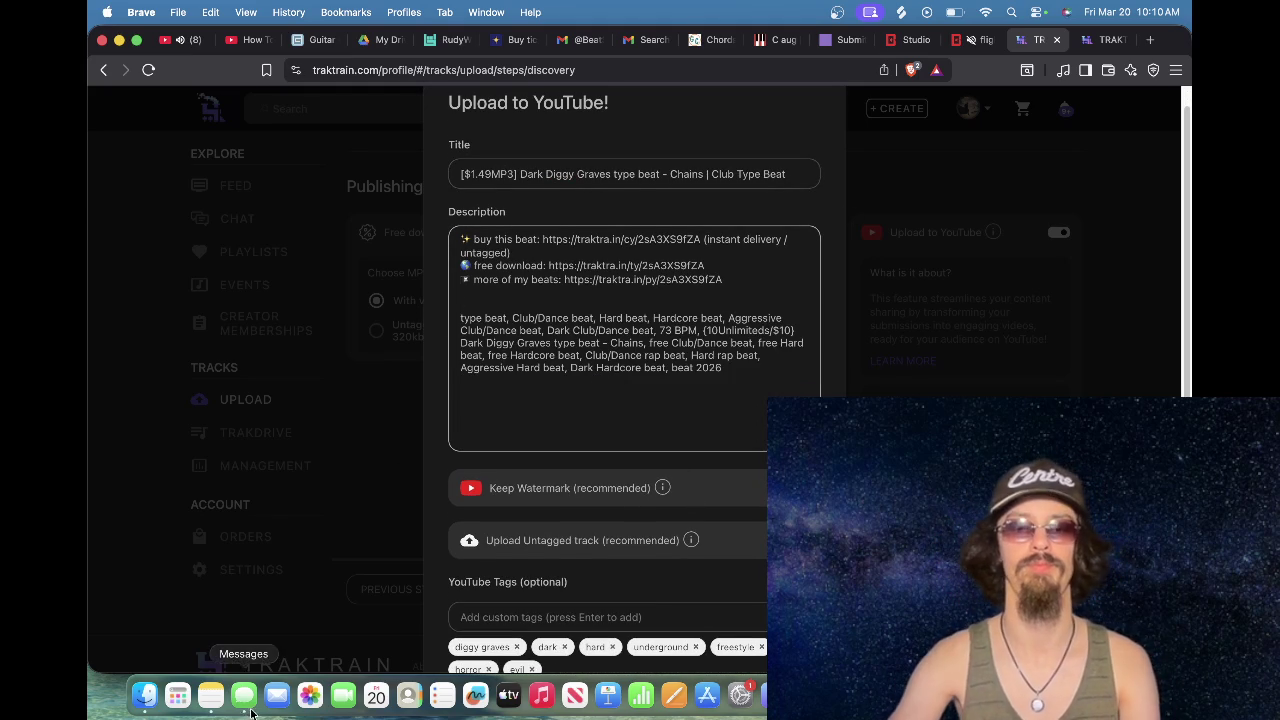
# Step: Paste the promo block from Notes into the description and update its outdated traktra.in link
pyautogui.click(220, 708)
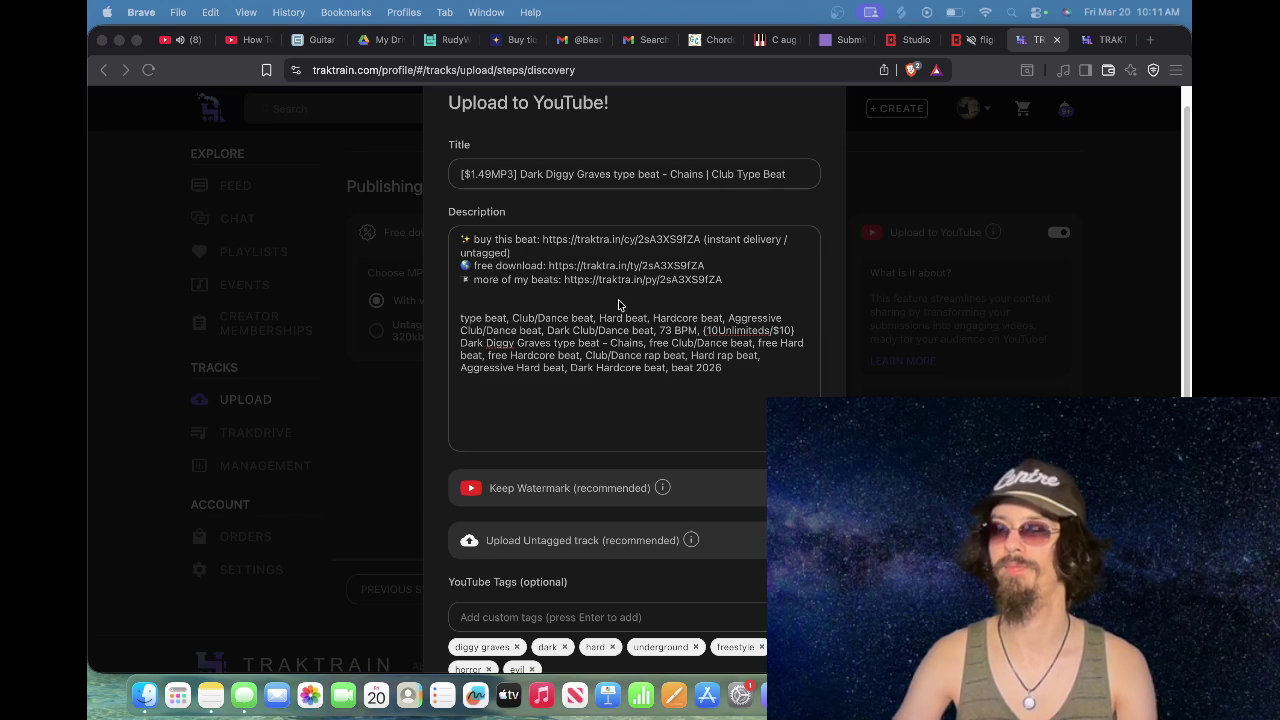
pyautogui.press('super+Tab')
pyautogui.press('super+v')
pyautogui.press('Return')
pyautogui.scroll(5, 670, 288)
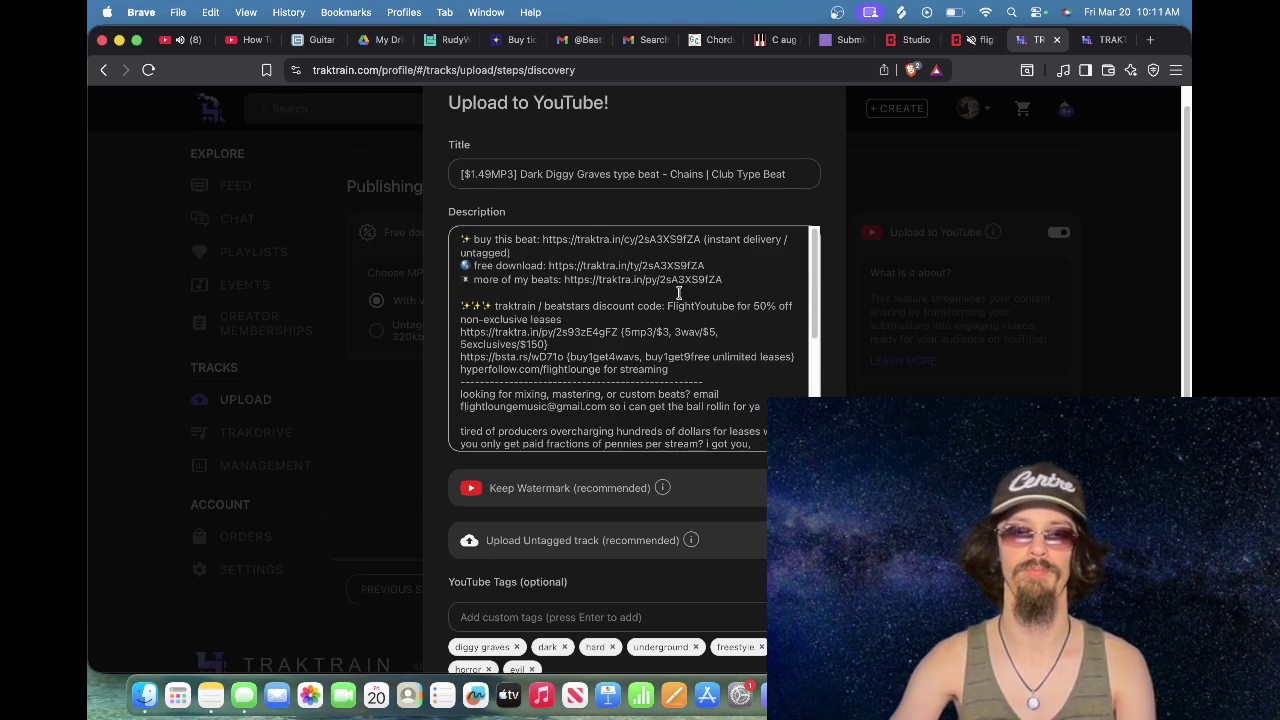
pyautogui.moveTo(724, 280); pyautogui.dragTo(566, 280)
pyautogui.press('super+c')
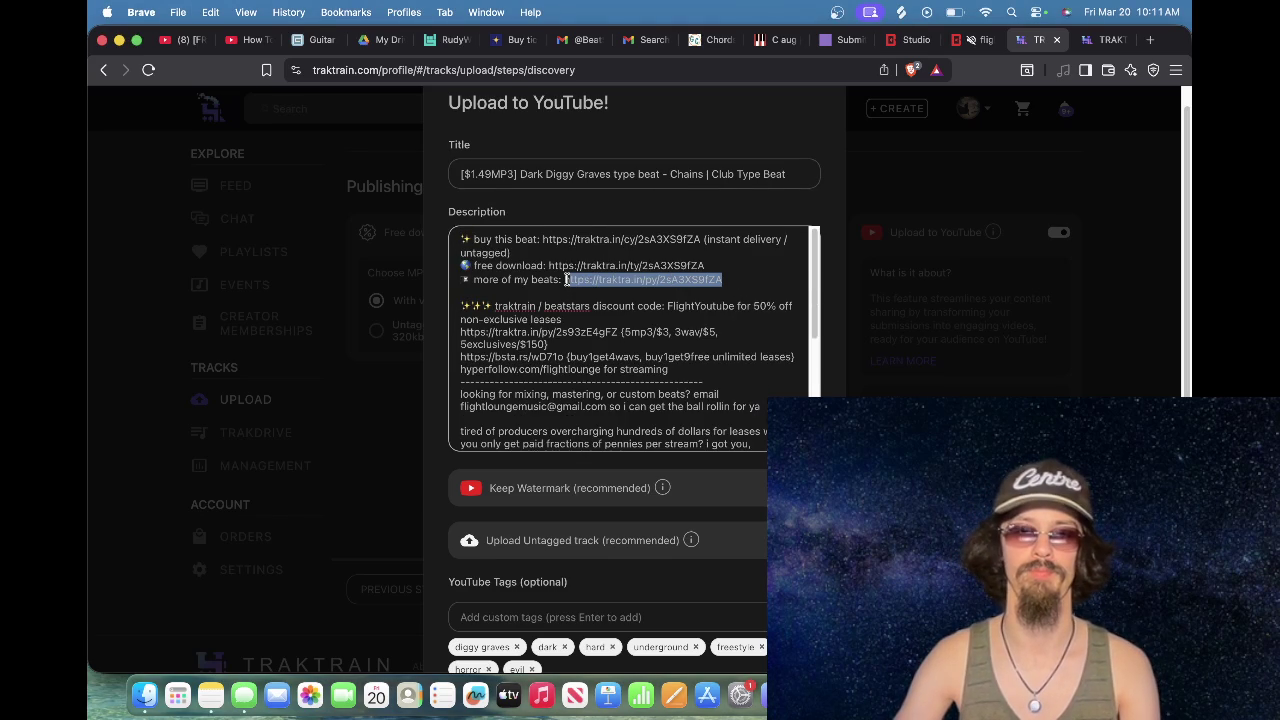
pyautogui.moveTo(617, 332); pyautogui.dragTo(418, 334)
pyautogui.press('super+v')
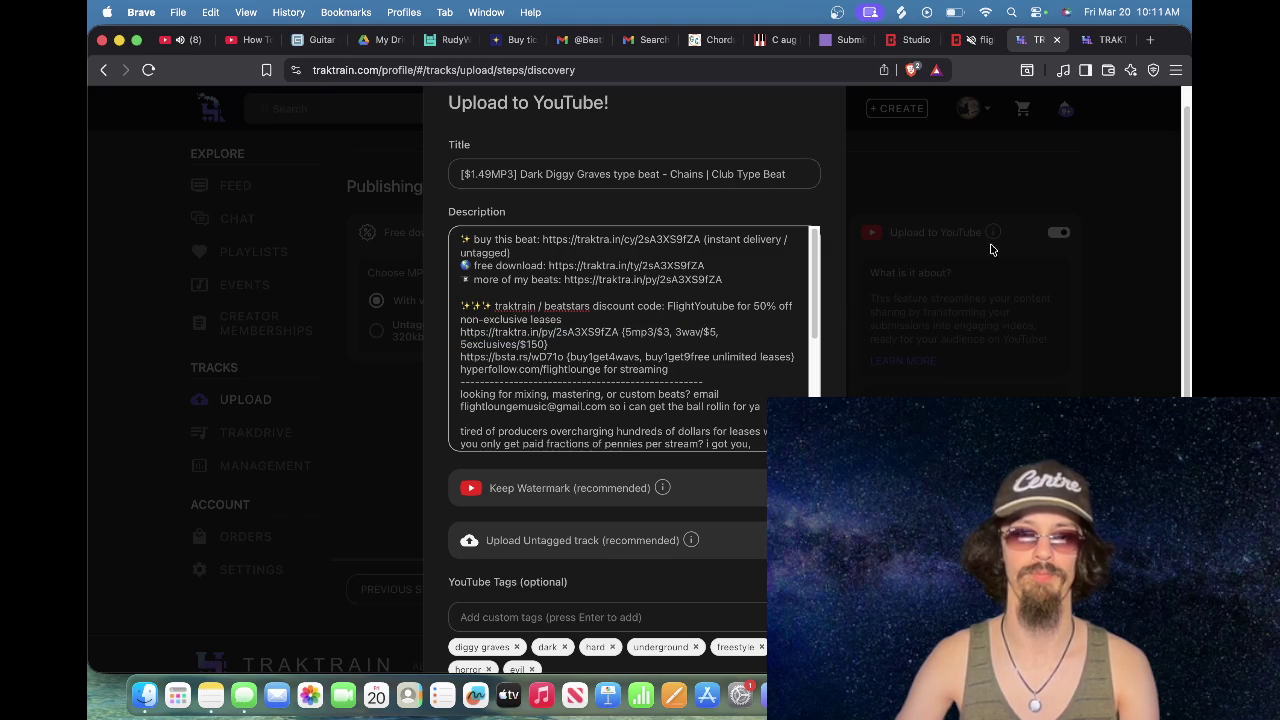
# Step: Replace the old bsta.rs link with the track's BeatStars Pro Page link
pyautogui.click(905, 45)
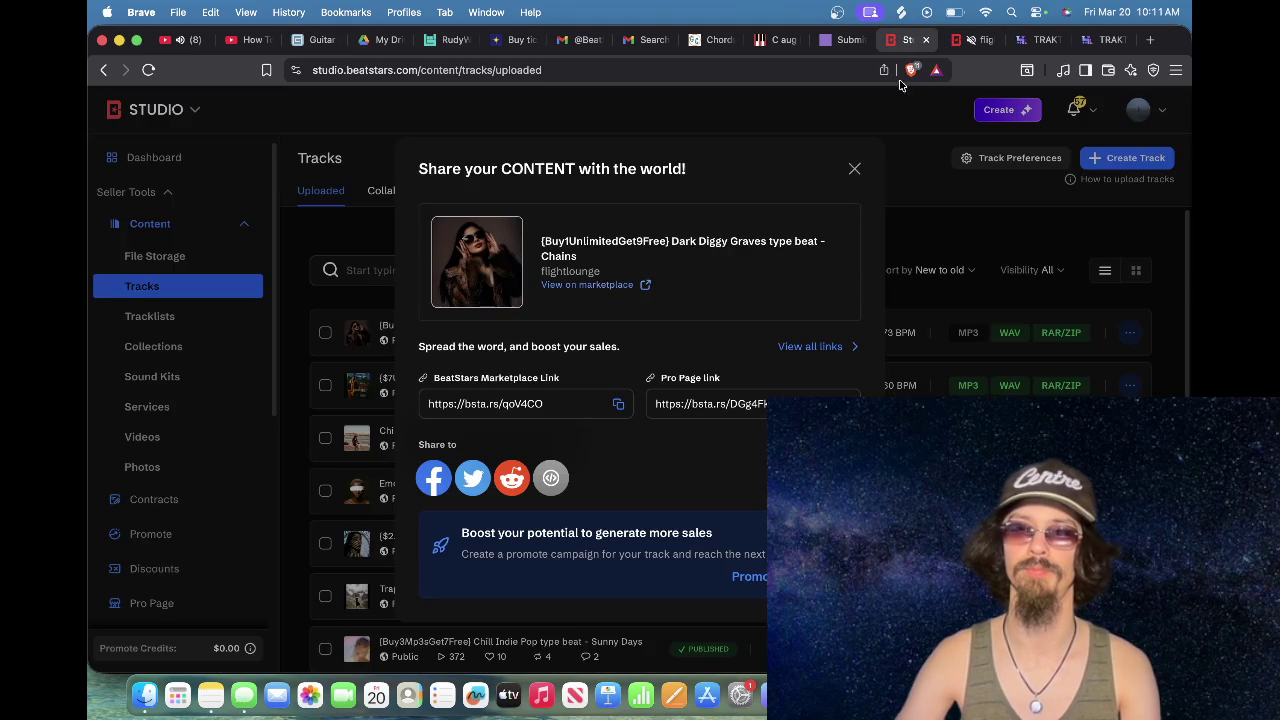
pyautogui.click(845, 403)
pyautogui.click(1035, 40)
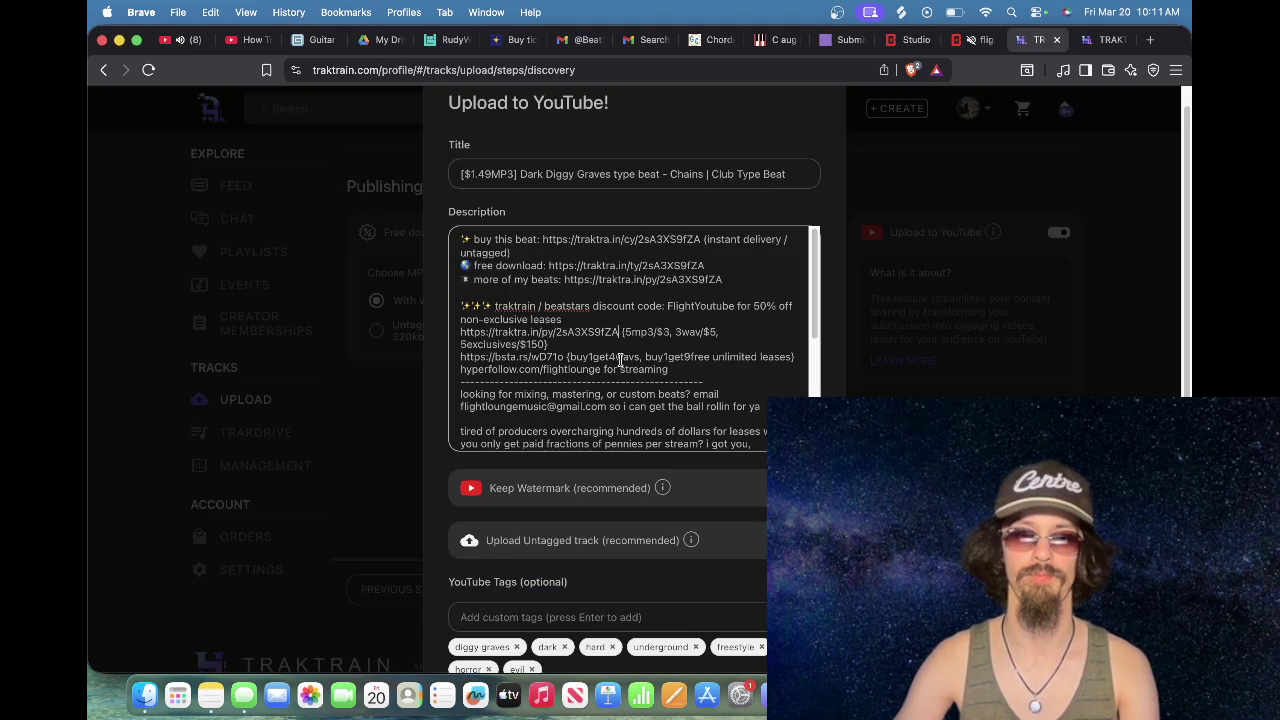
pyautogui.moveTo(567, 357); pyautogui.dragTo(445, 358)
pyautogui.press('super+v')
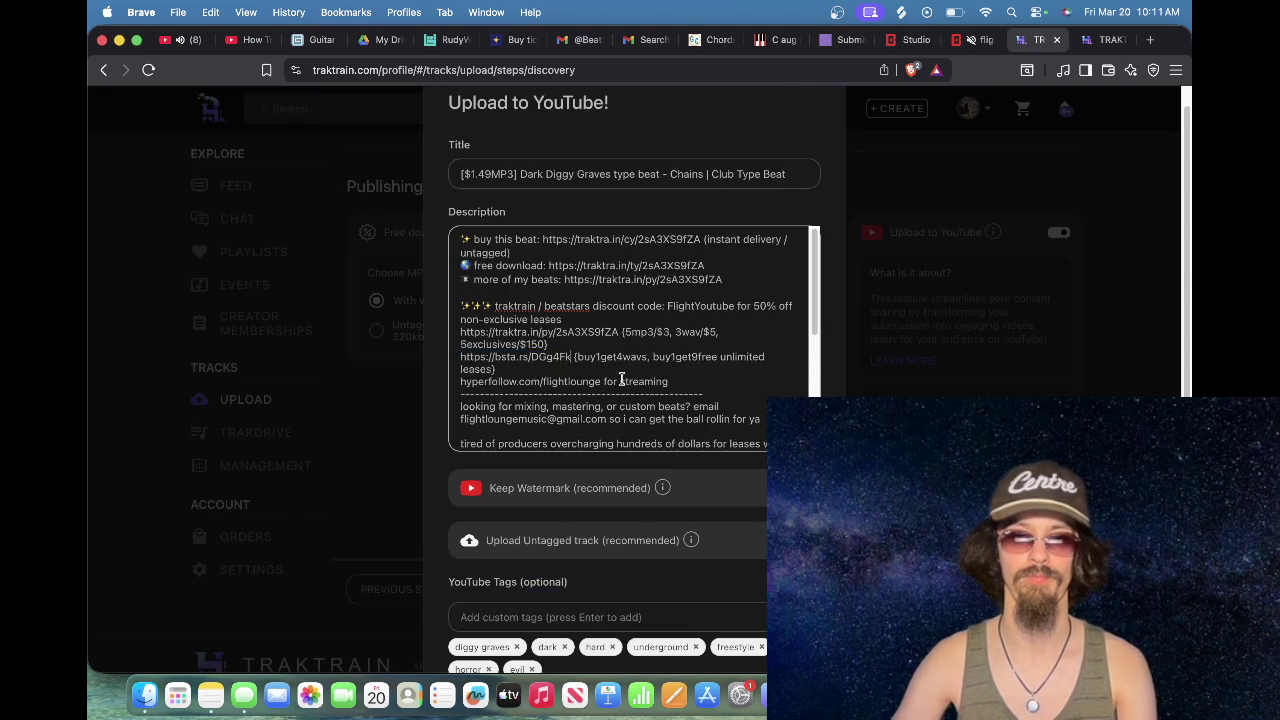
# Step: Append keywords such as hard underground rap beat, dark hard rap beat, hip hop and free rap beat
pyautogui.press('super+Down')
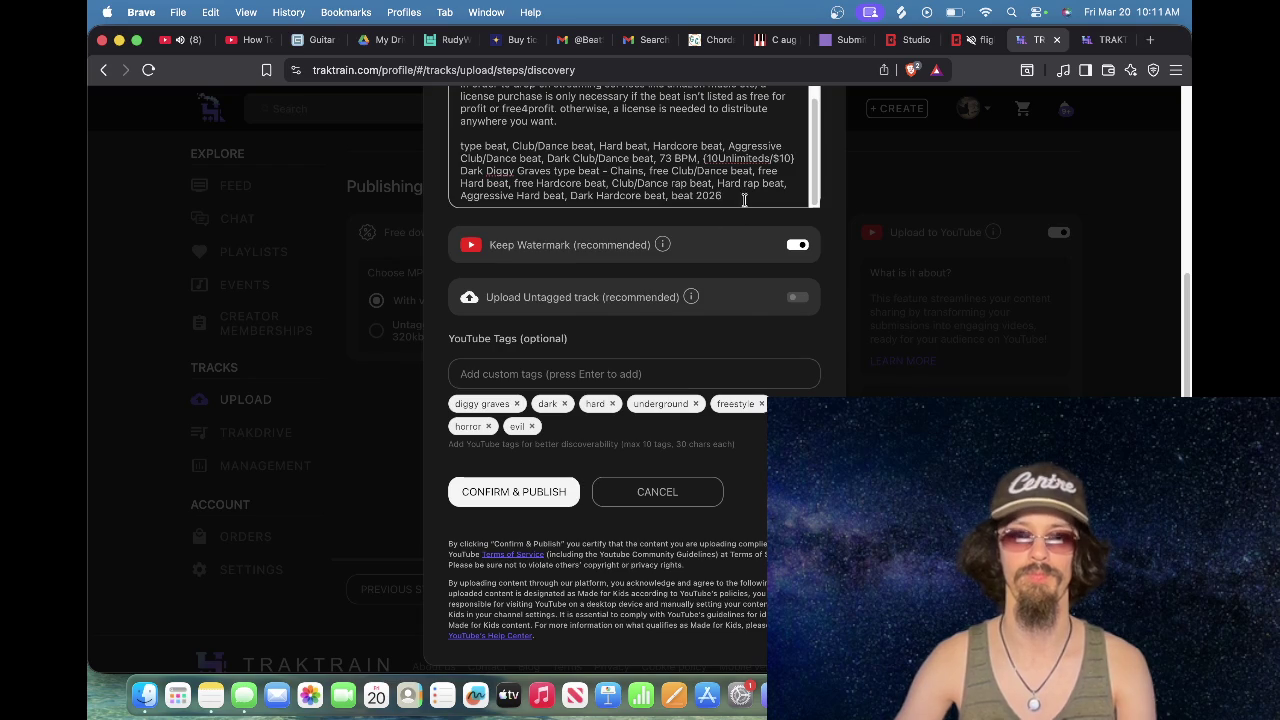
pyautogui.scroll(3, 722, 263)
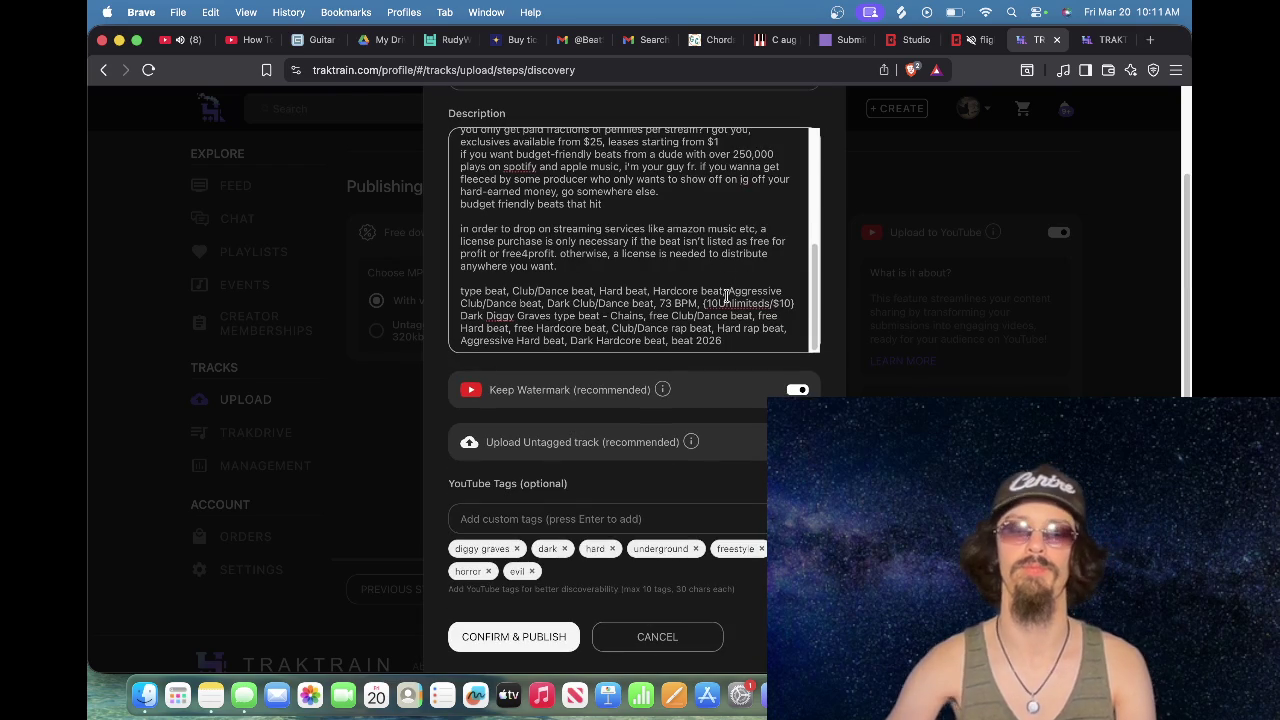
pyautogui.write(', hard undergr')
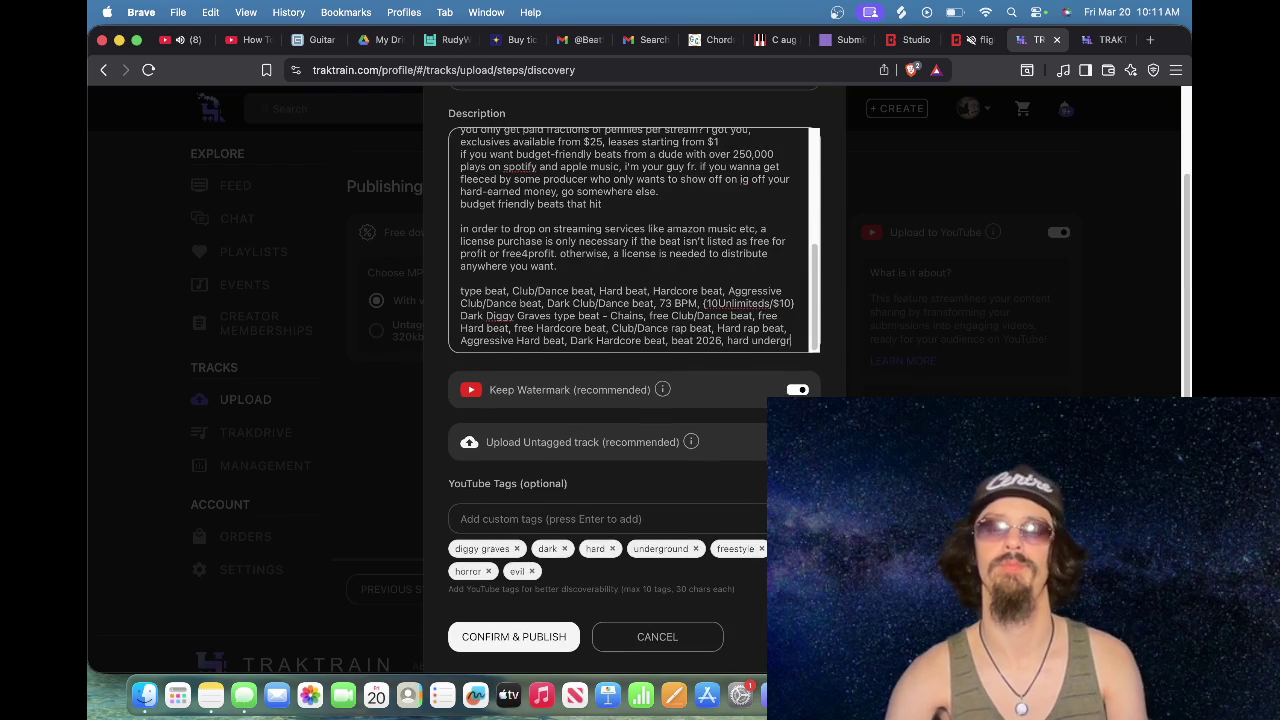
pyautogui.write('ound rap beat, ')
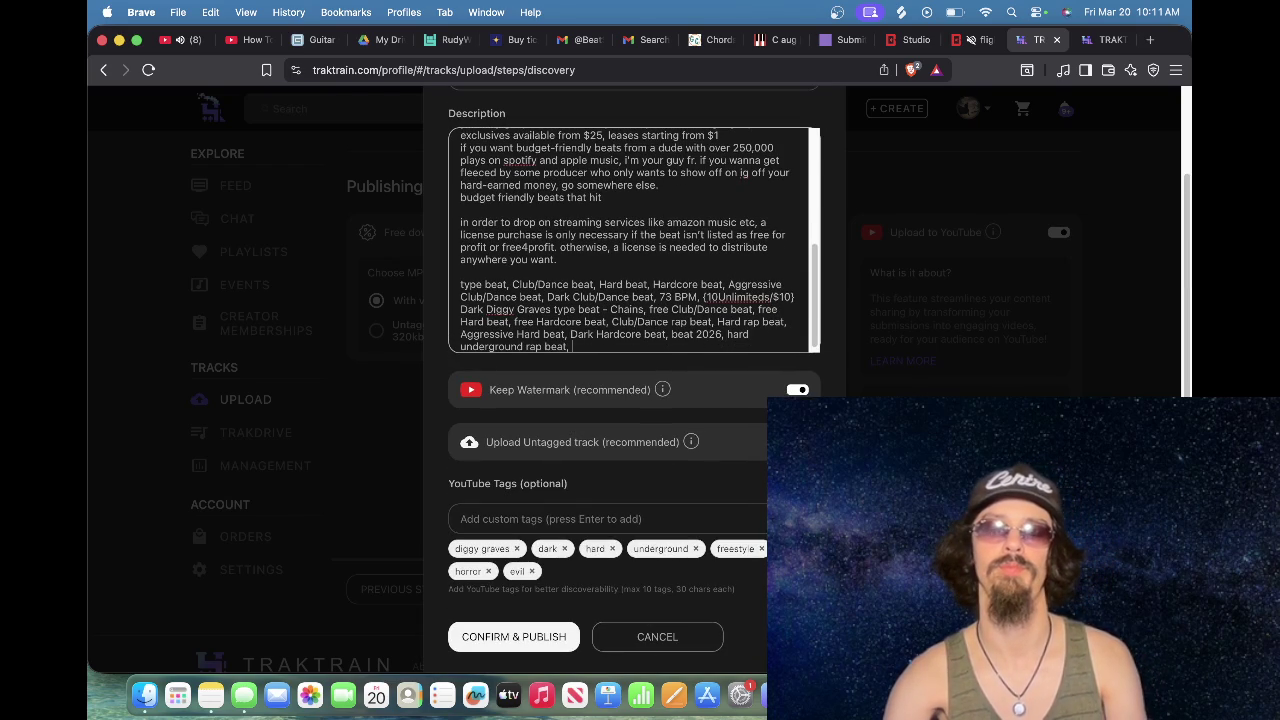
pyautogui.write('hard ra')
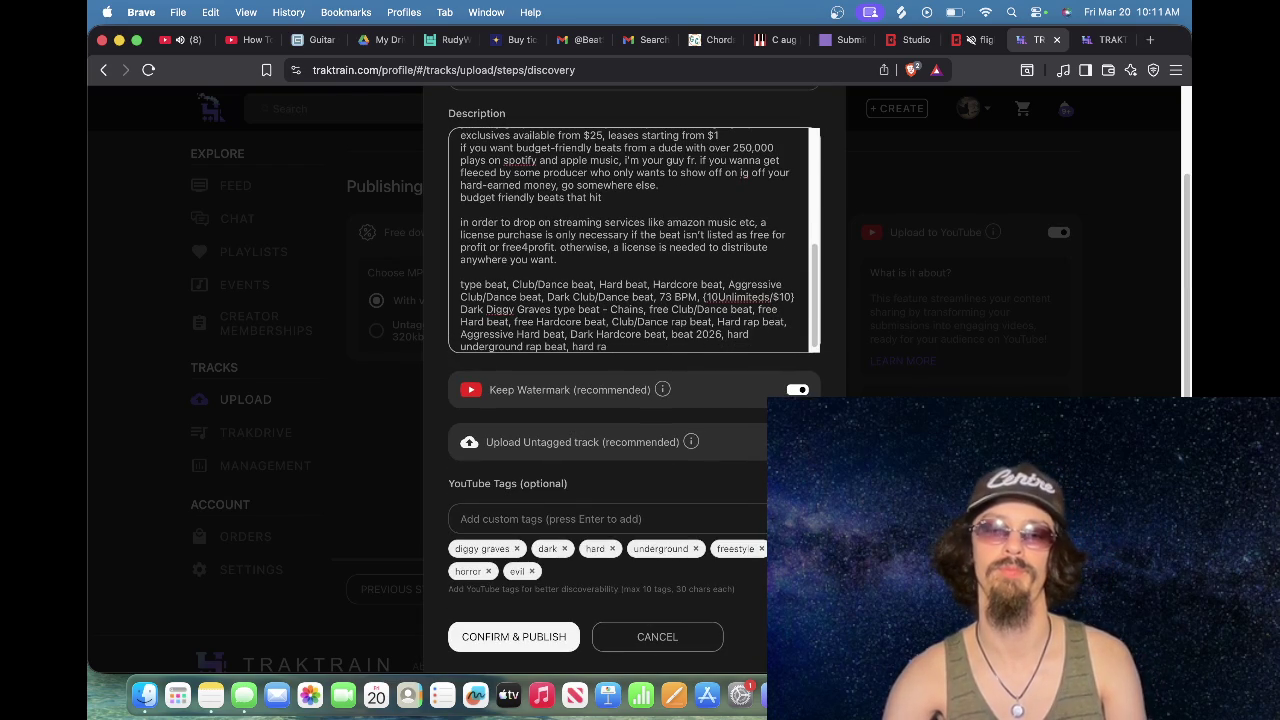
pyautogui.press('BackSpace')
pyautogui.press('BackSpace')
pyautogui.press('BackSpace')
pyautogui.press('BackSpace')
pyautogui.press('BackSpace')
pyautogui.press('BackSpace')
pyautogui.press('BackSpace')
pyautogui.write('dark')
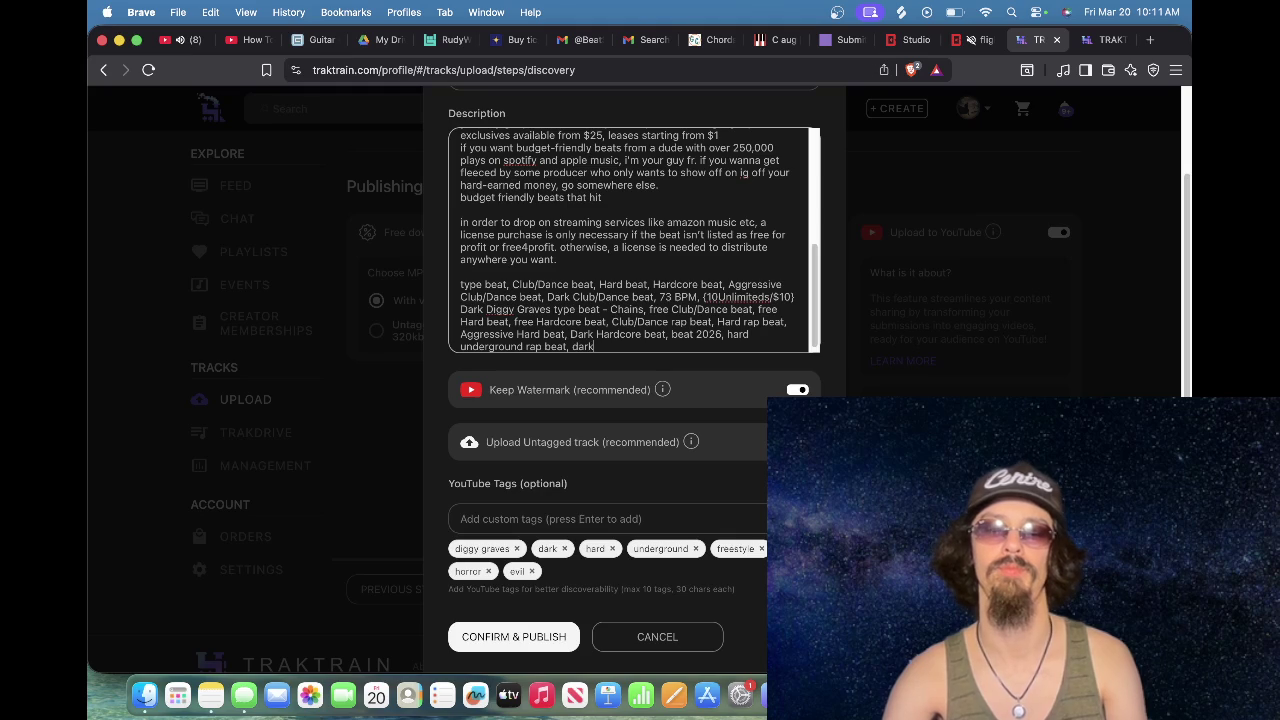
pyautogui.write(' hard rap bea')
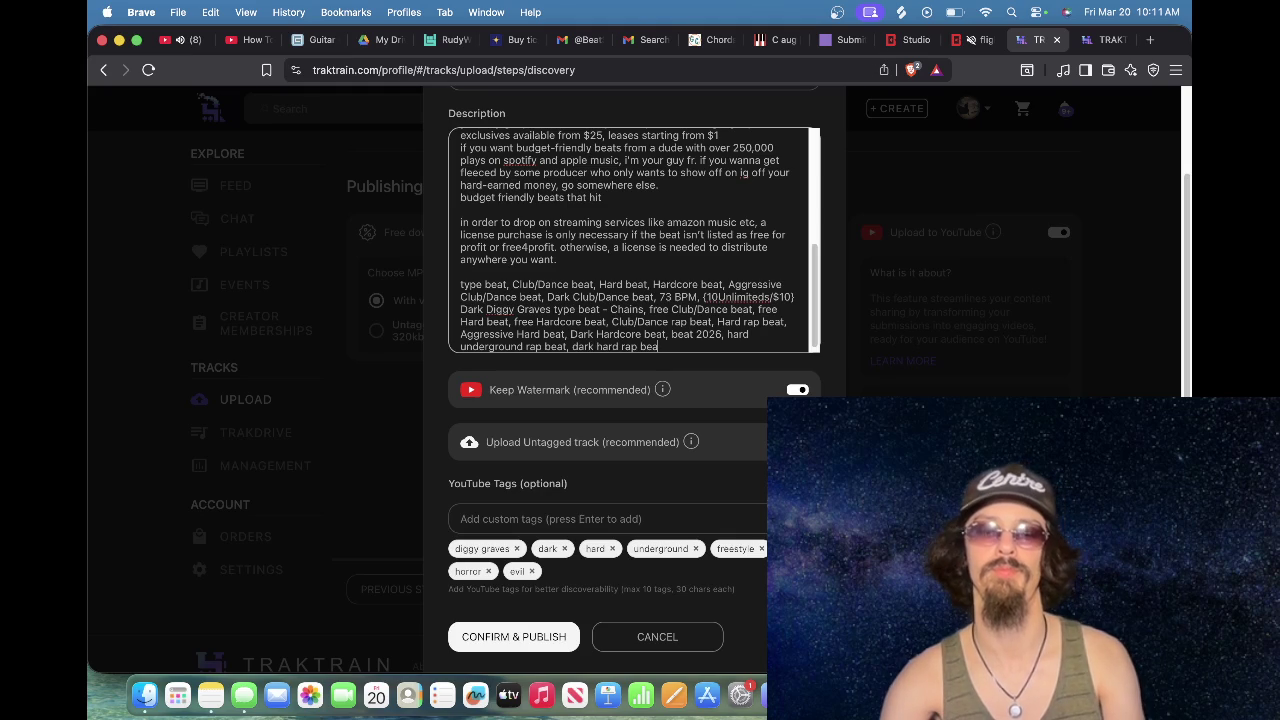
pyautogui.write('t, dark hard')
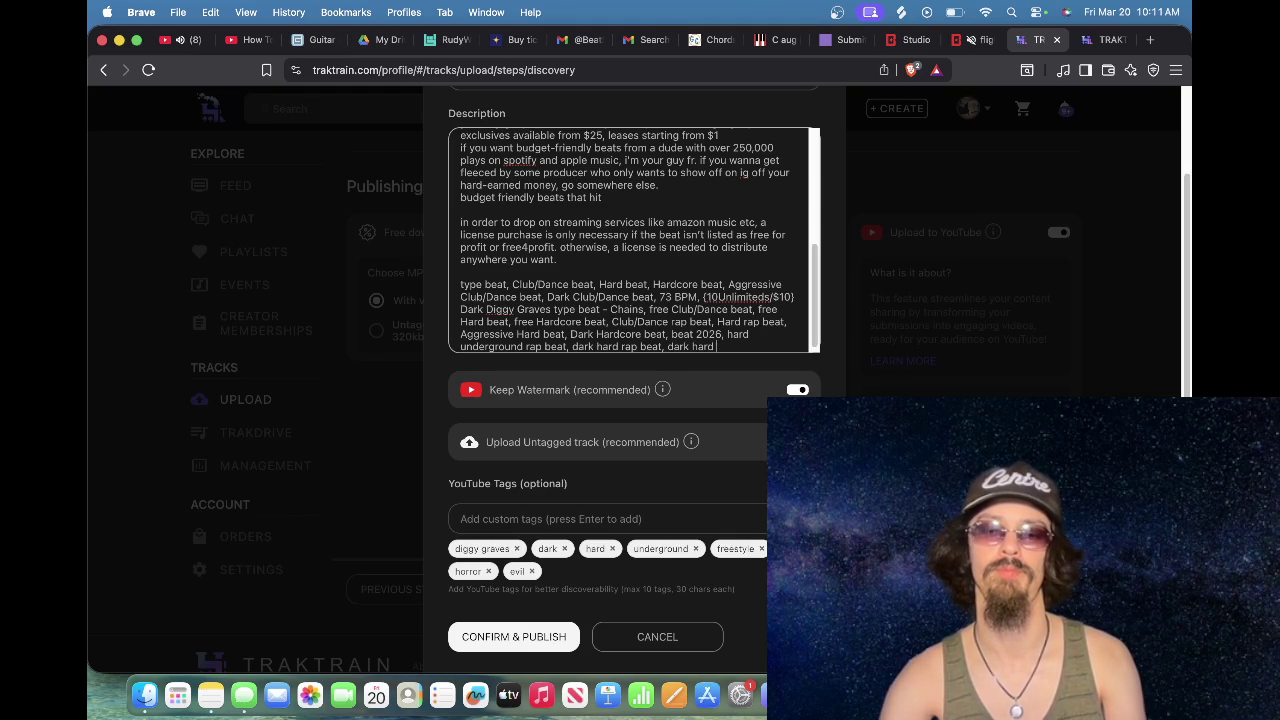
pyautogui.write(' hip hop beat, rap')
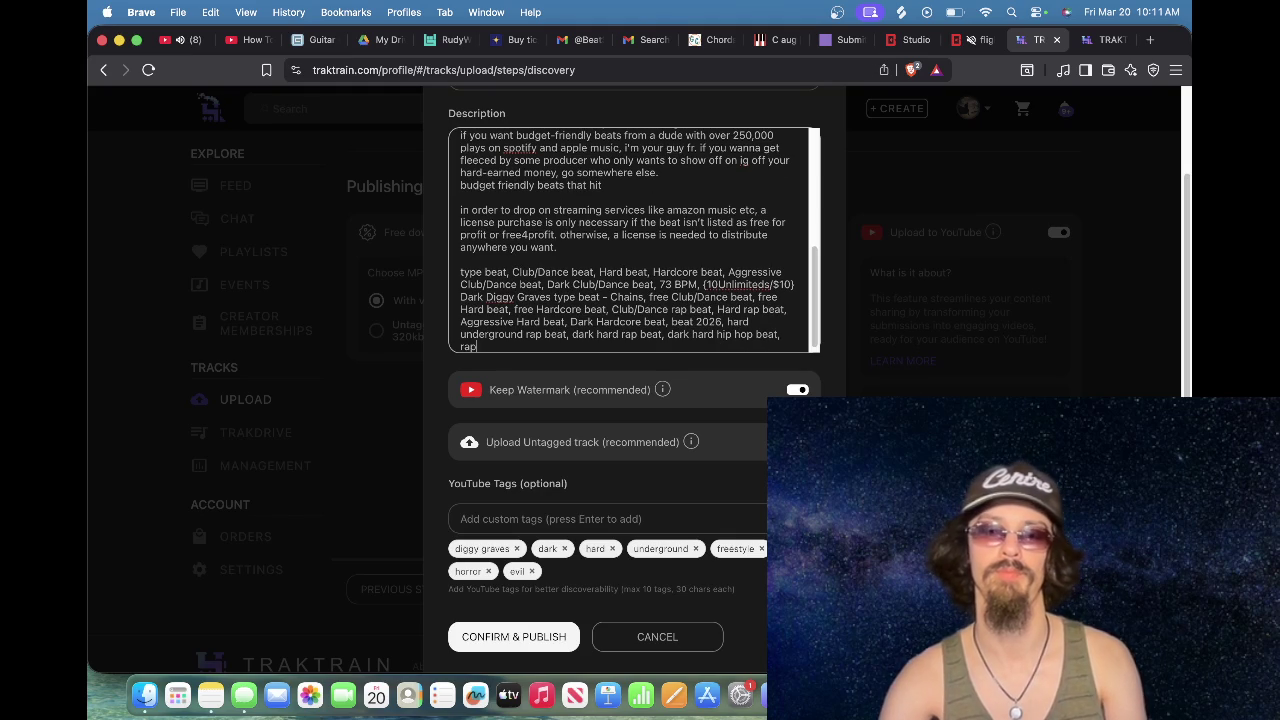
pyautogui.write(', hip hop')
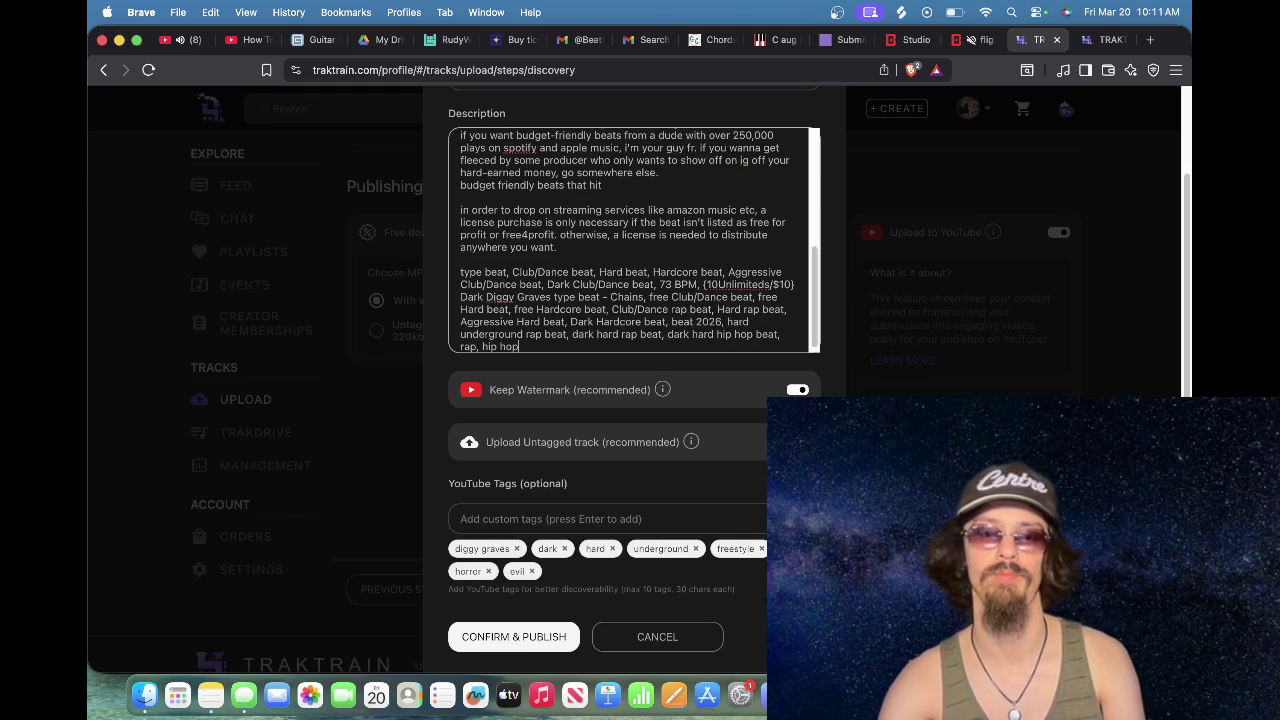
pyautogui.write(', free rap beat, free hard rap beat, fre')
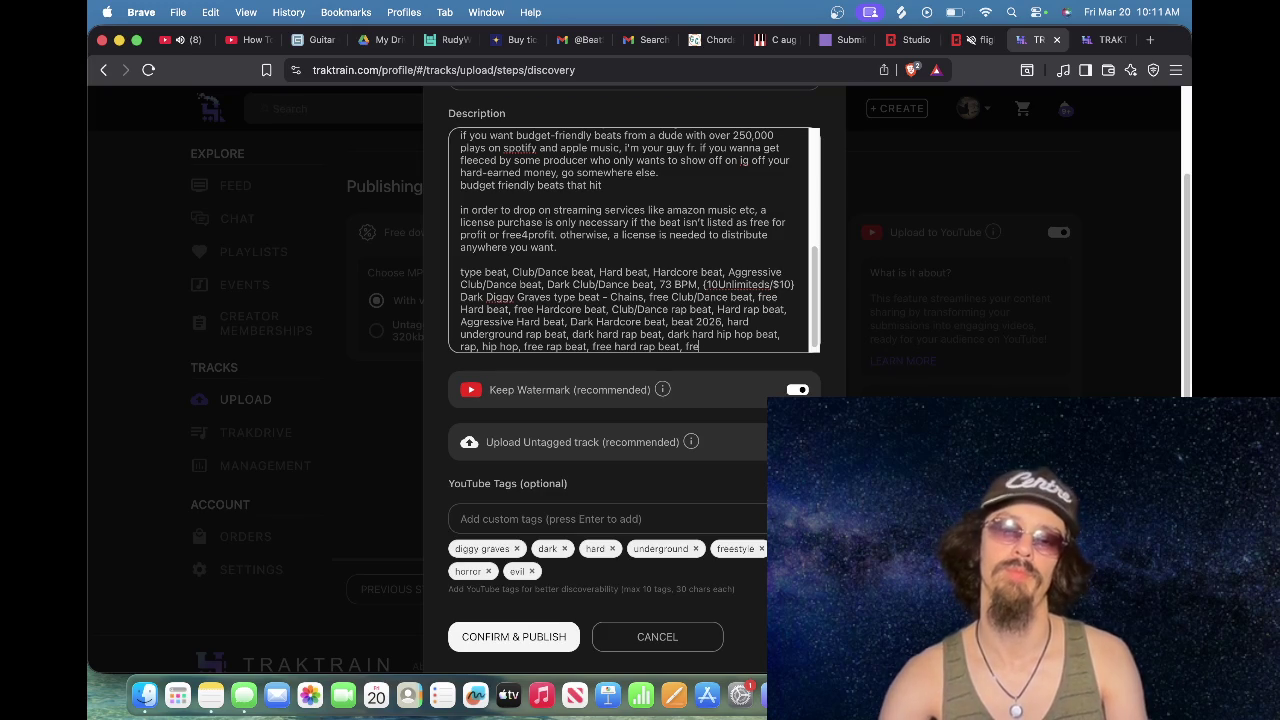
pyautogui.write('e diggy graves type')
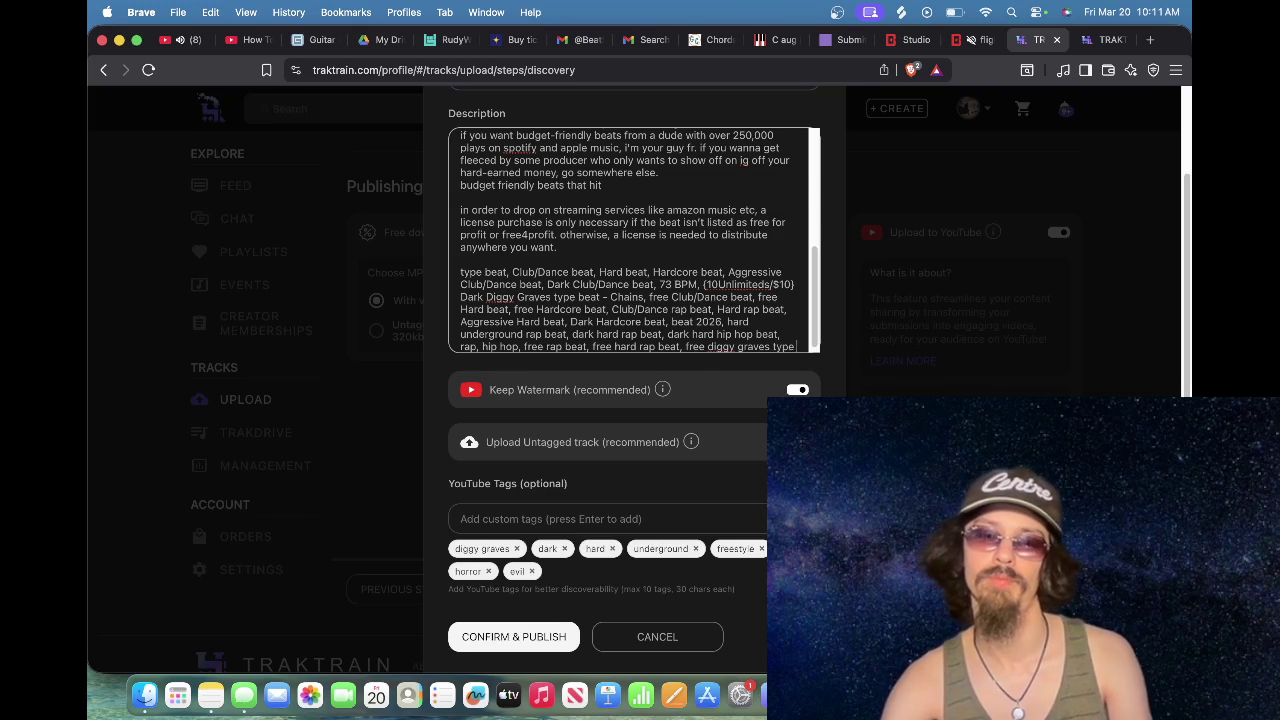
pyautogui.write(' beat, dr')
pyautogui.press('BackSpace')
# Step: Finish the keywords with diggy graves, diggy graves type beat, soundcloud and dark underground beat
pyautogui.write('iggy graves')
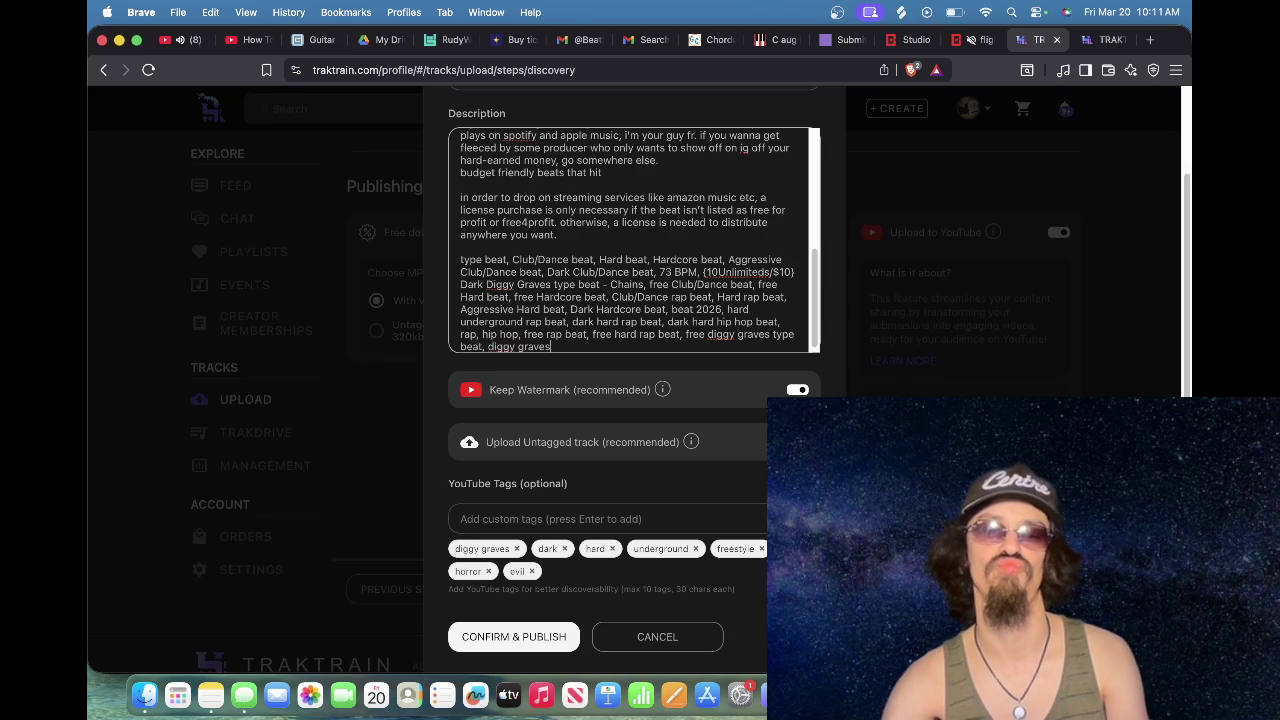
pyautogui.write(', diggy grave')
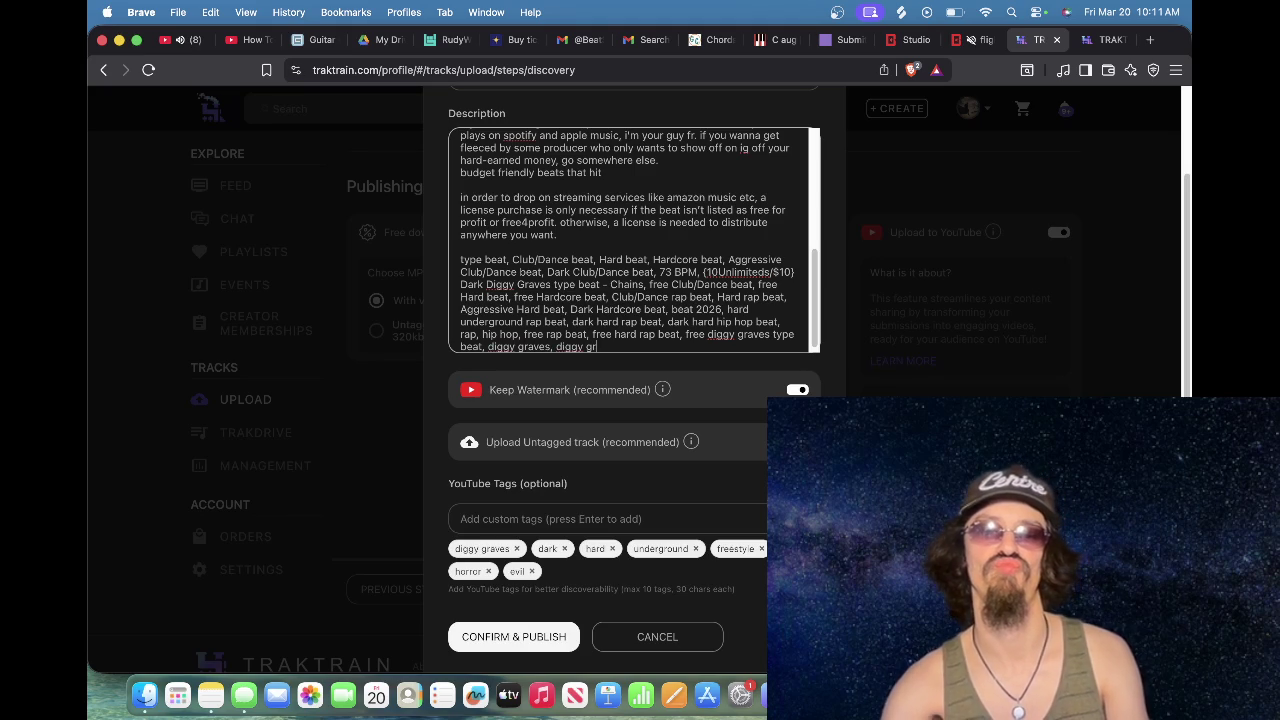
pyautogui.write('s type beat, dark rap')
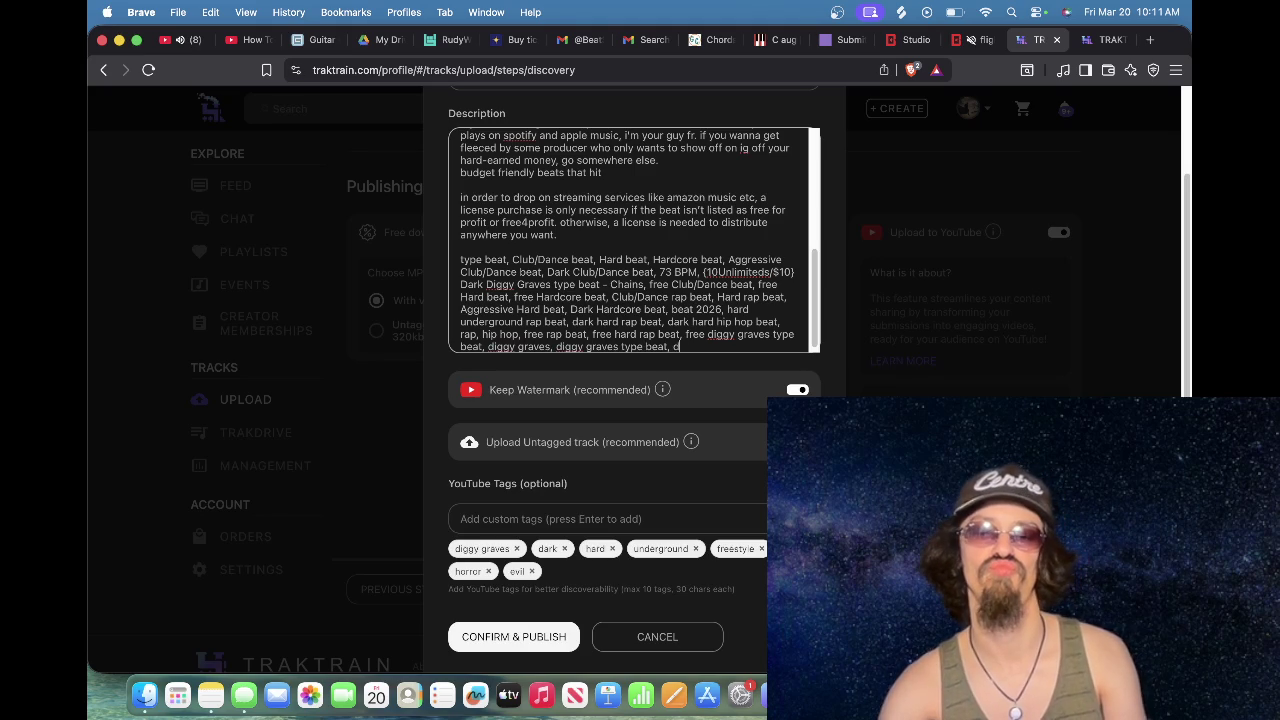
pyautogui.press('BackSpace')
pyautogui.press('BackSpace')
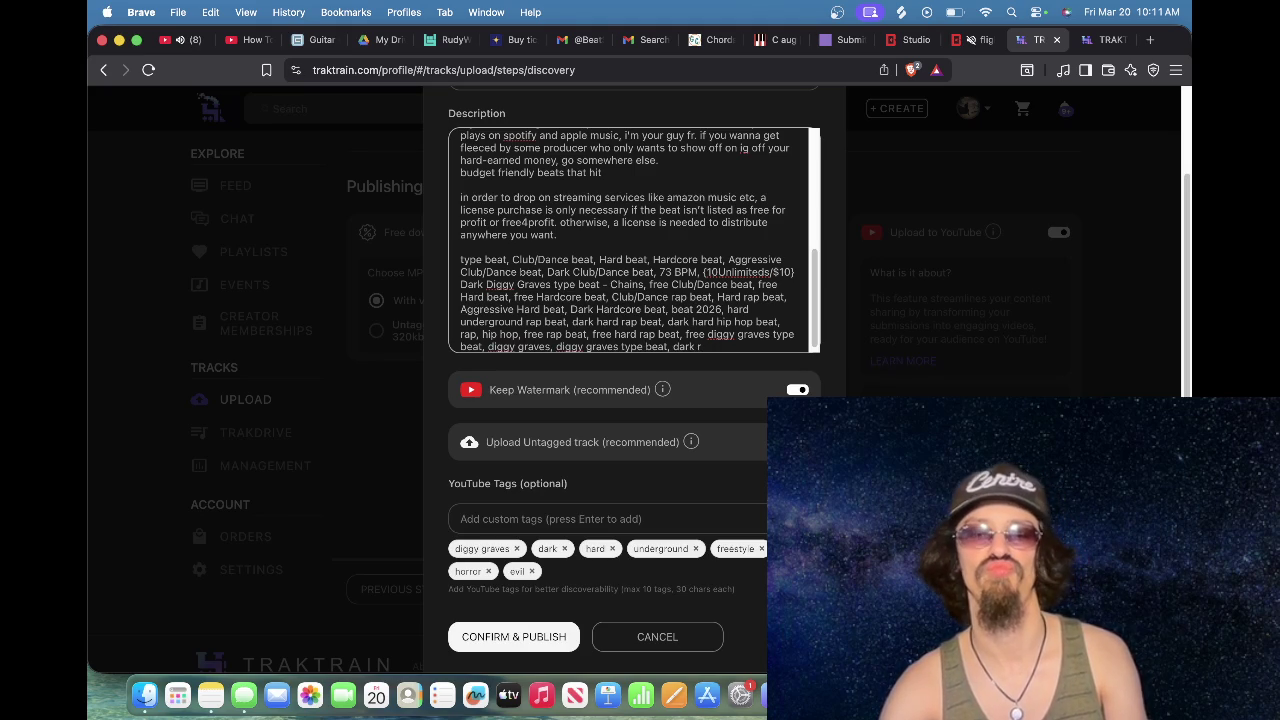
pyautogui.press('BackSpace')
pyautogui.press('BackSpace')
pyautogui.press('BackSpace')
pyautogui.write('c')
pyautogui.press('BackSpace')
pyautogui.write('soundcloud, ')
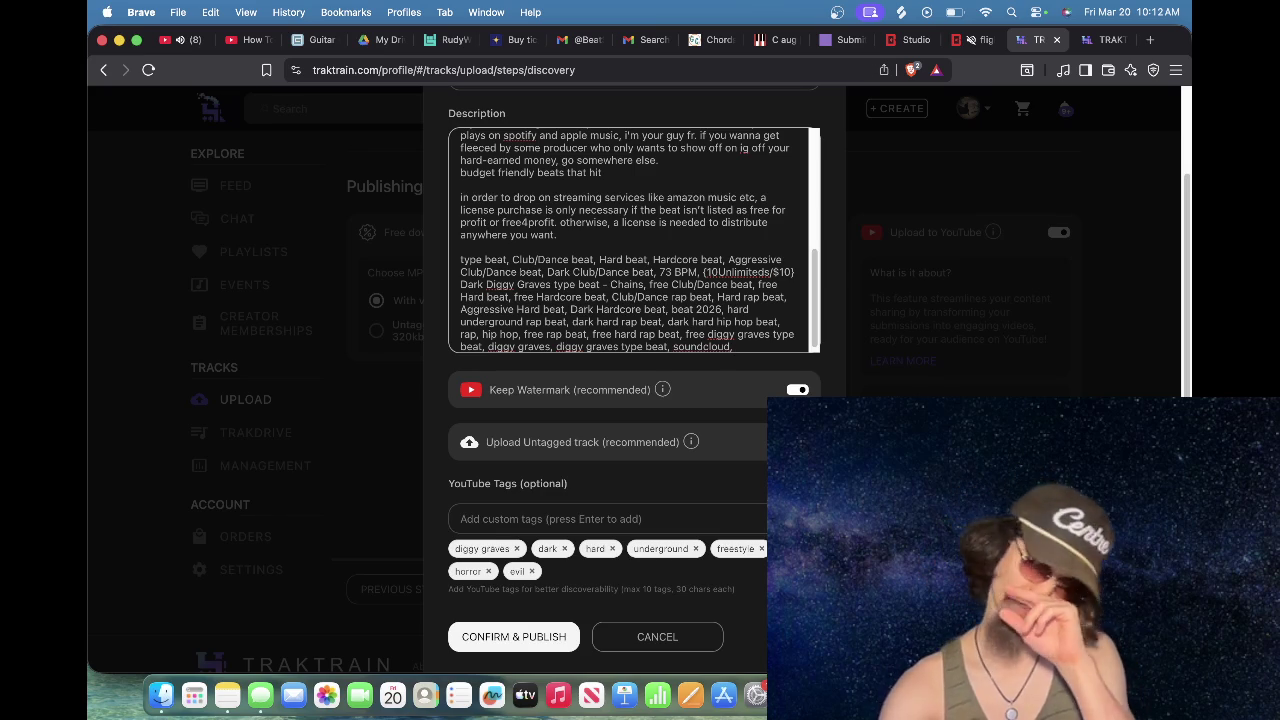
pyautogui.write('dark')
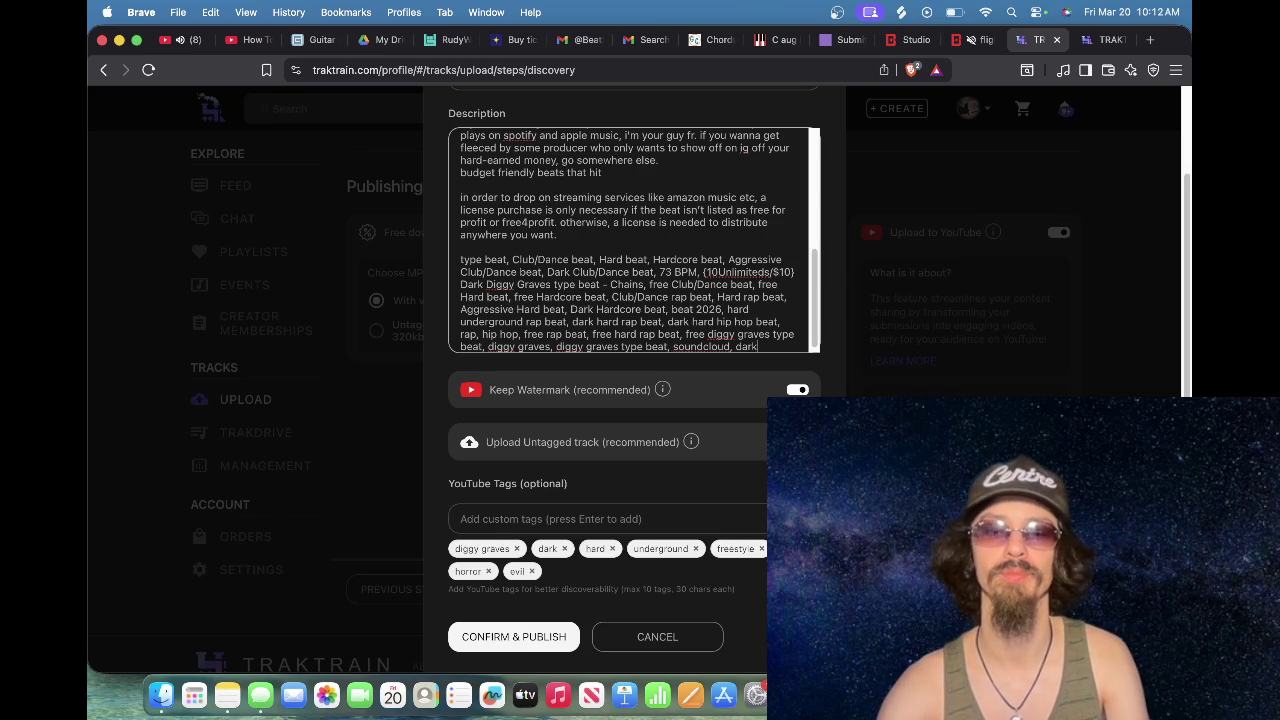
pyautogui.write(' undergou')
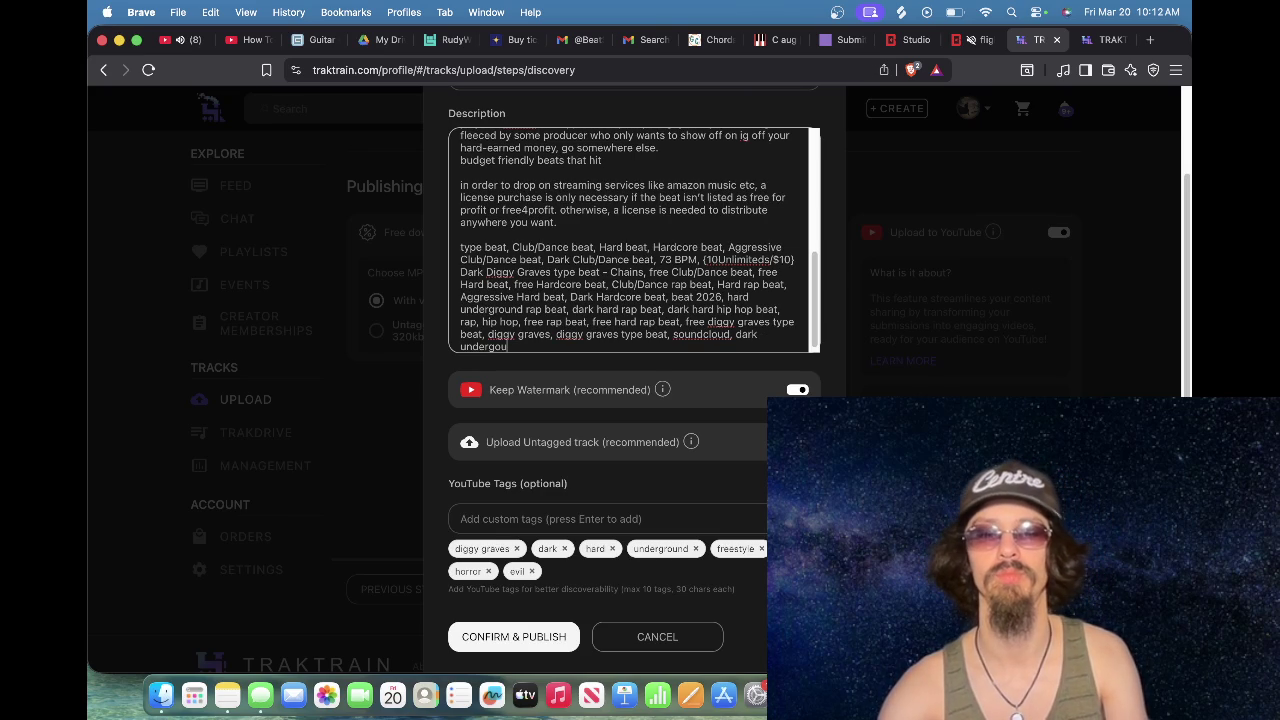
pyautogui.press('BackSpace')
pyautogui.press('BackSpace')
pyautogui.write('round')
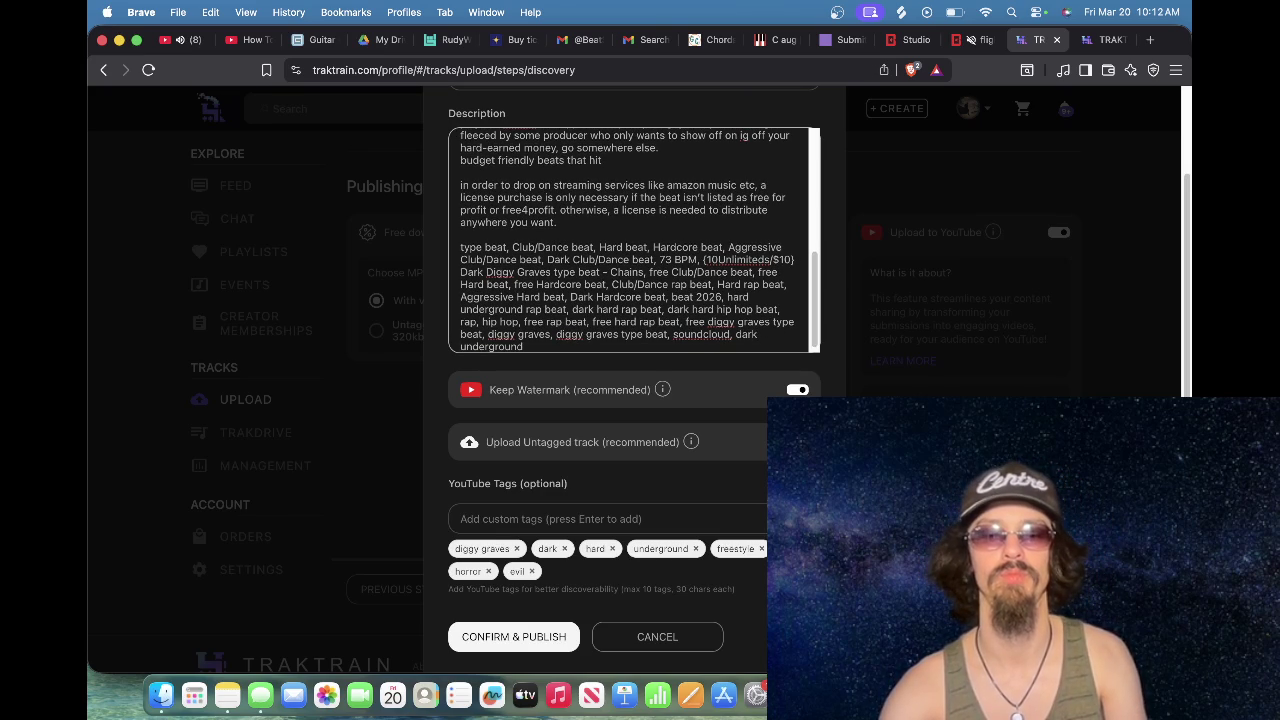
pyautogui.write(' beat')
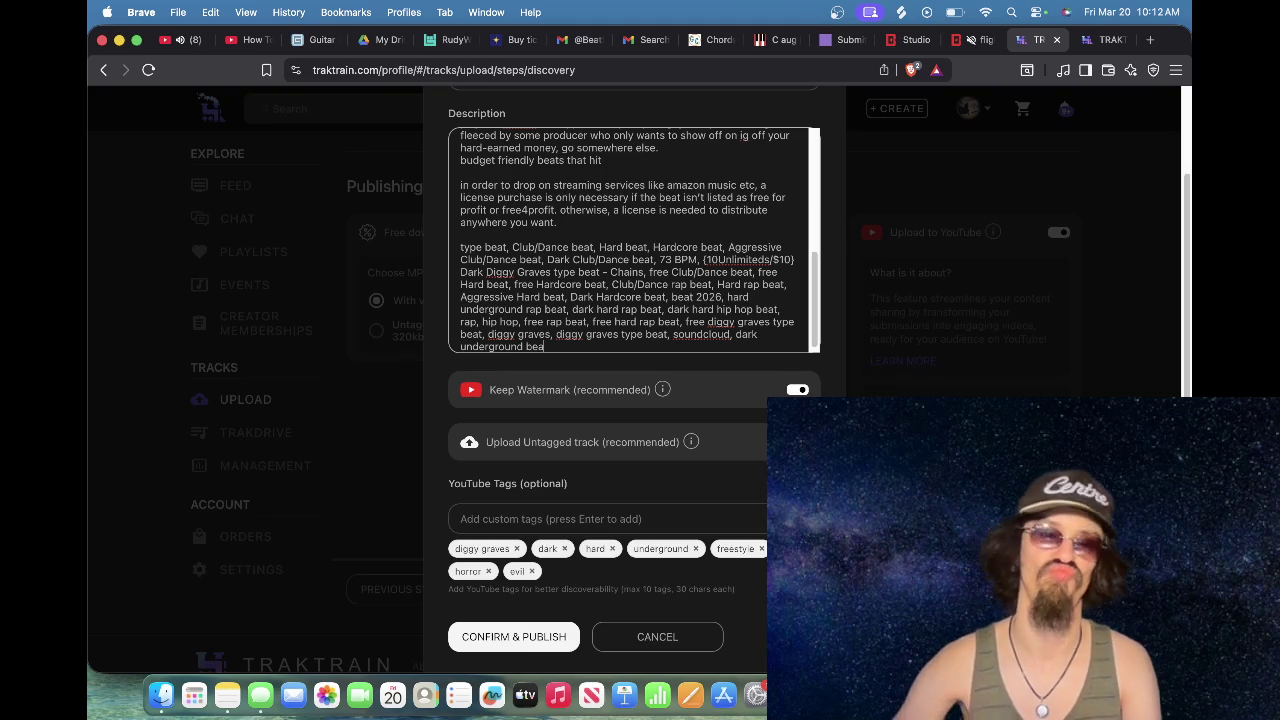
pyautogui.scroll(-3, 760, 390)
# Step: Add 808 and $uicideboy$ as YouTube tags, removing the misspelled $uicideboys tag
pyautogui.click(656, 373)
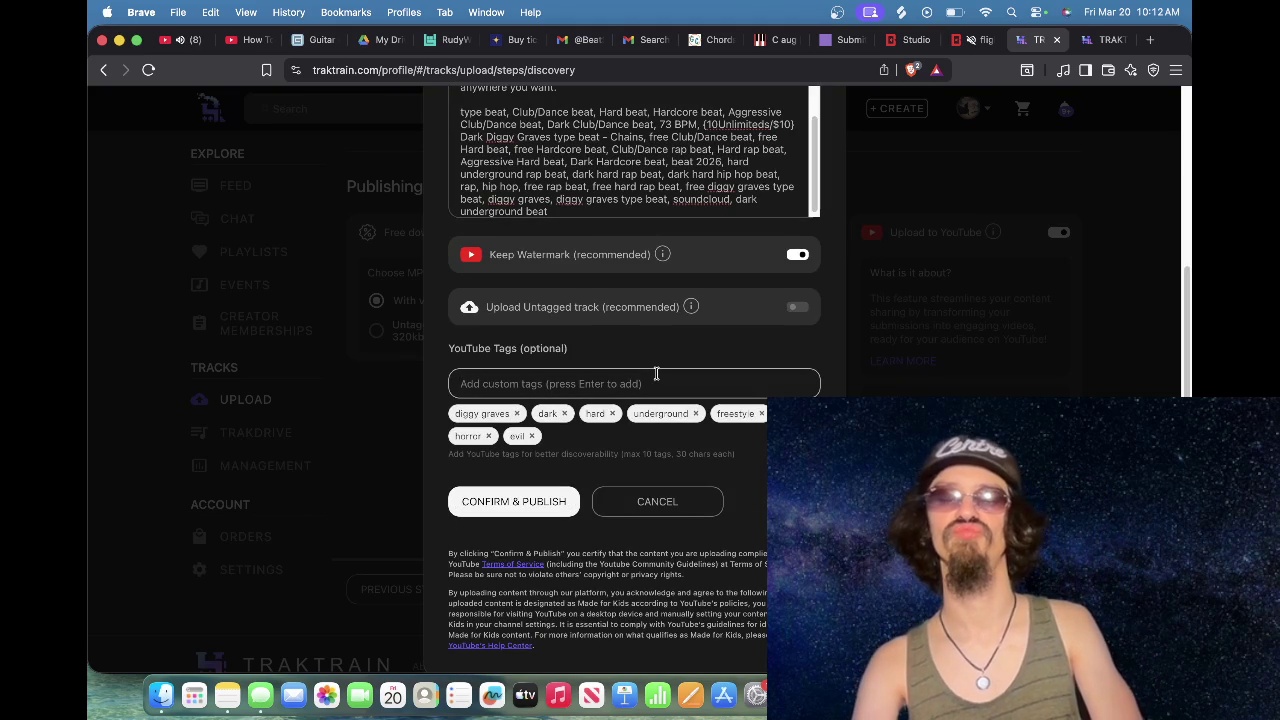
pyautogui.write('808')
pyautogui.press('Return')
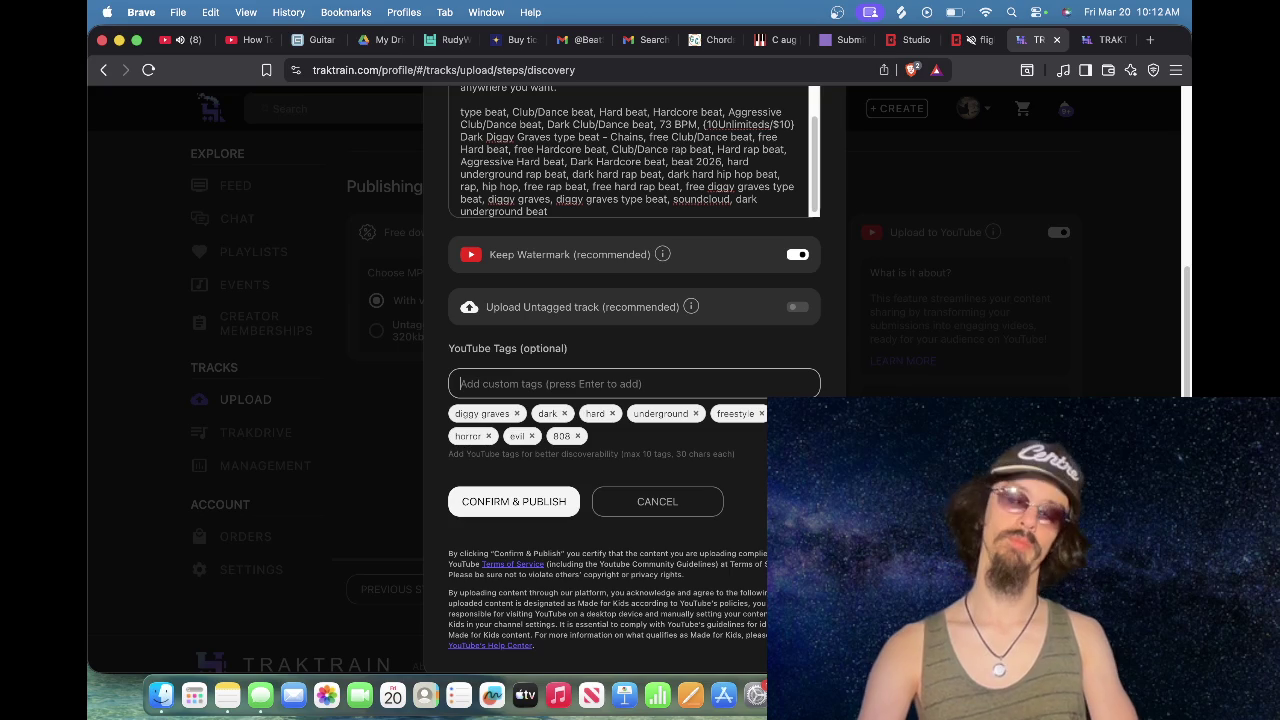
pyautogui.write('$uicideboys')
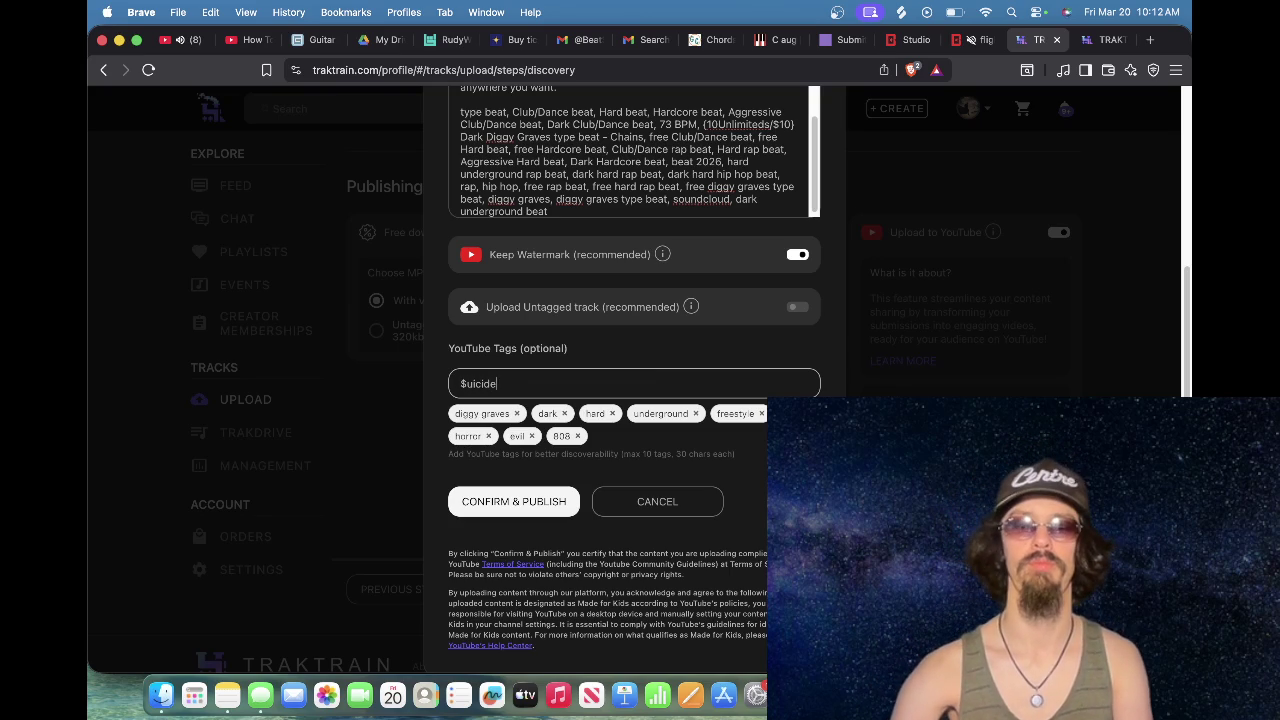
pyautogui.press('Return')
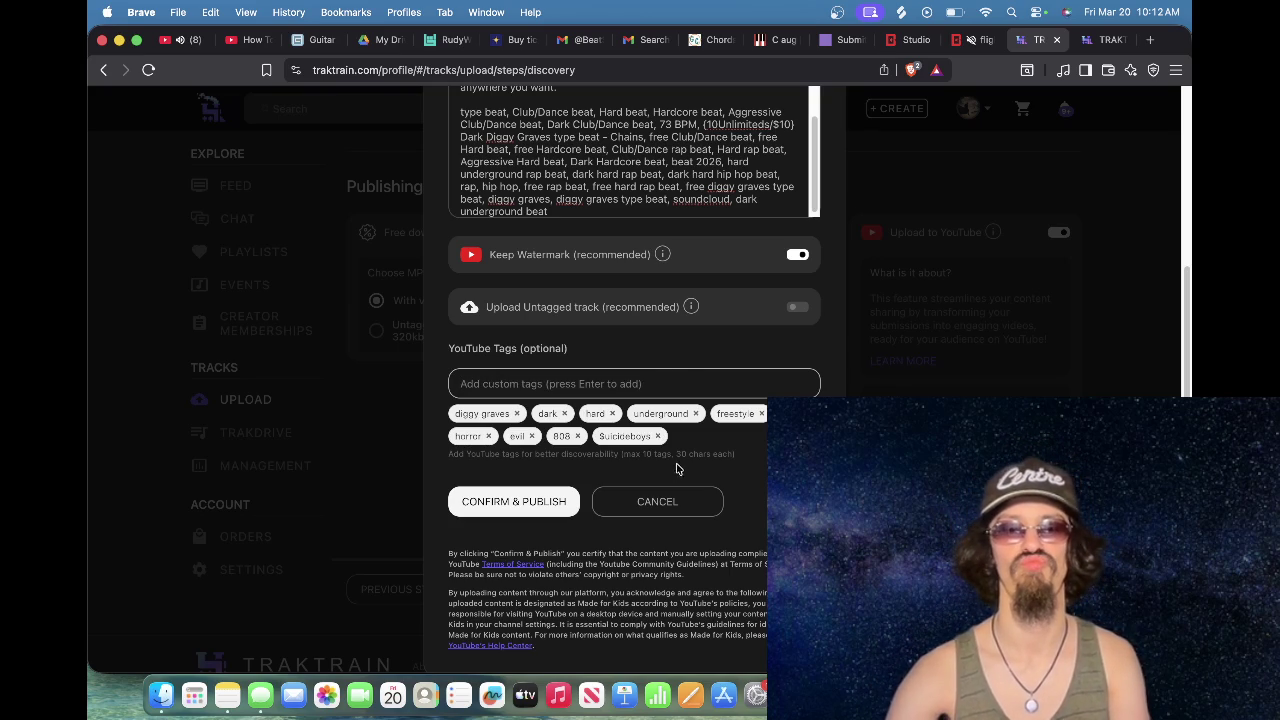
pyautogui.click(658, 436)
pyautogui.click(604, 393)
pyautogui.write('s')
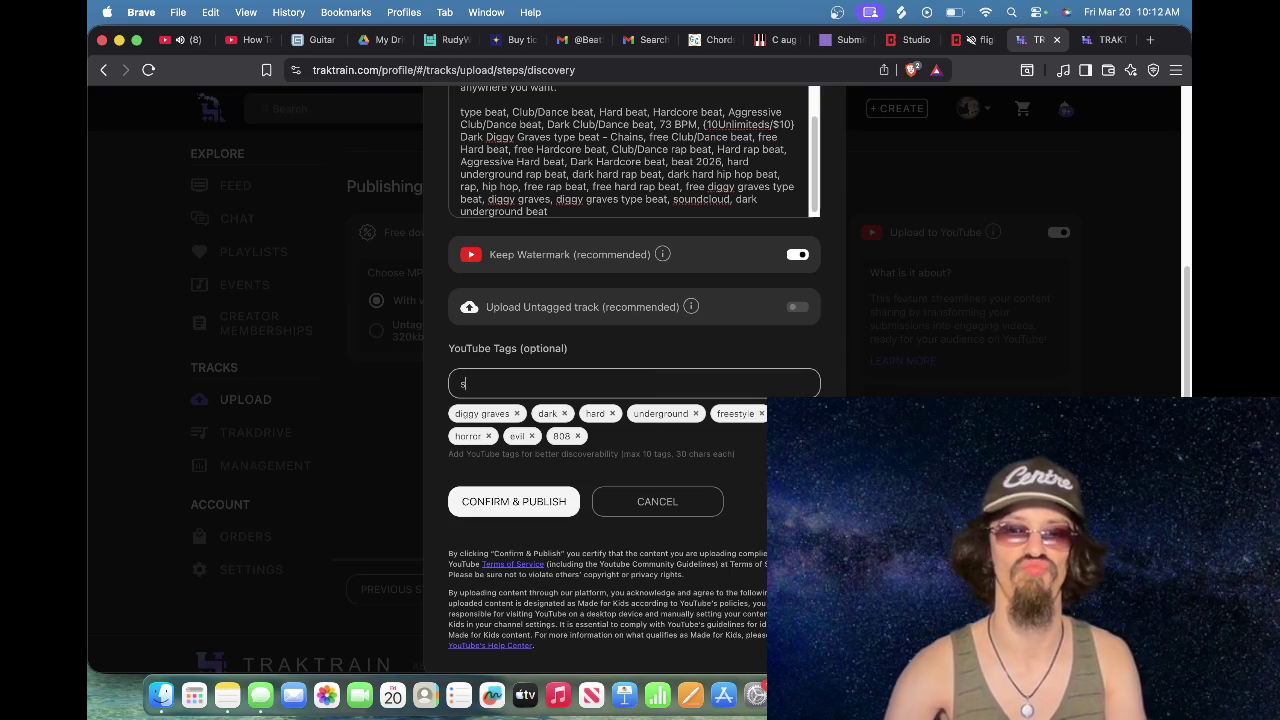
pyautogui.write('uicuicideboy$')
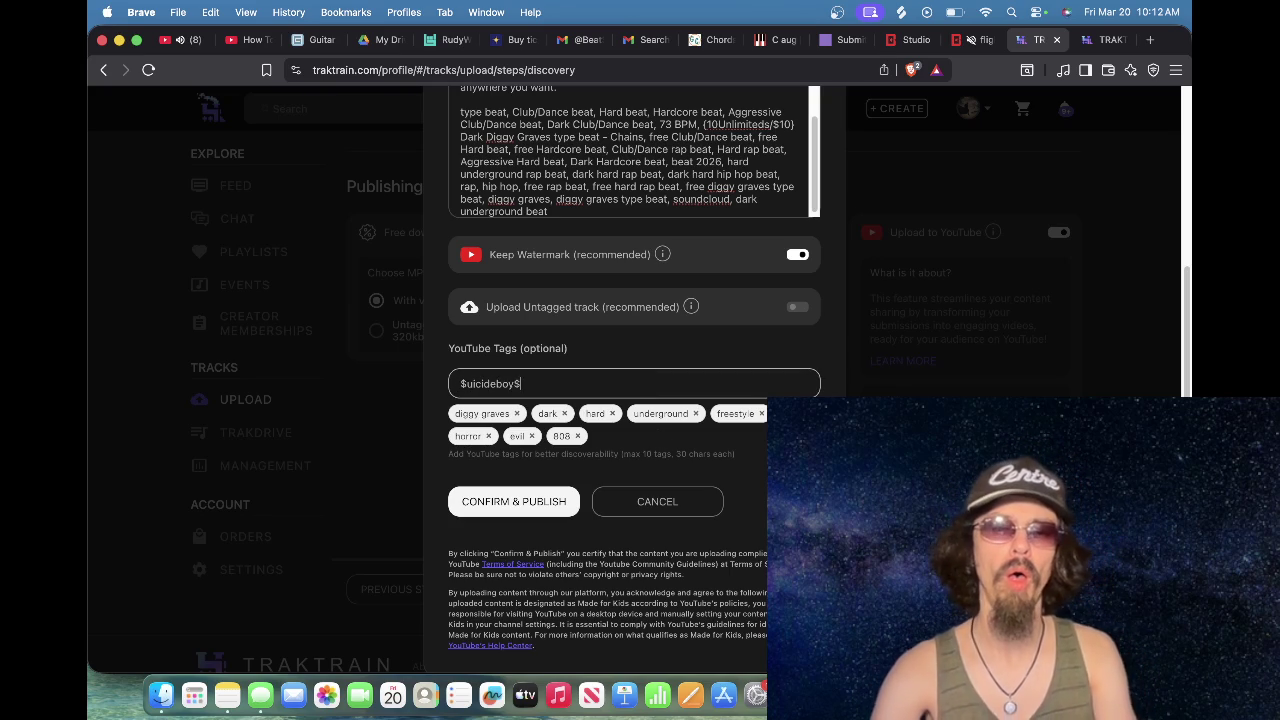
pyautogui.press('Return')
# Step: Add the dirty tag, Confirm & Publish the track, and go to the BeatStars profile
pyautogui.write('s')
pyautogui.press('BackSpace')
pyautogui.press('BackSpace')
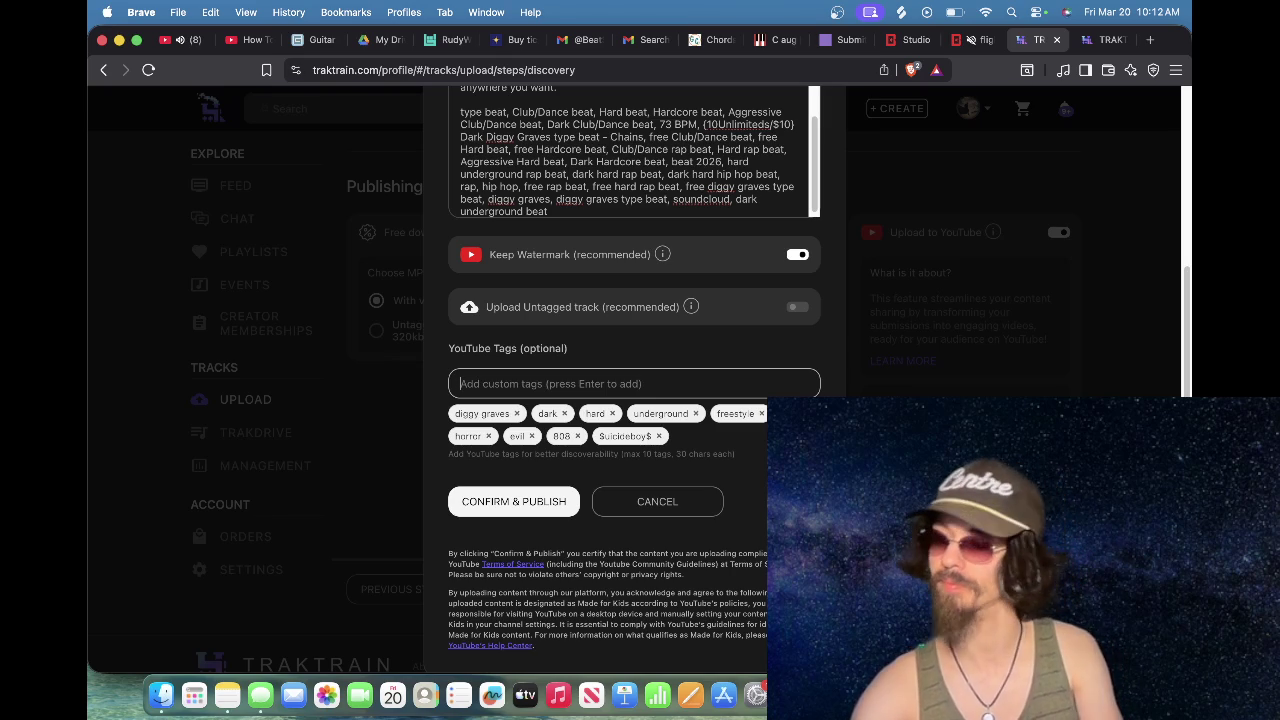
pyautogui.write('dirty')
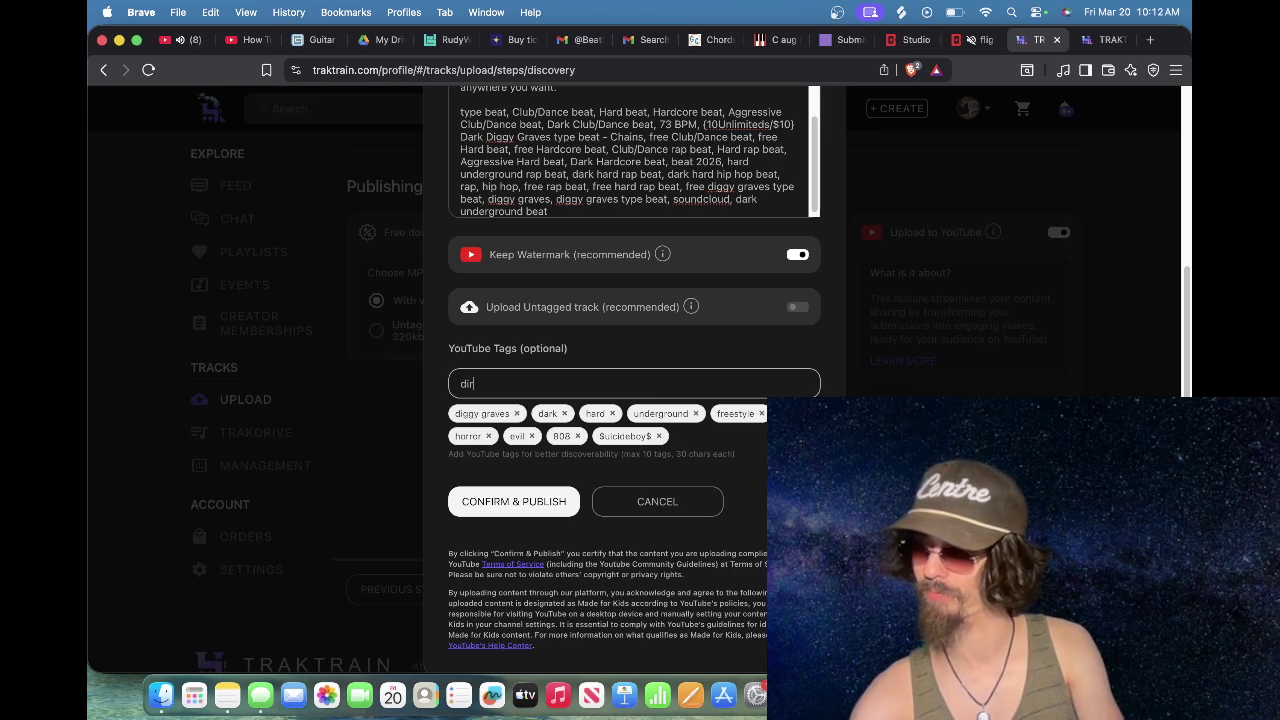
pyautogui.press('Return')
pyautogui.click(534, 508)
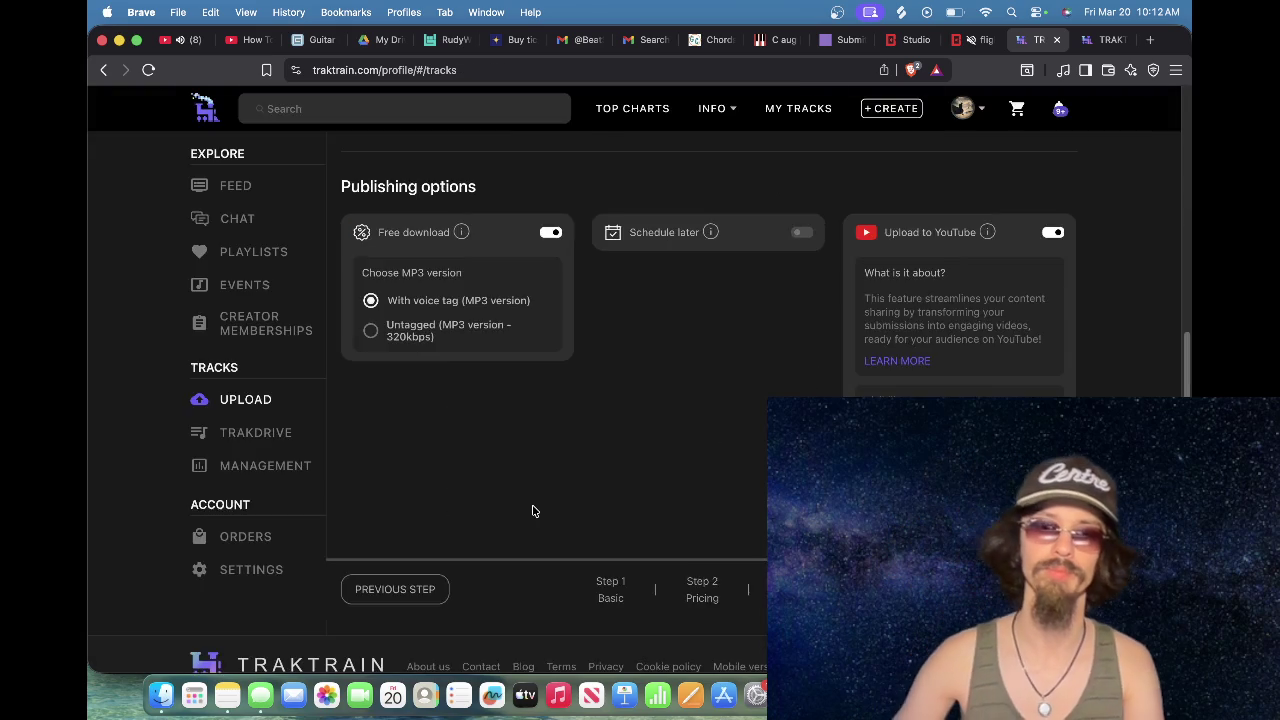
pyautogui.click(983, 40)
pyautogui.scroll(-5, 731, 455)
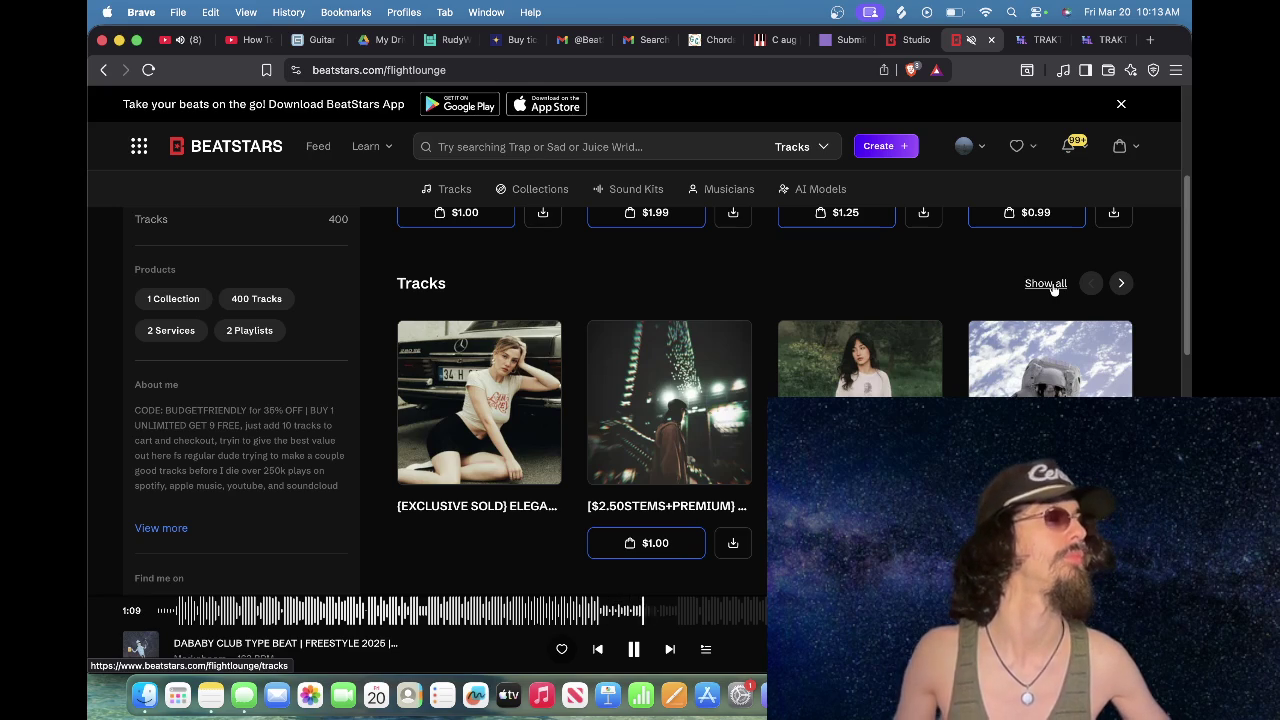
# Step: Show all tracks on the BeatStars profile to find Chains, then return to TrakTrain
pyautogui.click(1045, 284)
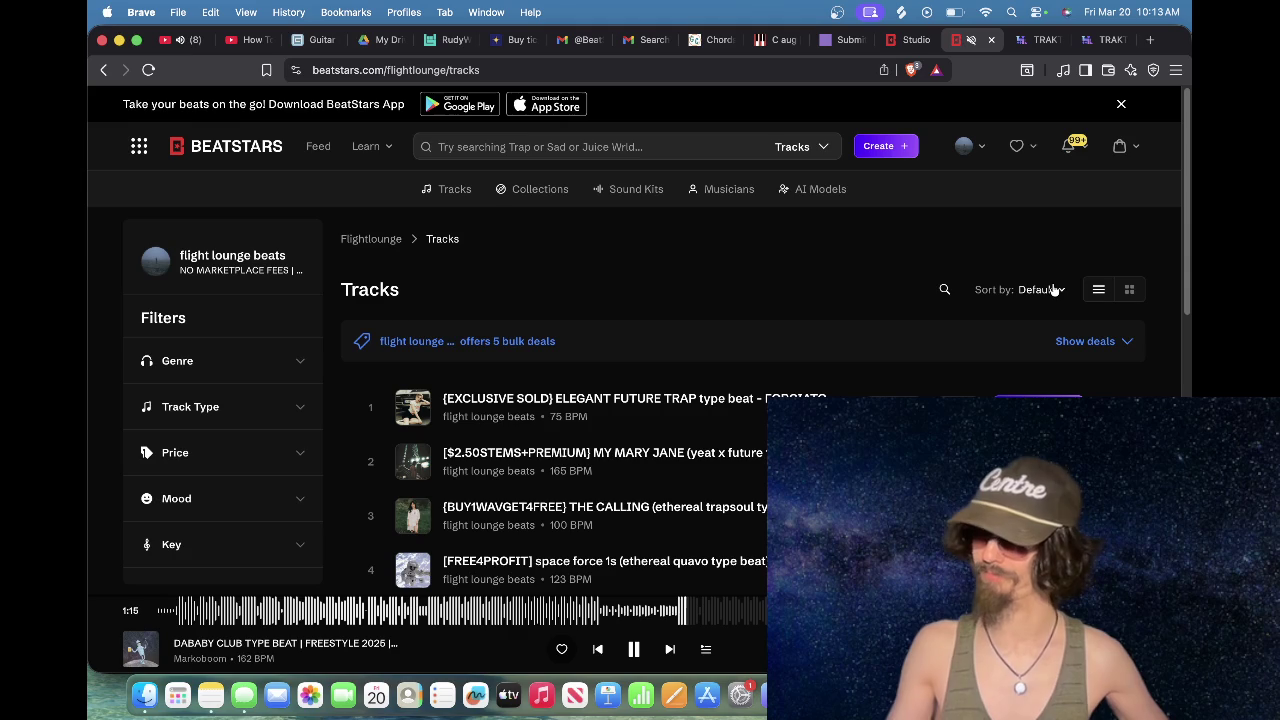
pyautogui.scroll(-5, 949, 329)
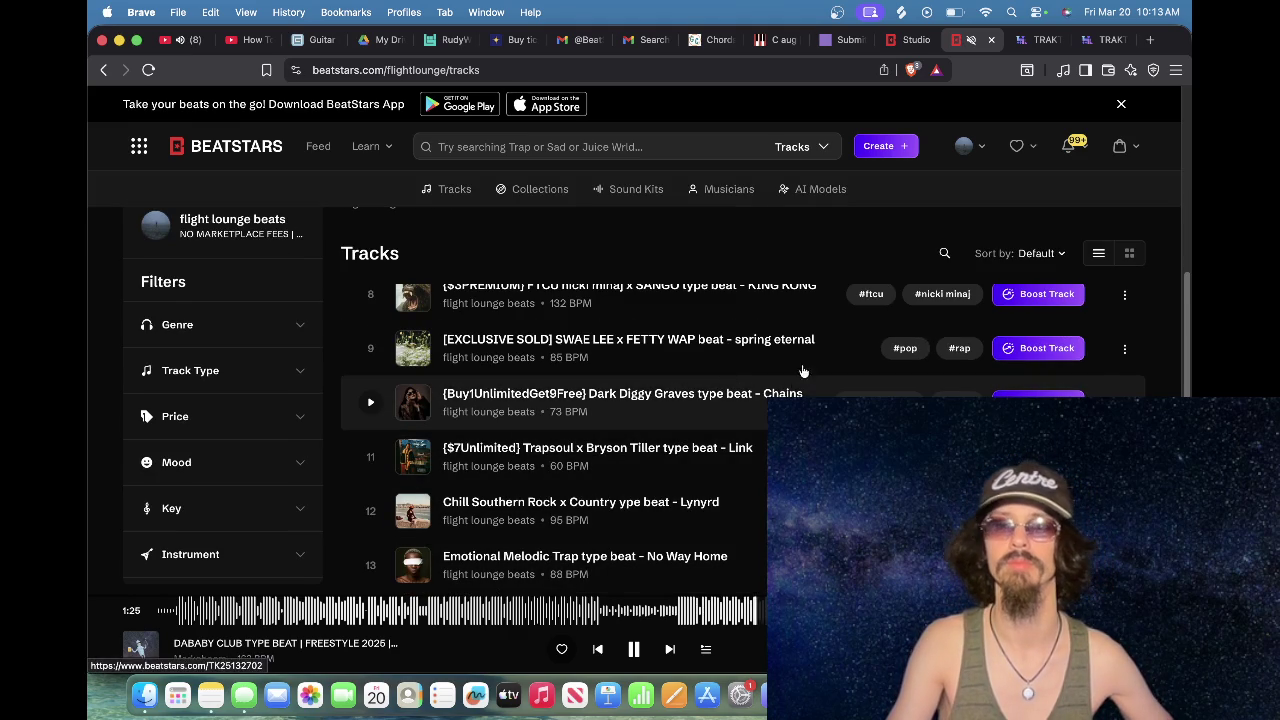
pyautogui.click(1120, 39)
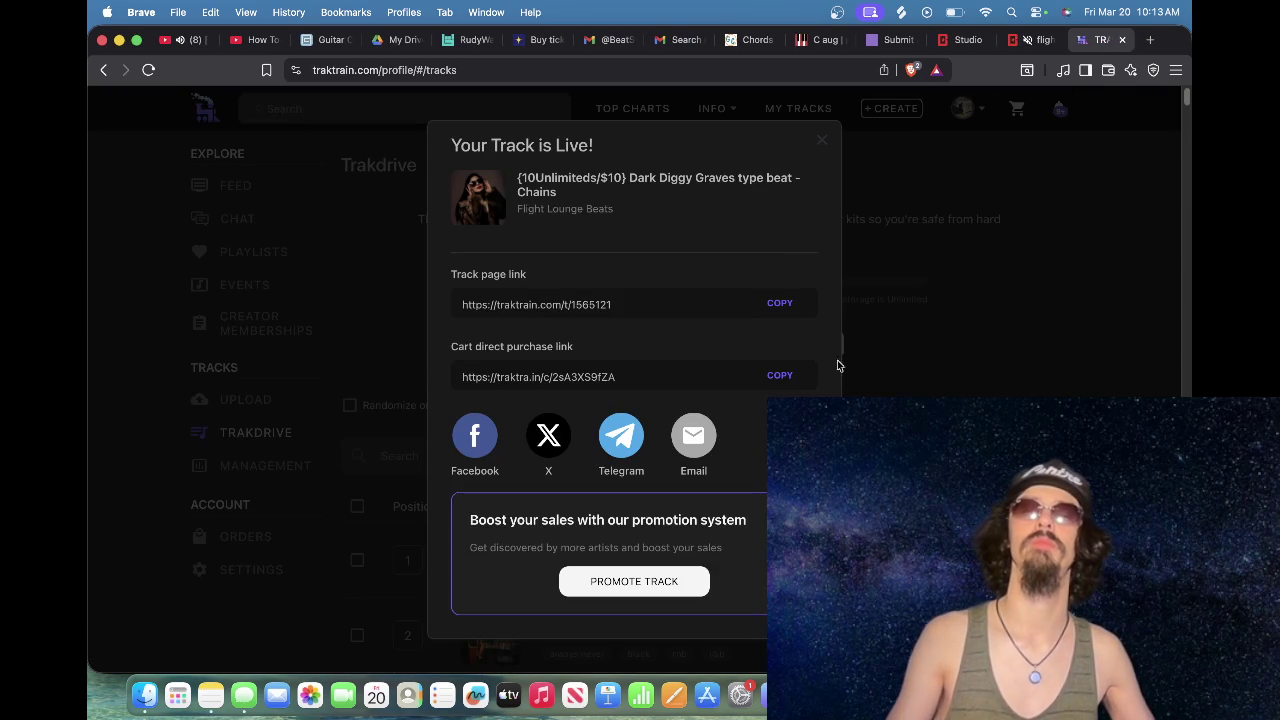
# Step: Dismiss the track-is-live popup and open the Chains YouTube video from its edit page
pyautogui.click(822, 142)
pyautogui.click(490, 560)
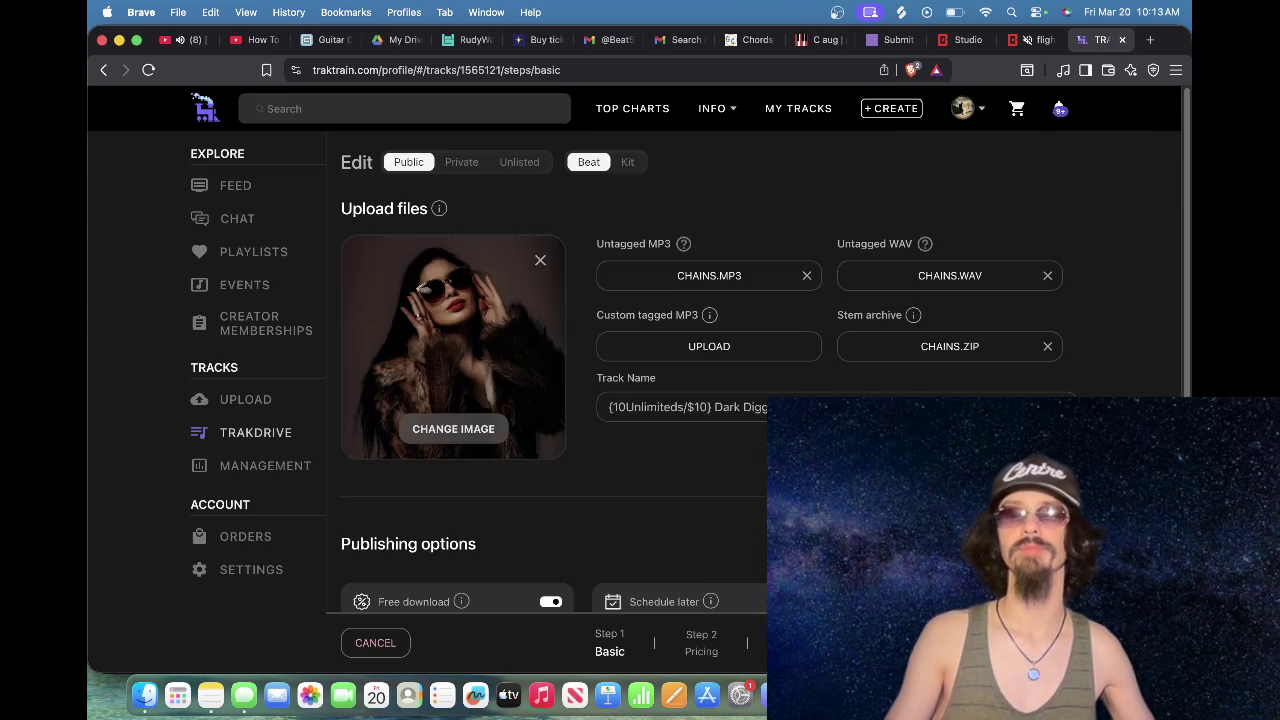
pyautogui.scroll(-5, 990, 298)
pyautogui.click(990, 293)
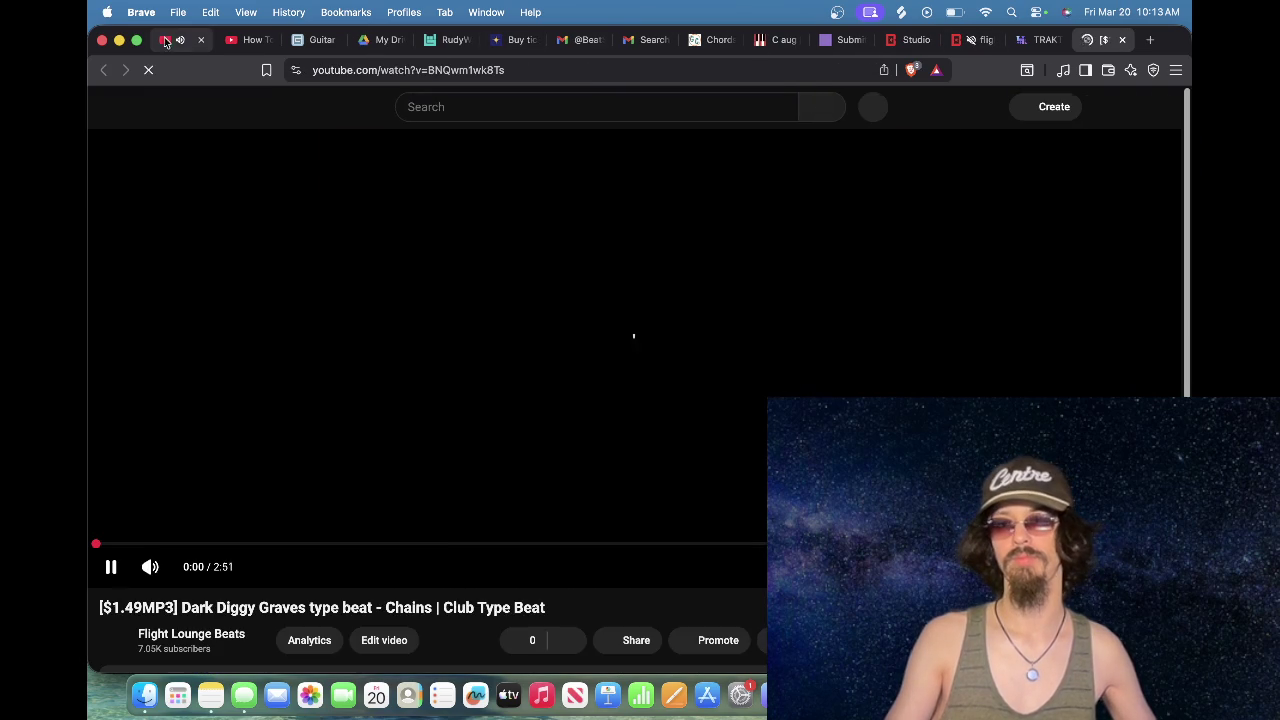
pyautogui.click(166, 40)
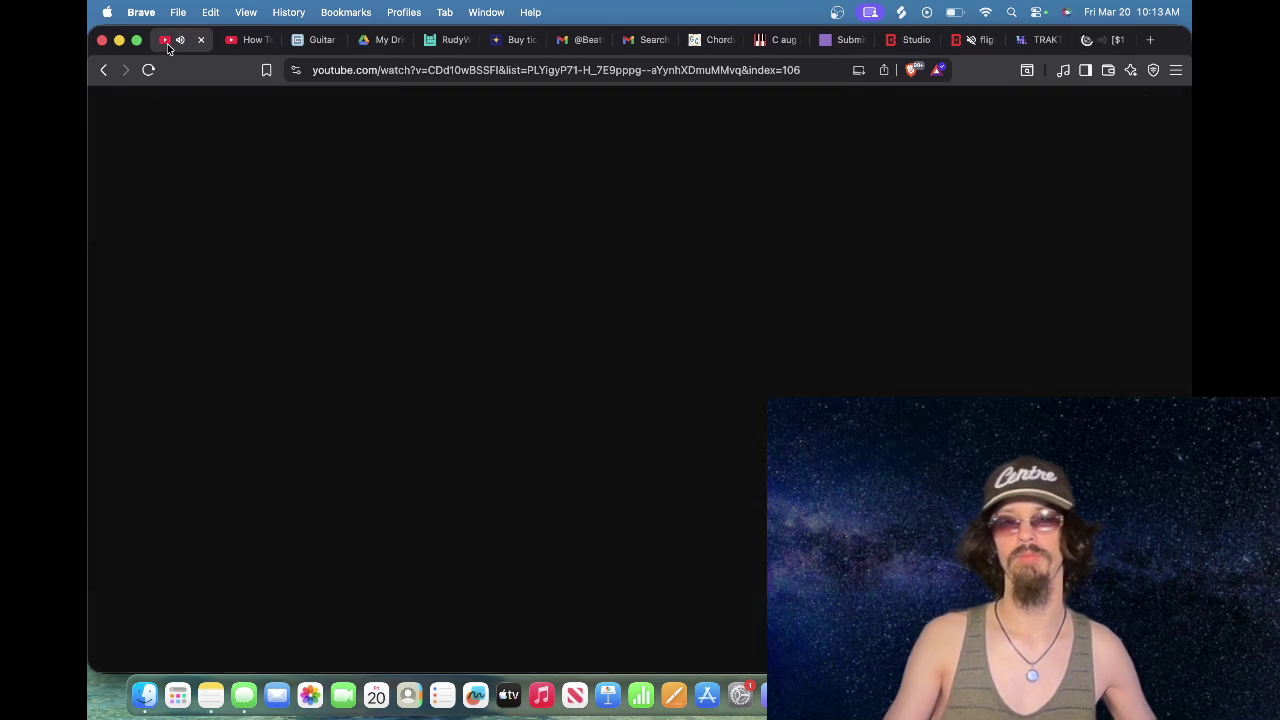
pyautogui.click(1100, 40)
# Step: Like the Chains video, save it to Watch later, and expand its description
pyautogui.click(518, 534)
pyautogui.click(790, 534)
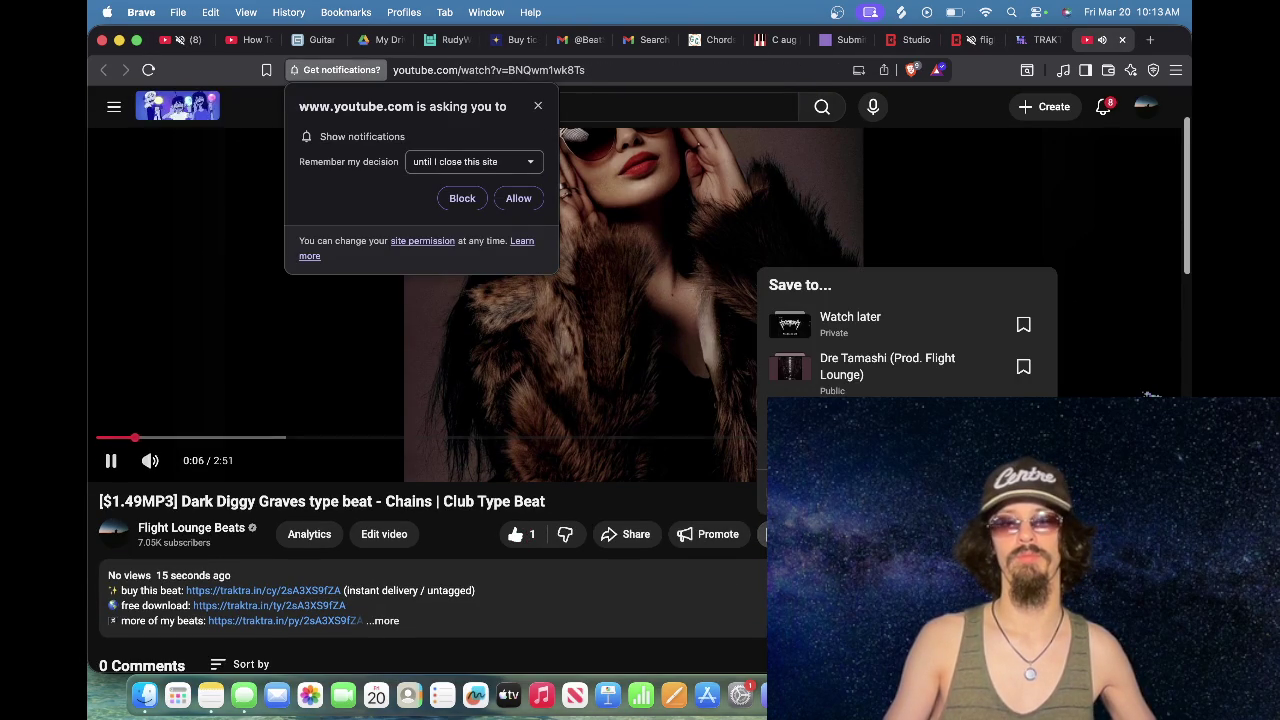
pyautogui.click(790, 316)
pyautogui.click(780, 534)
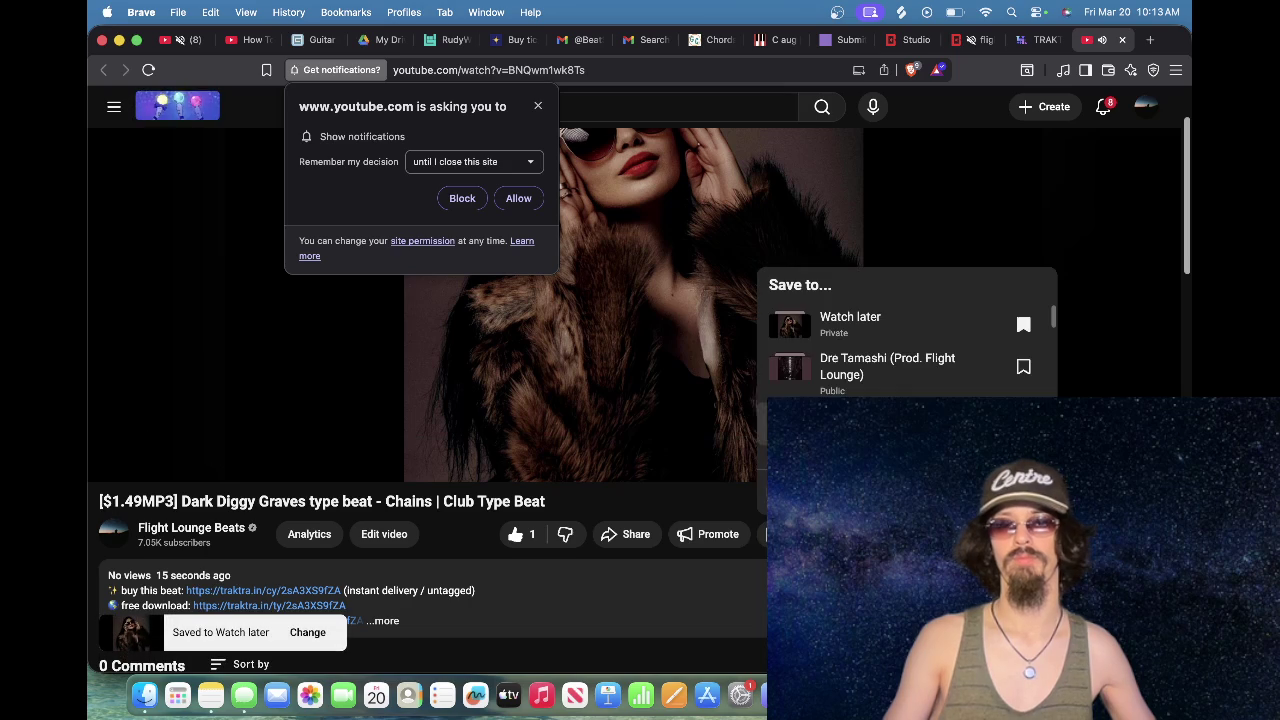
pyautogui.press('Escape')
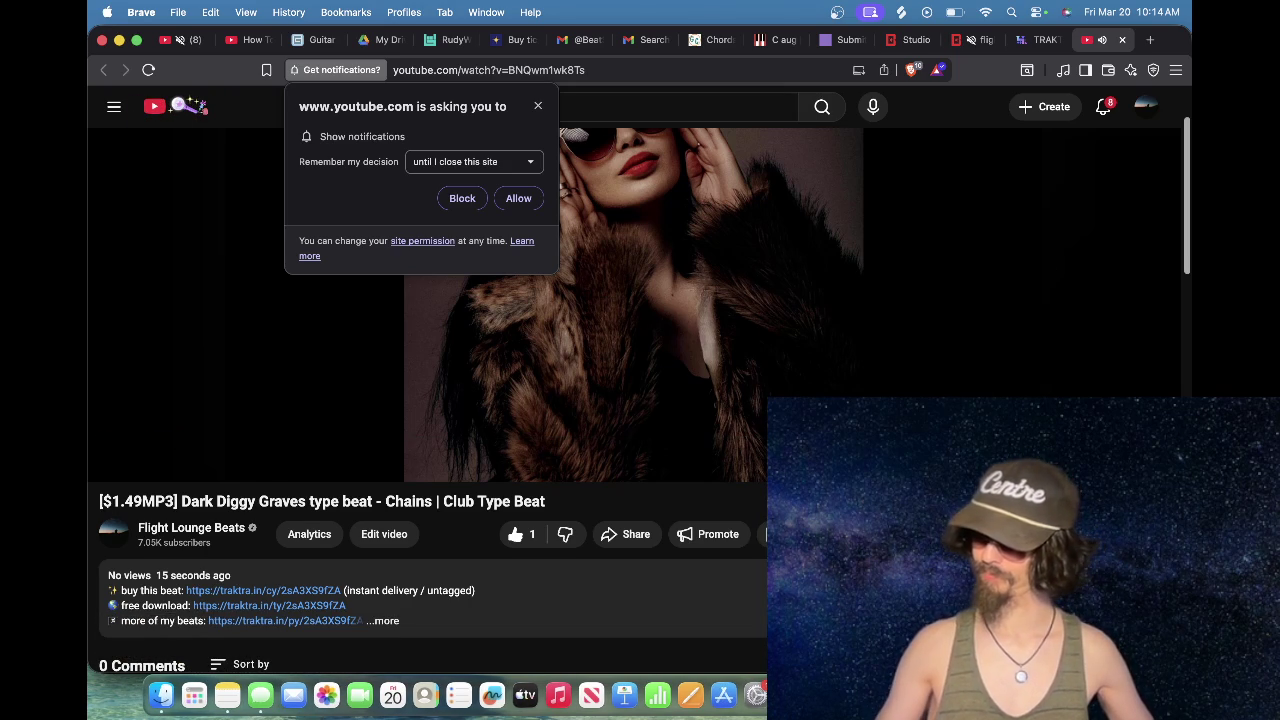
pyautogui.scroll(-3, 582, 463)
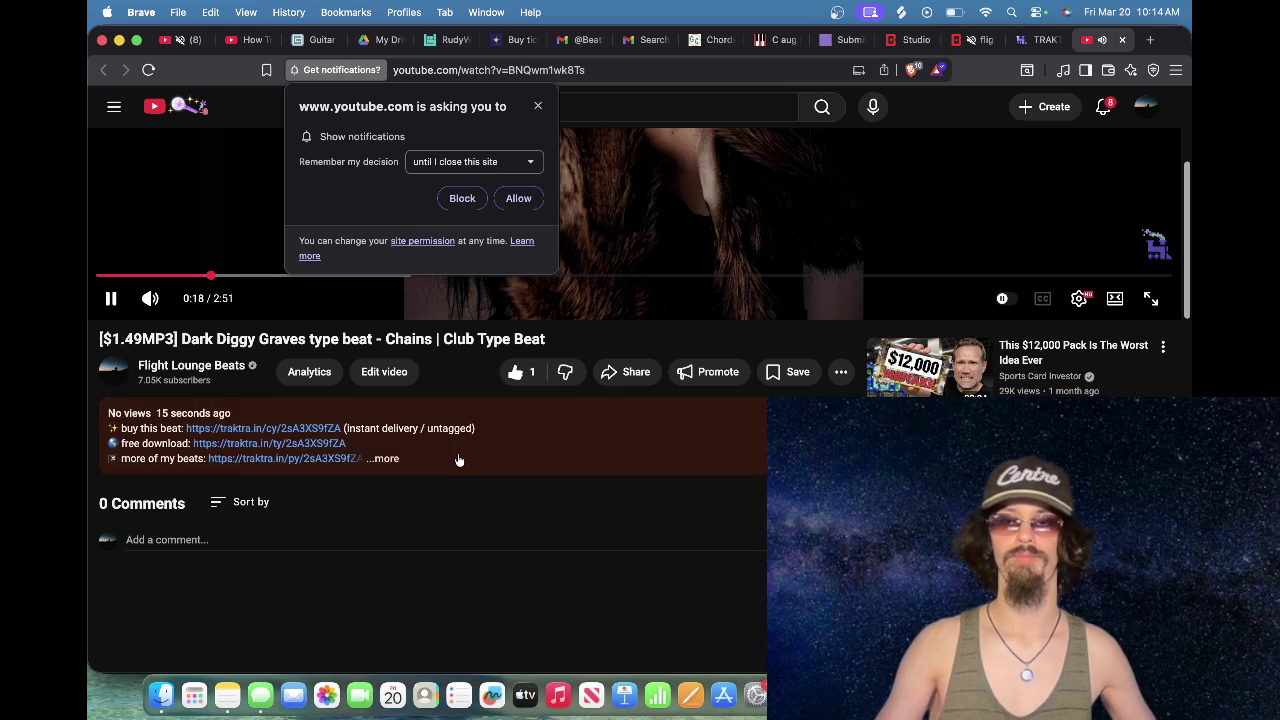
pyautogui.click(458, 459)
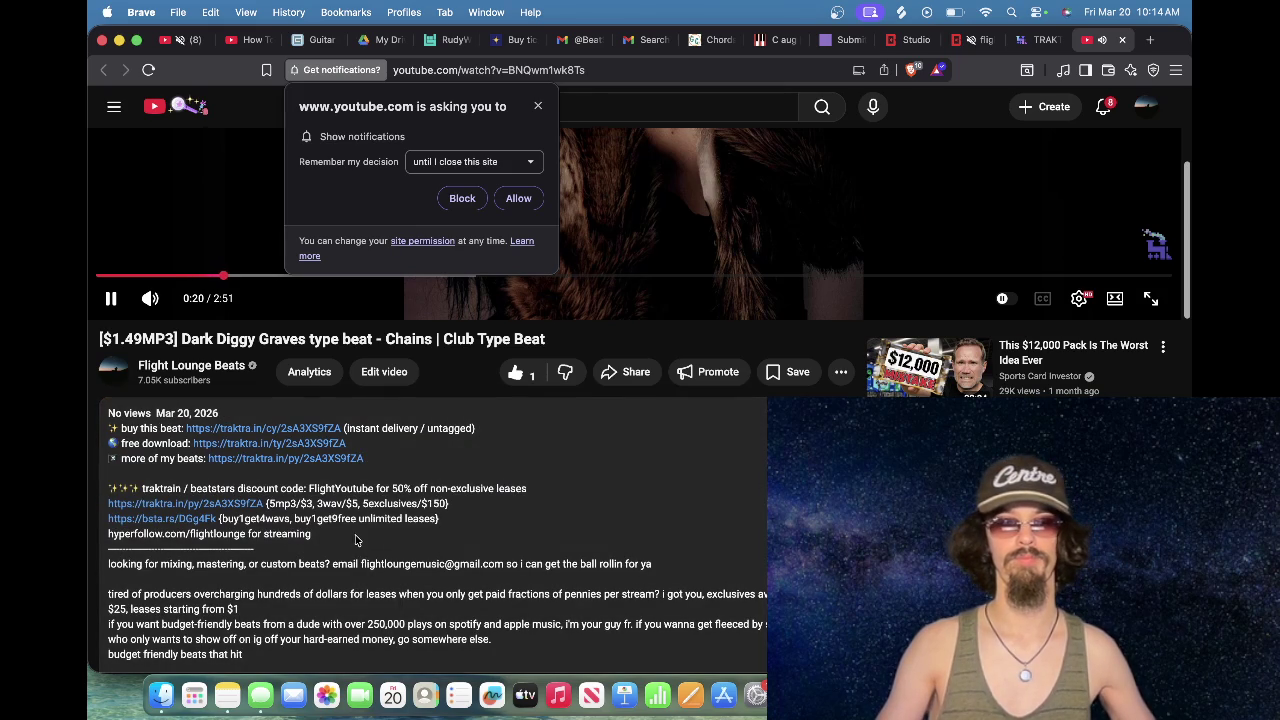
# Step: Paste the copied description lines into a new comment and remove the discount-code line
pyautogui.scroll(-5, 354, 541)
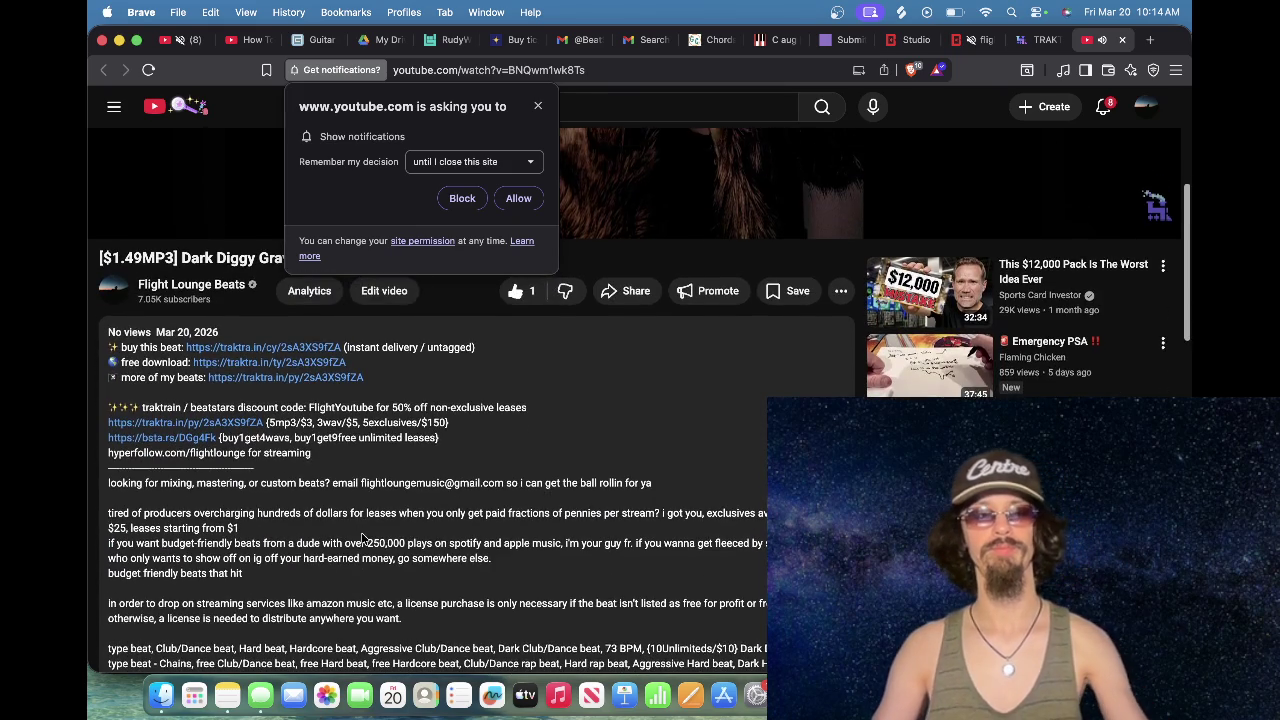
pyautogui.scroll(3, 358, 533)
pyautogui.moveTo(330, 456); pyautogui.dragTo(101, 414)
pyautogui.click(313, 456)
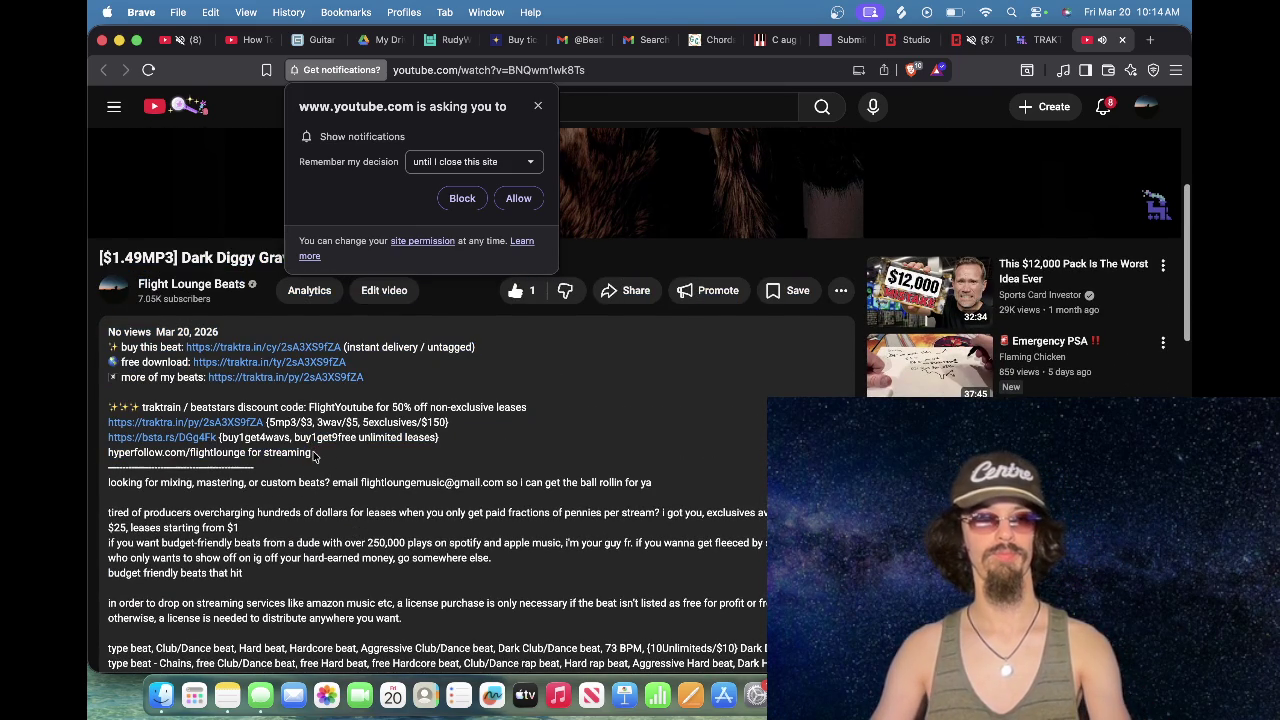
pyautogui.moveTo(300, 452); pyautogui.dragTo(108, 410)
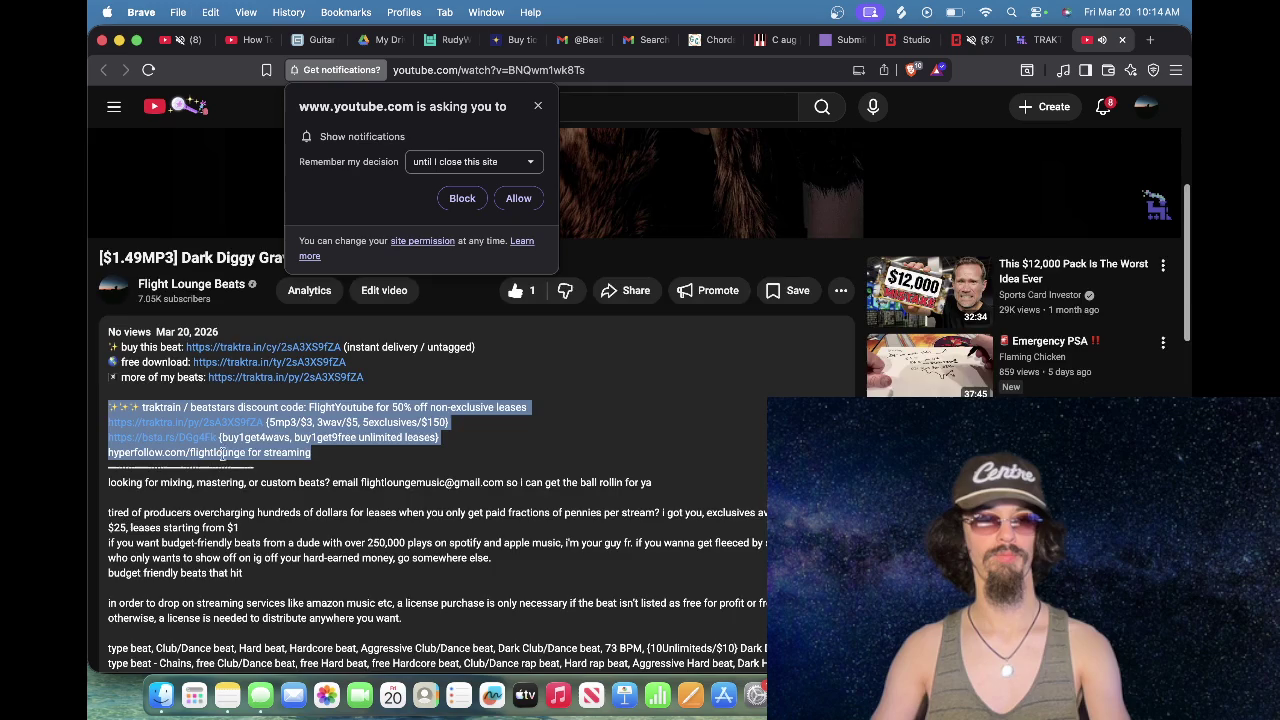
pyautogui.scroll(-5, 228, 471)
pyautogui.click(212, 460)
pyautogui.write('✨ ✨ ✨ traktrain / beatstars discount code: FlightYoutube for 50% off non-exclusive leases https://traktra.in/py/2sA3XS9fZA {5mp3/$3, 3wav/$5, 5exclusives/$150} https://bsta.rs/DGg4Fk {buy1get4wavs, buy1get9free unlimited leases} hyperfollow.com/flightlounge for streaming')
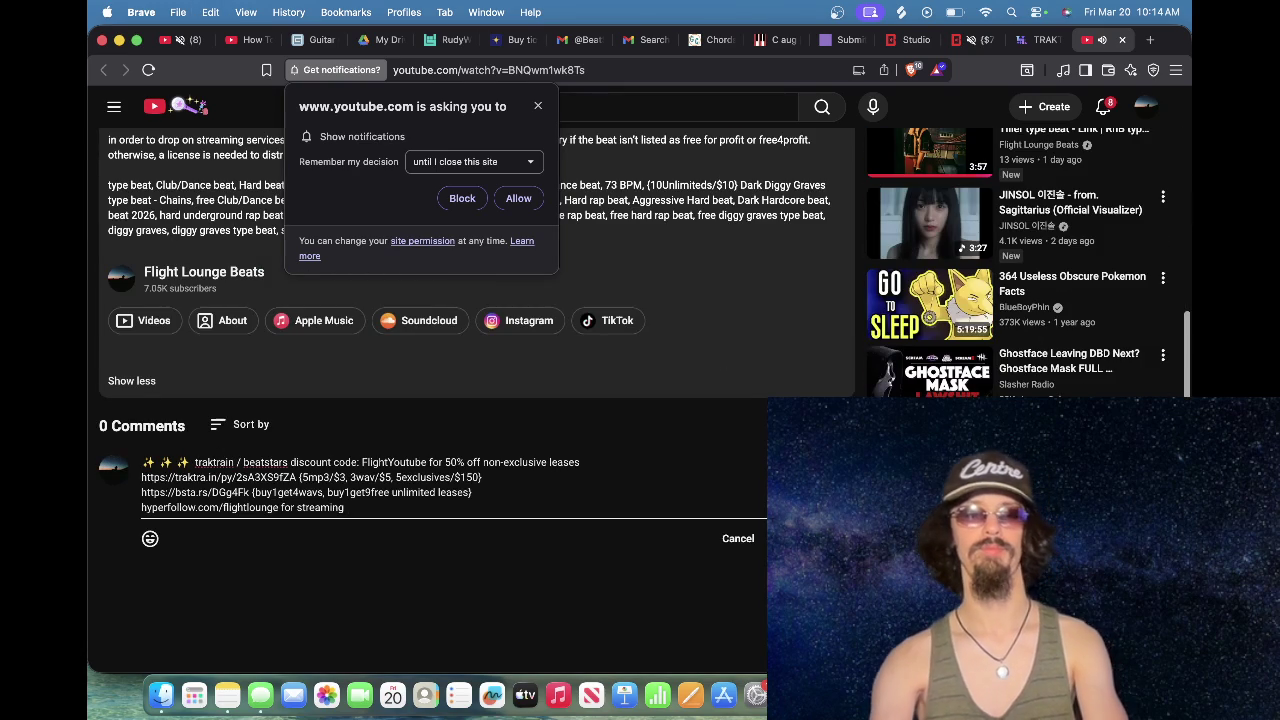
pyautogui.write('han')
pyautogui.press('Return')
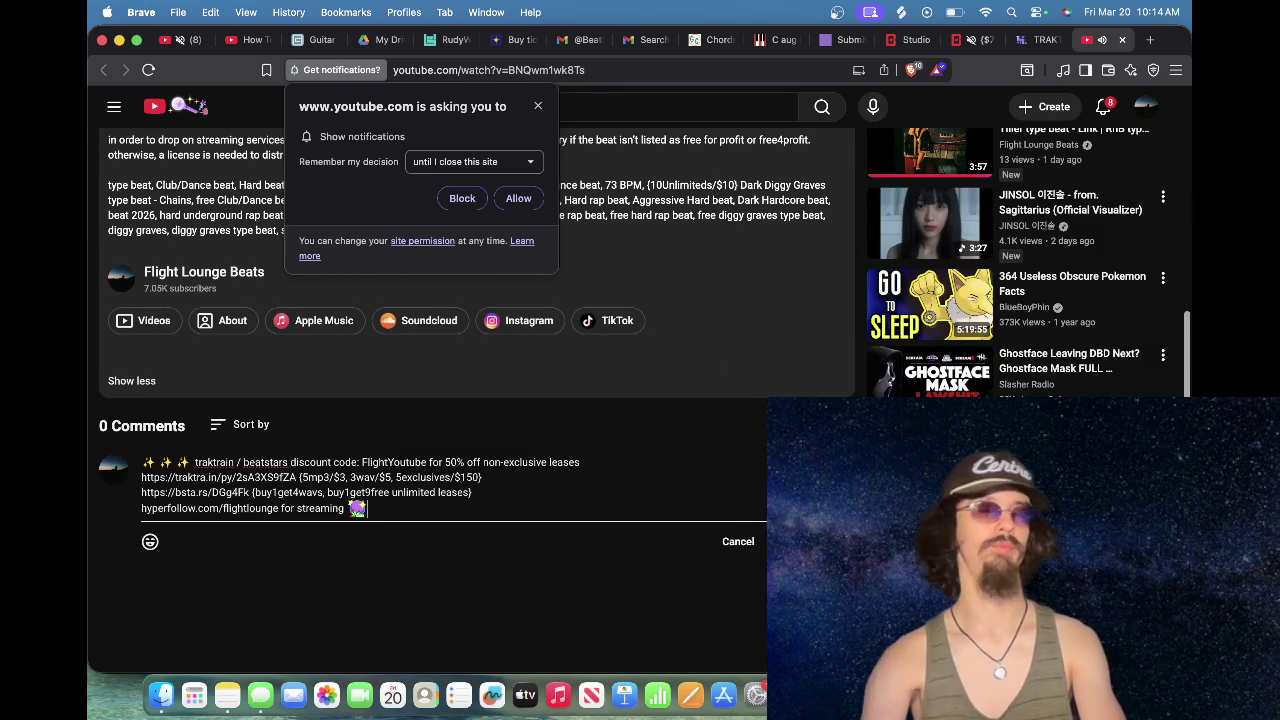
pyautogui.moveTo(614, 463); pyautogui.dragTo(114, 468)
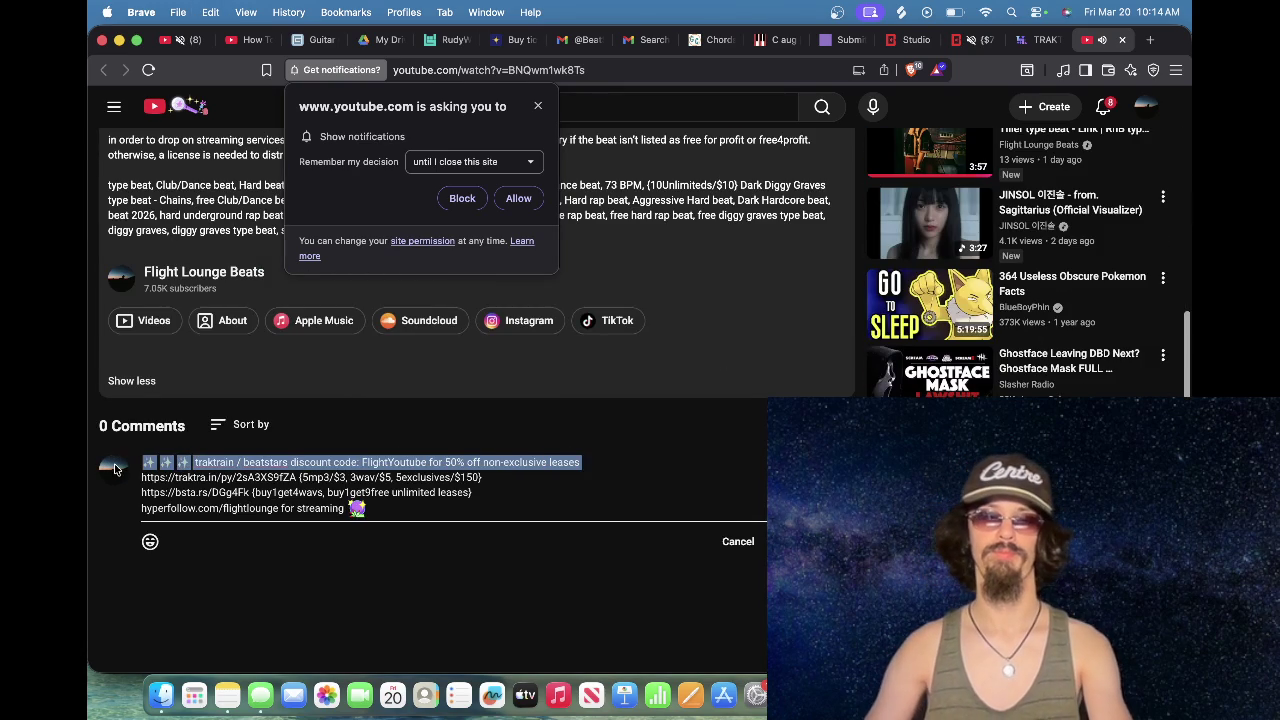
pyautogui.press('BackSpace')
pyautogui.press('Return')
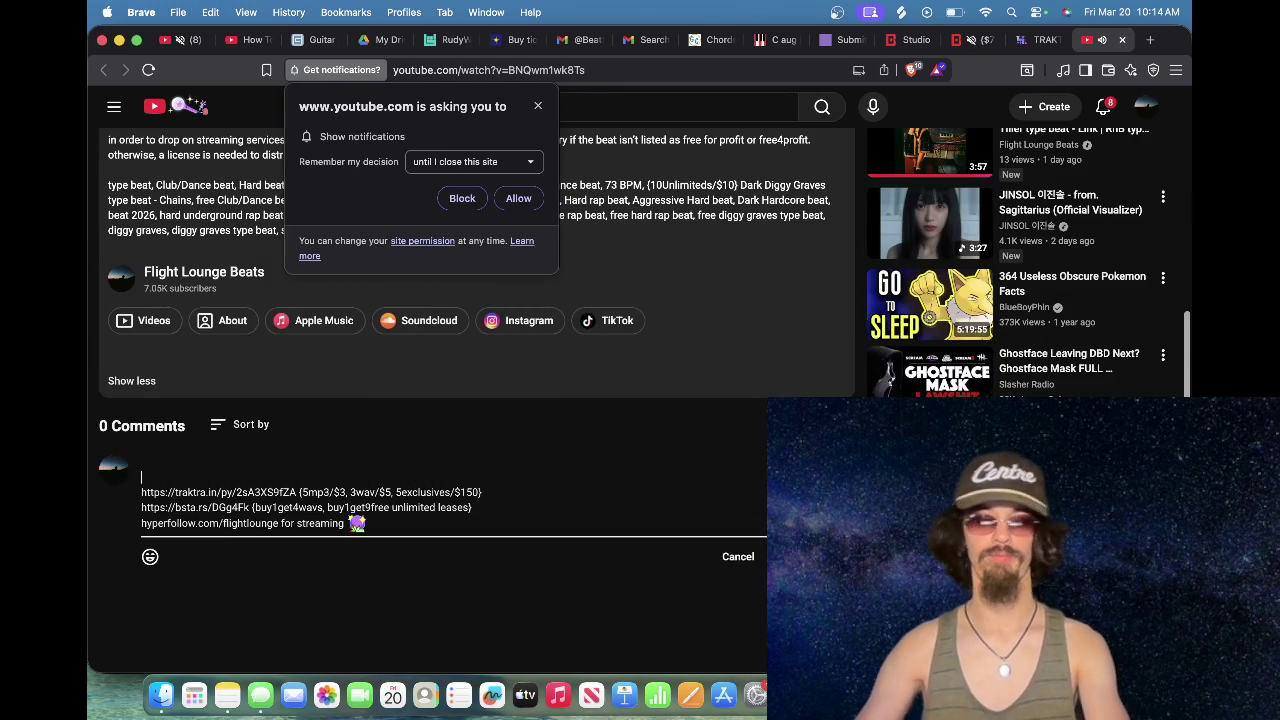
# Step: Add the custom-exclusives message from Notes, fix the e-mail spacing, and make room for a greeting
pyautogui.click(227, 695)
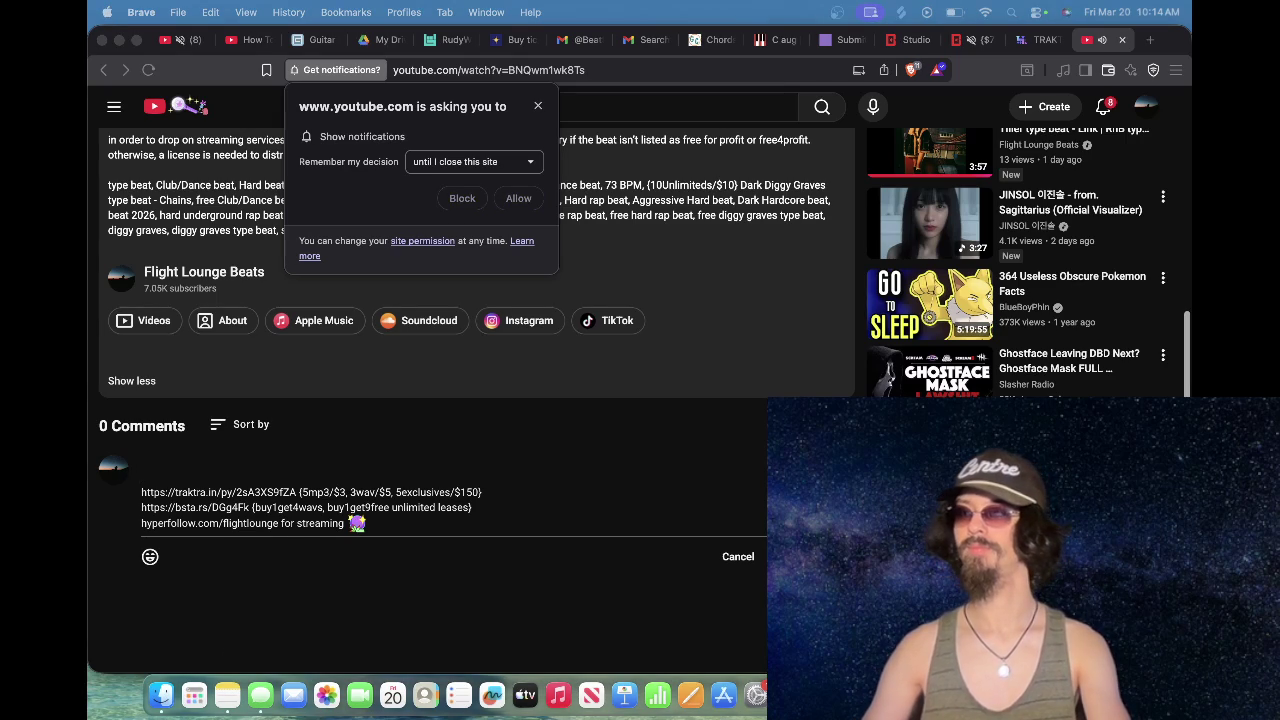
pyautogui.click(398, 455)
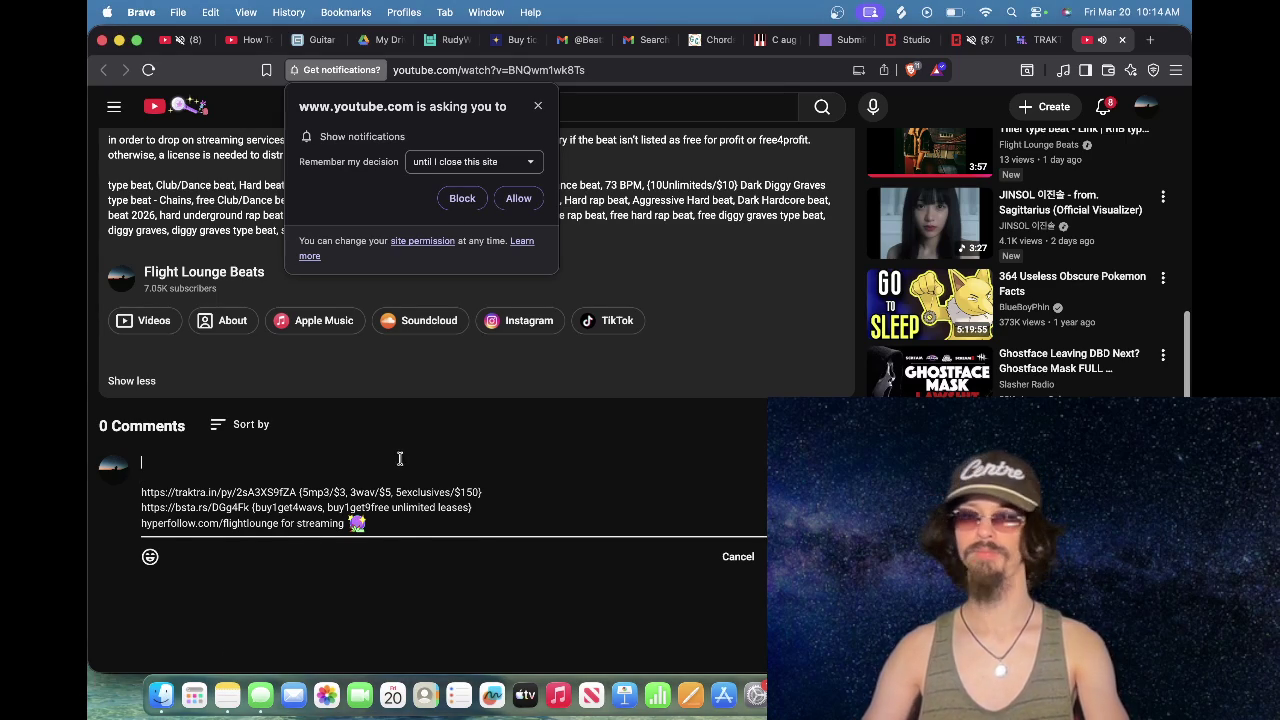
pyautogui.press('super+v')
pyautogui.click(730, 462)
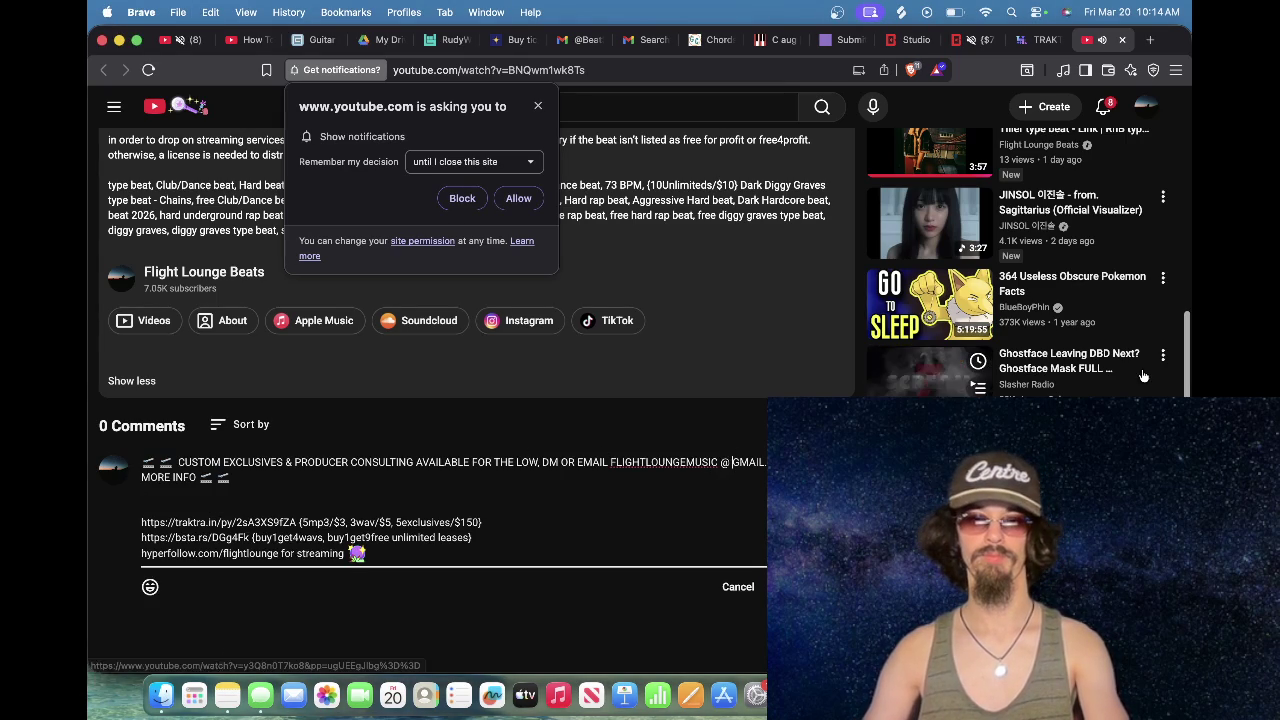
pyautogui.press('BackSpace')
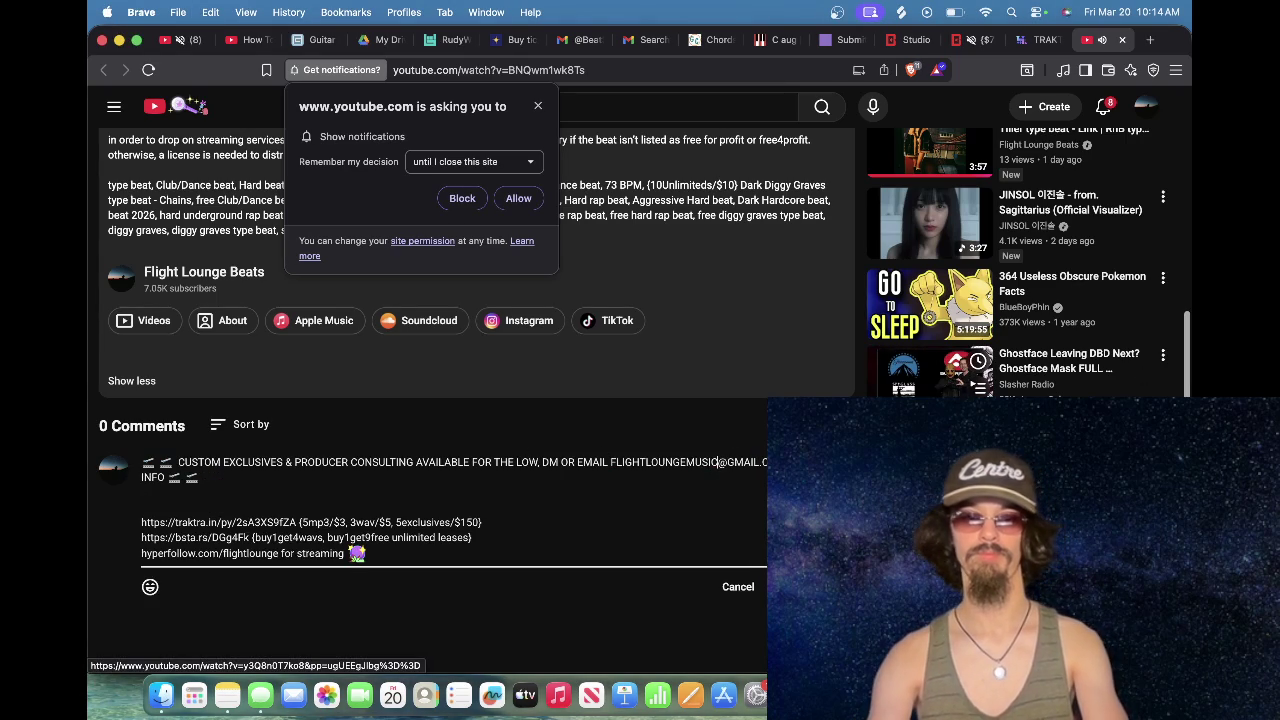
pyautogui.click(614, 491)
pyautogui.press('BackSpace')
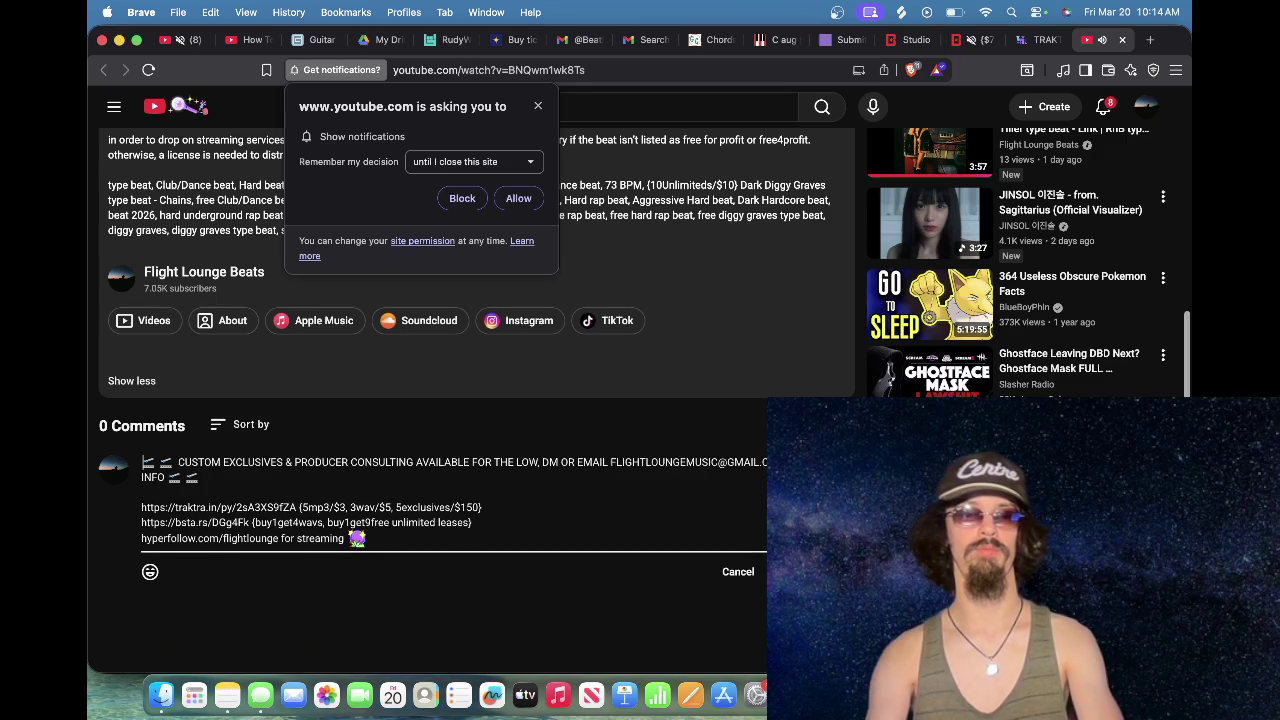
pyautogui.press('Return')
pyautogui.press('Return')
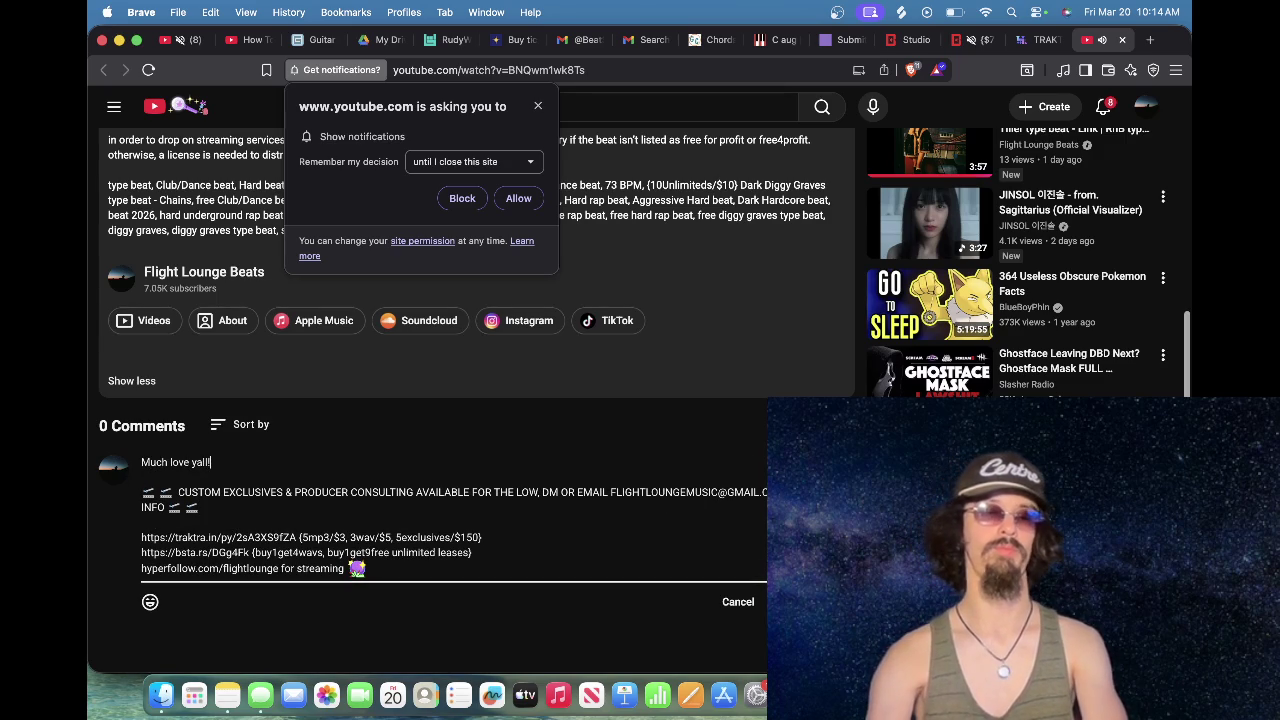
# Step: Post the 'Much love yall!' comment and pin it to the top
pyautogui.click(805, 601)
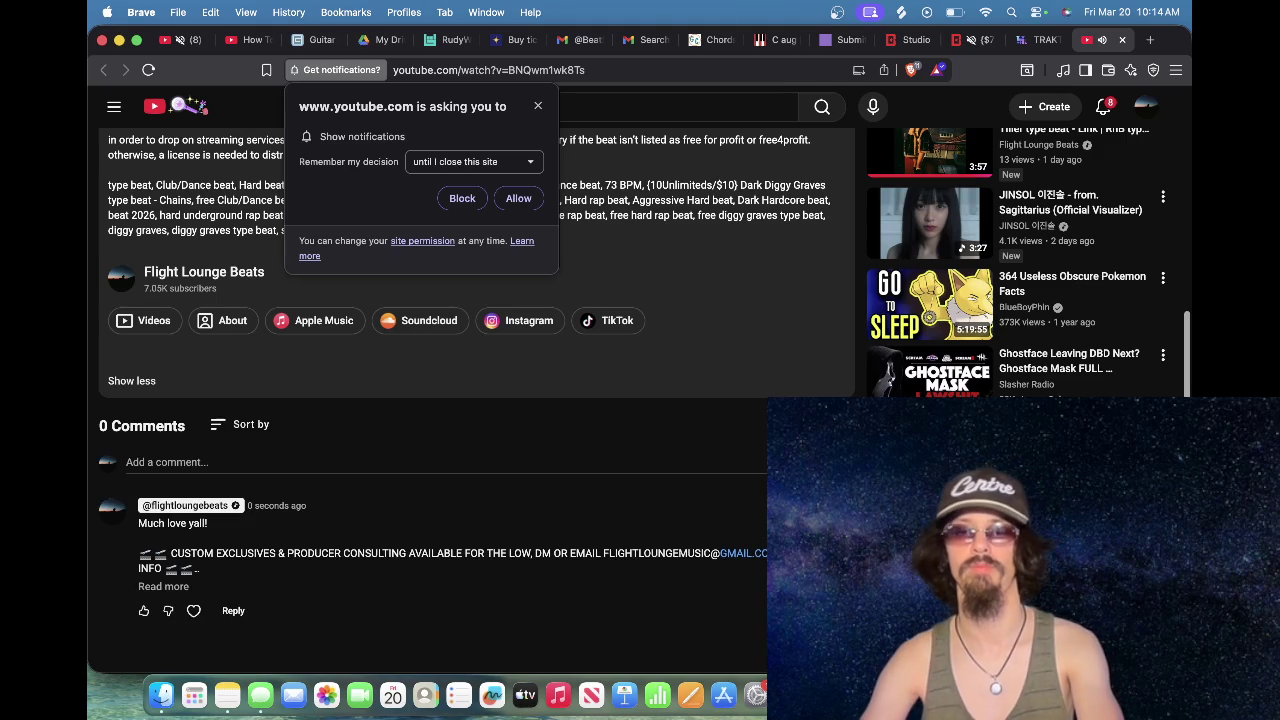
pyautogui.click(749, 533)
pyautogui.click(750, 422)
pyautogui.scroll(10, 745, 480)
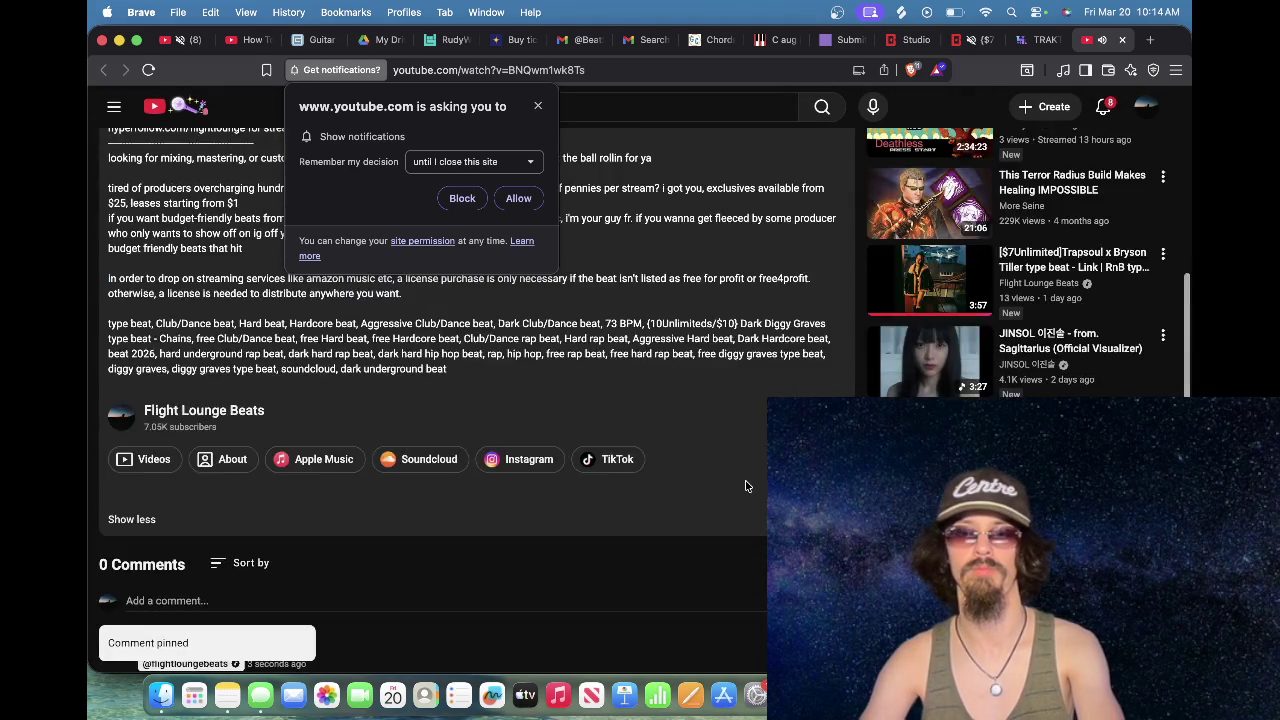
pyautogui.scroll(5, 745, 485)
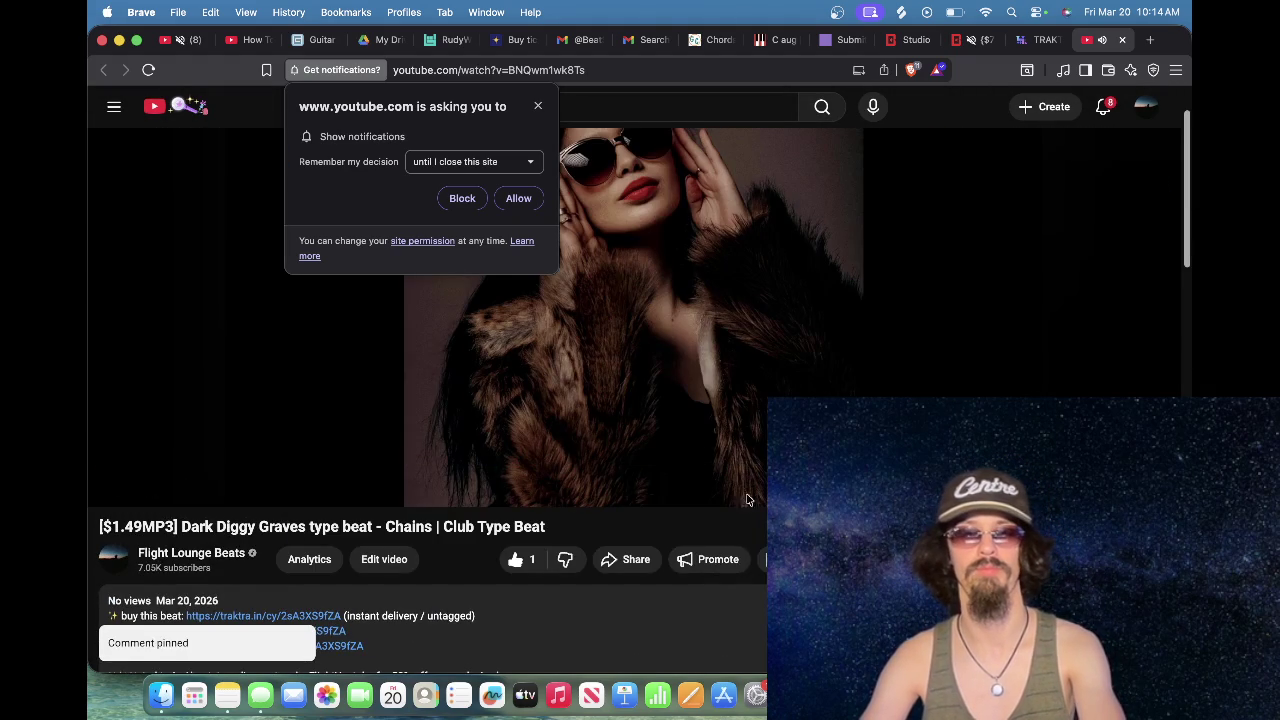
pyautogui.scroll(2, 747, 499)
# Step: Copy the Chains video URL, view the BeatStars Videos gallery, then close it for YouTube
pyautogui.click(586, 70)
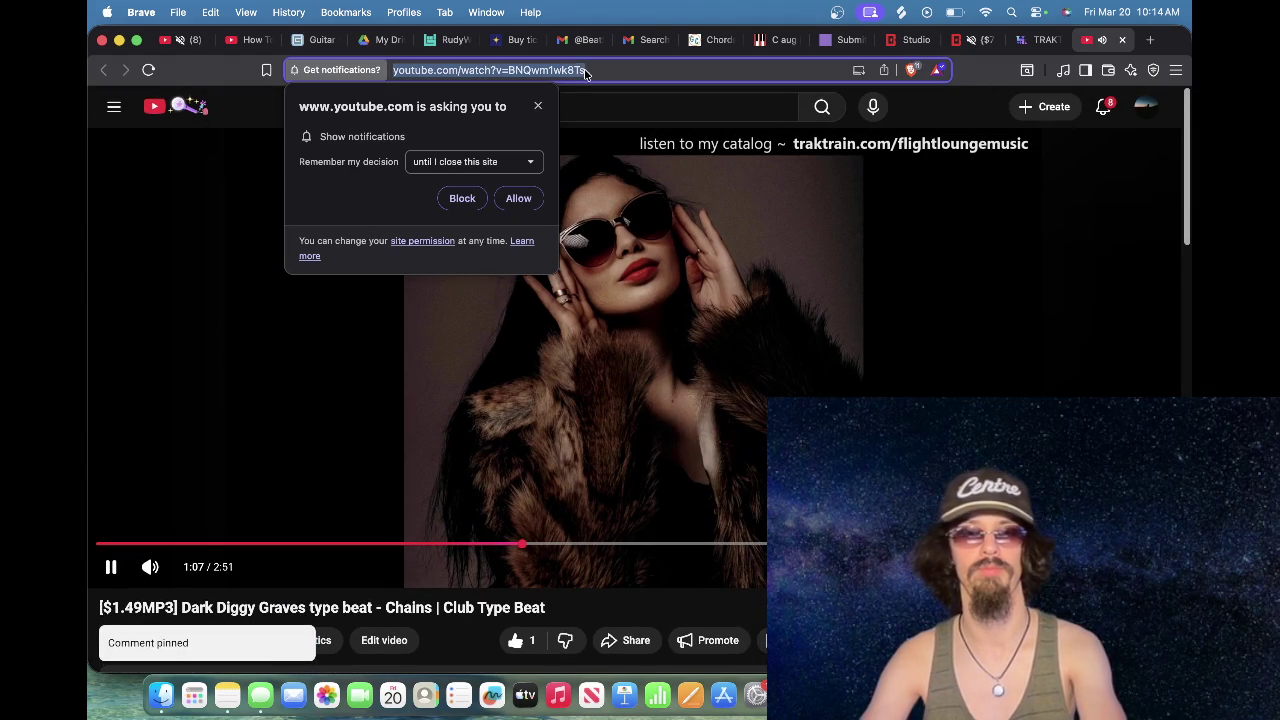
pyautogui.click(908, 40)
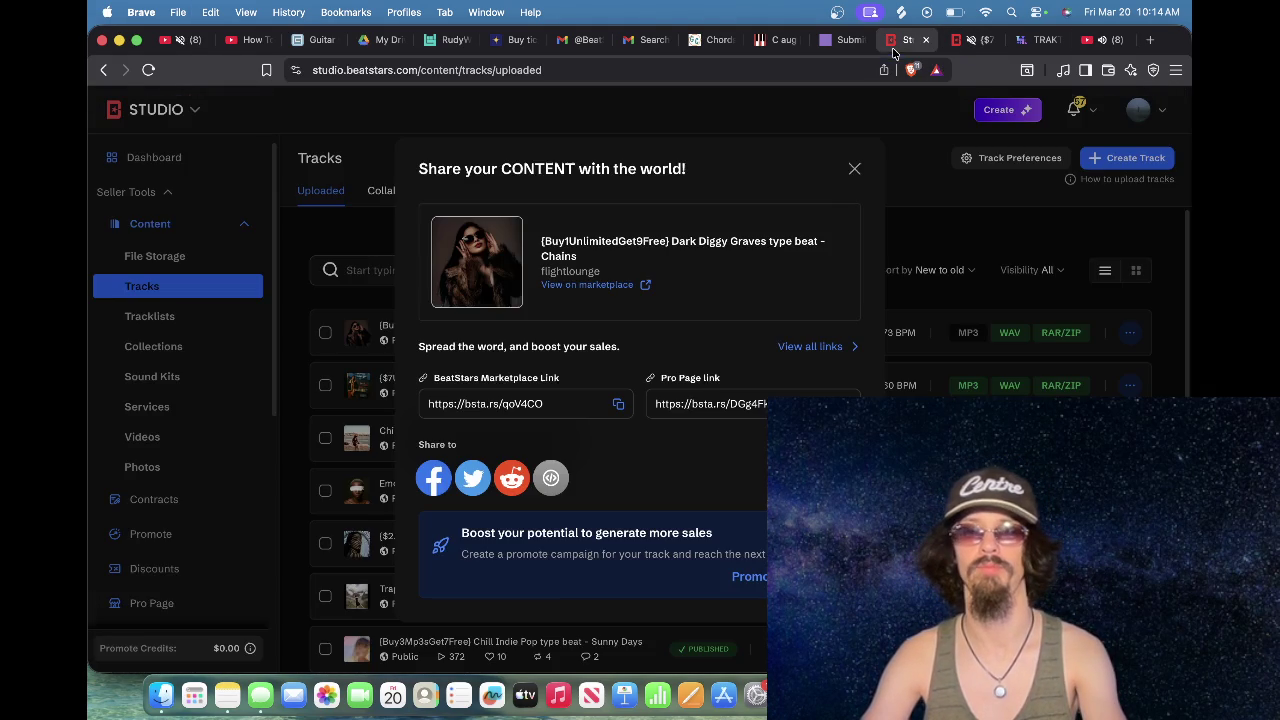
pyautogui.click(853, 169)
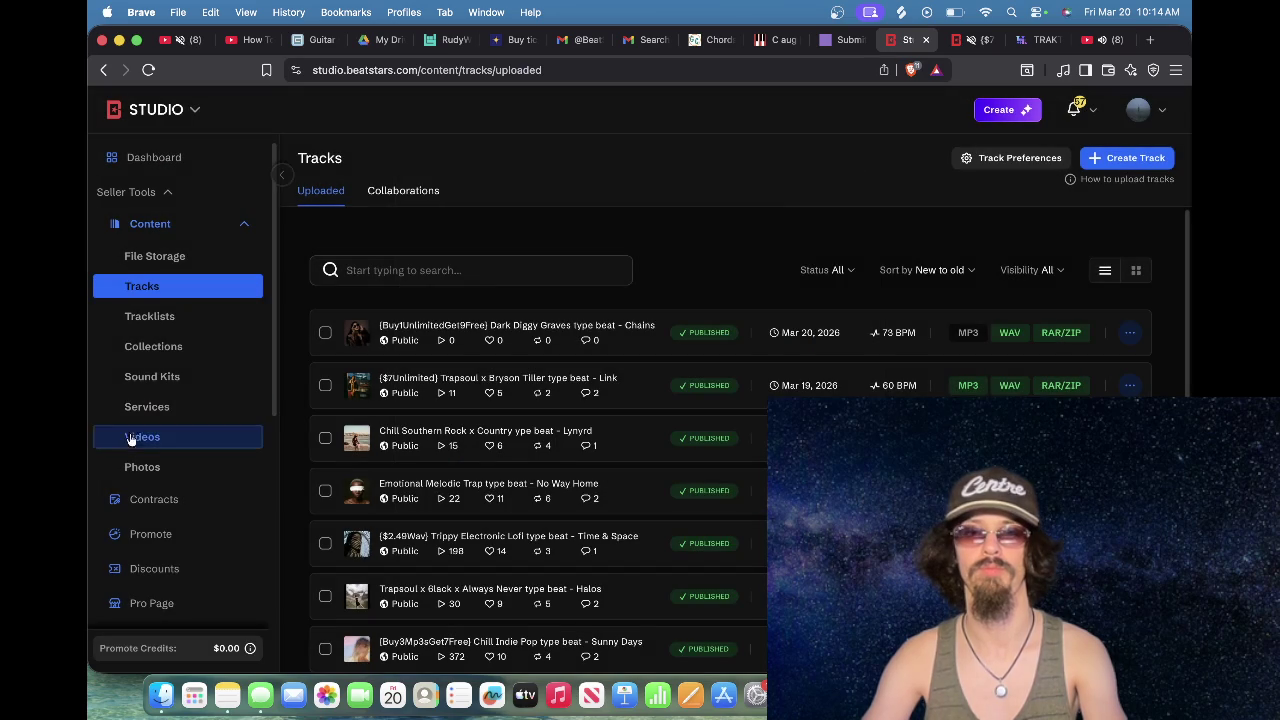
pyautogui.click(162, 436)
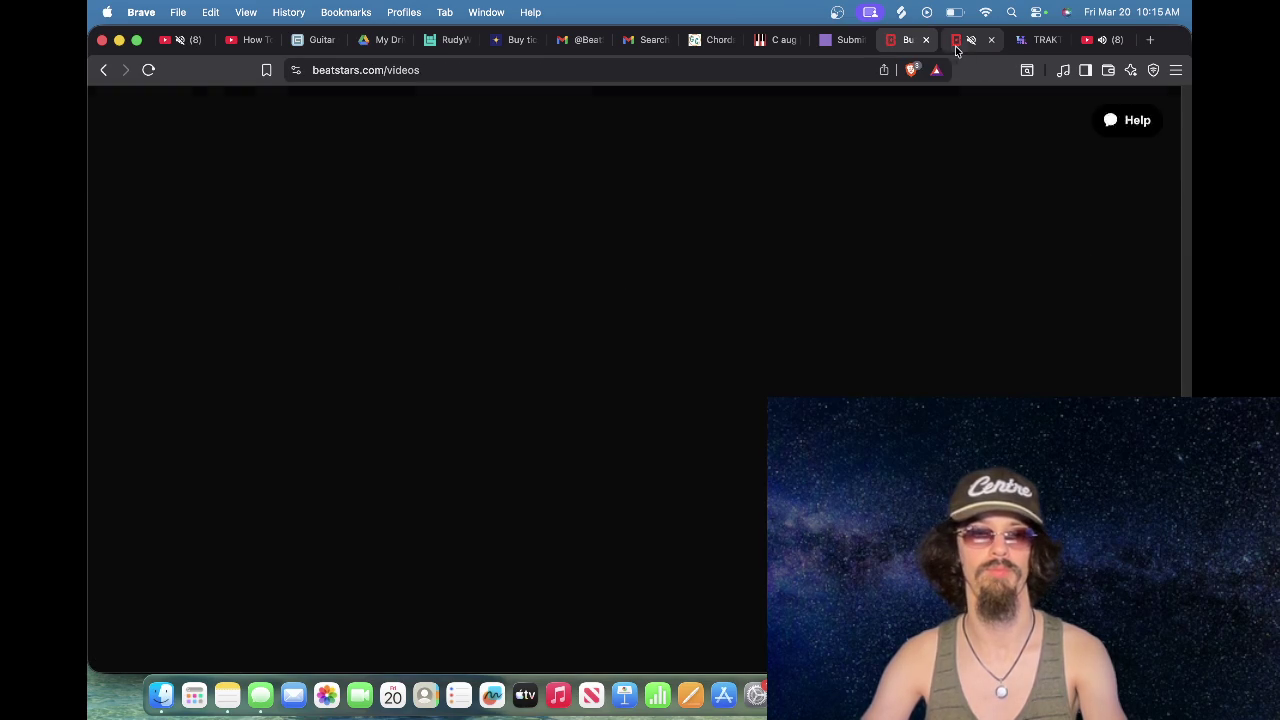
pyautogui.click(956, 40)
pyautogui.click(905, 40)
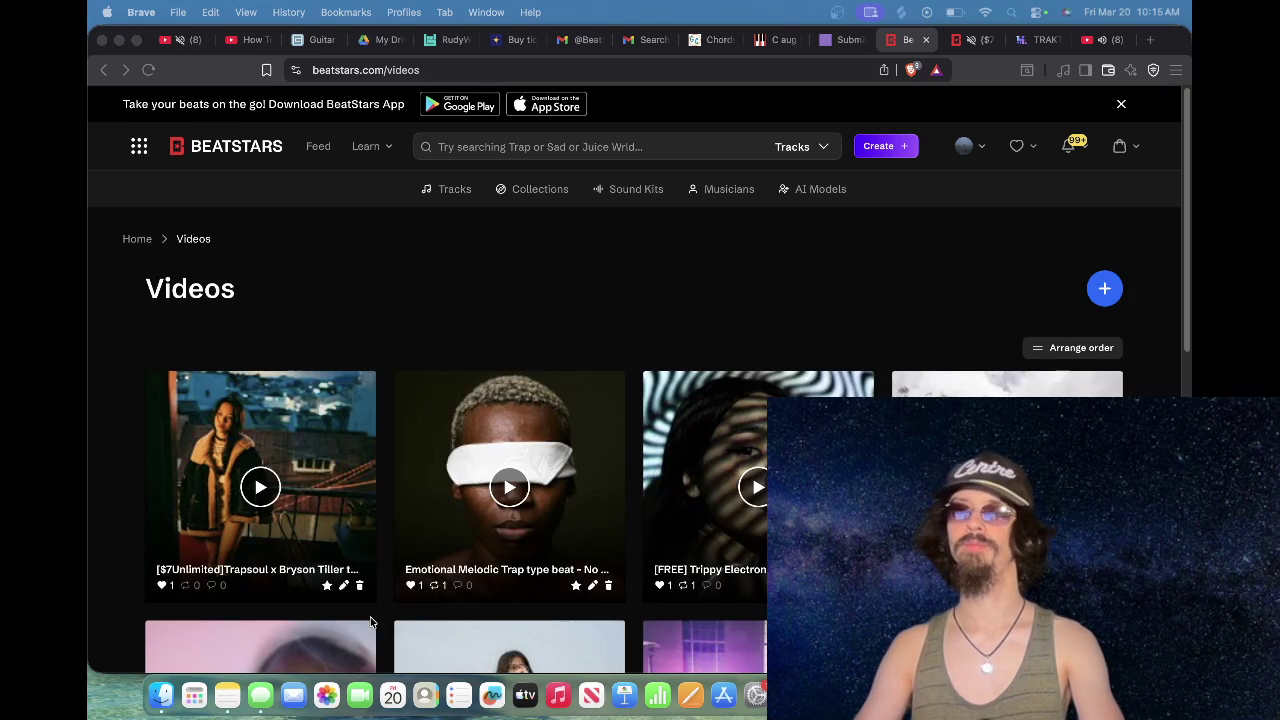
pyautogui.click(185, 592)
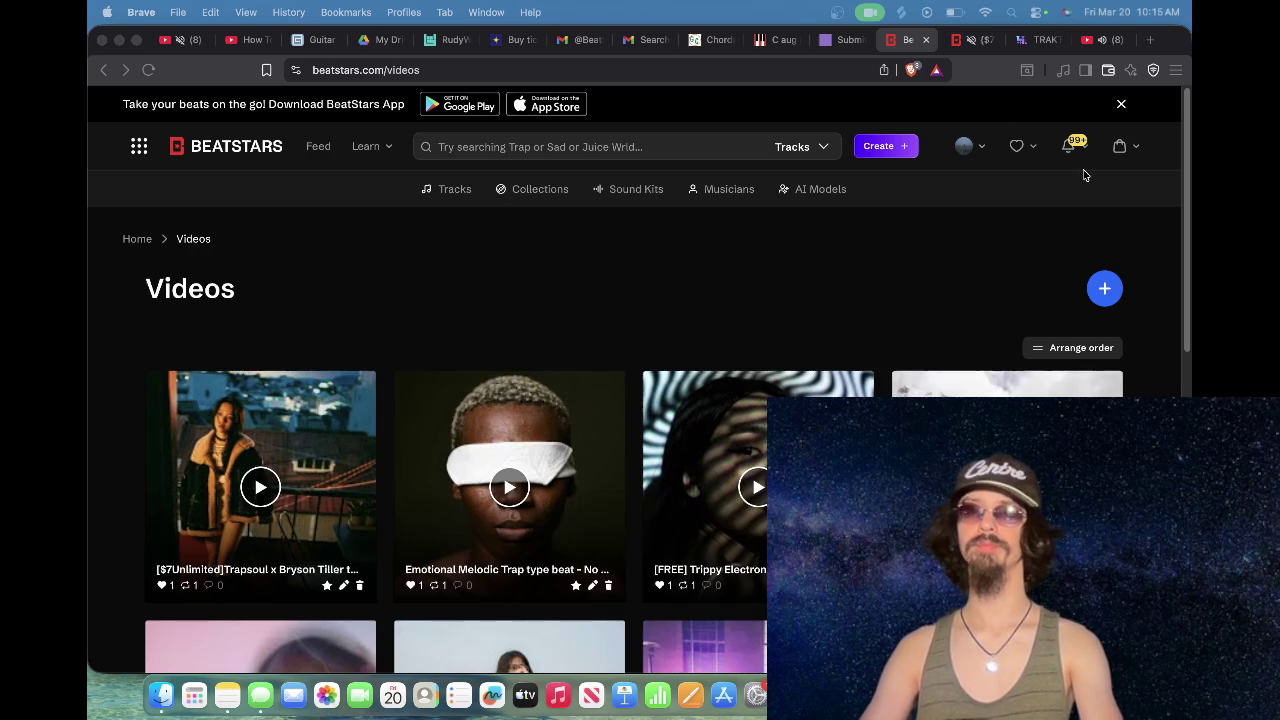
pyautogui.click(926, 40)
pyautogui.click(1023, 38)
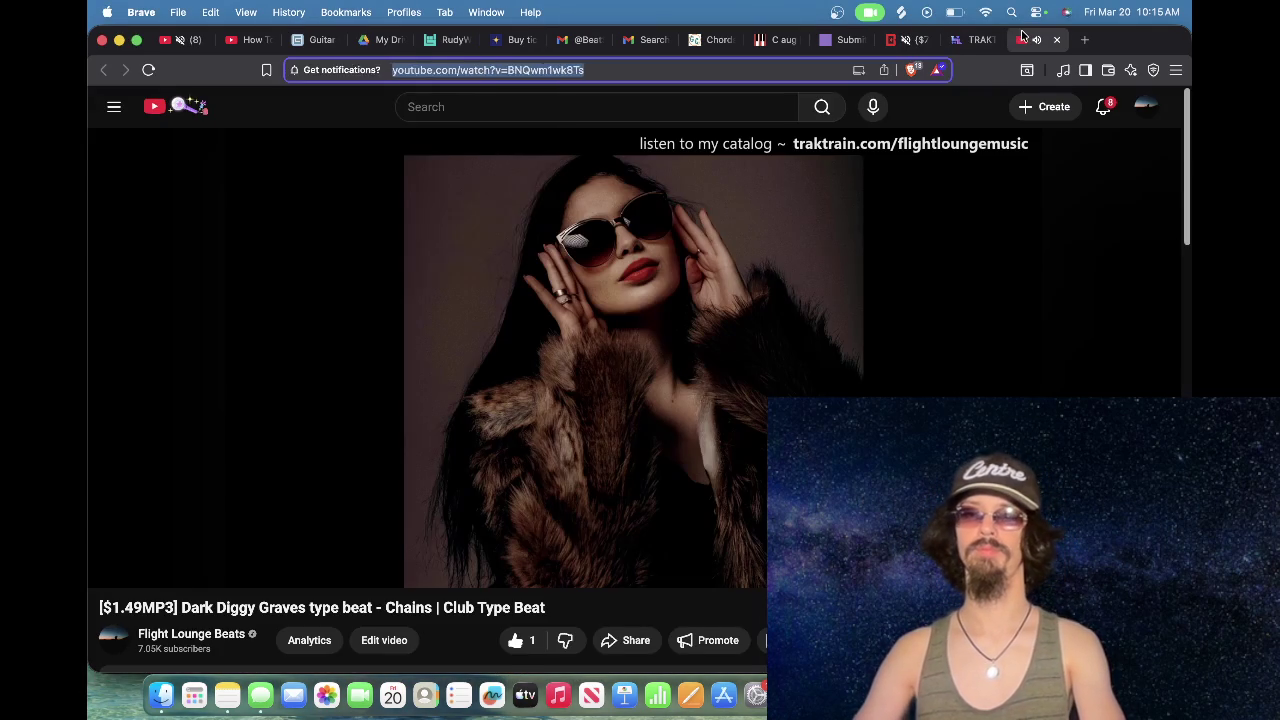
# Step: Copy the Chains video URL and open BeatStars Studio's Videos page in a new tab
pyautogui.click(691, 65)
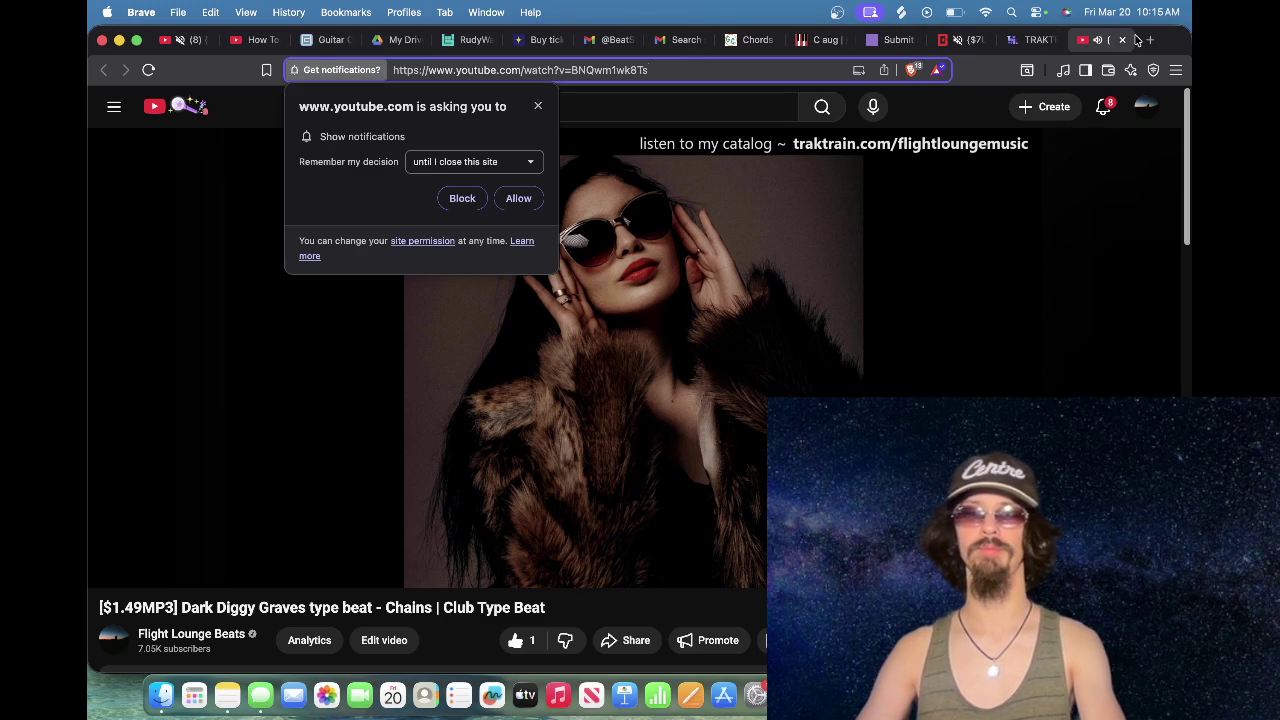
pyautogui.press('cmd+t')
pyautogui.write('st')
pyautogui.click(205, 463)
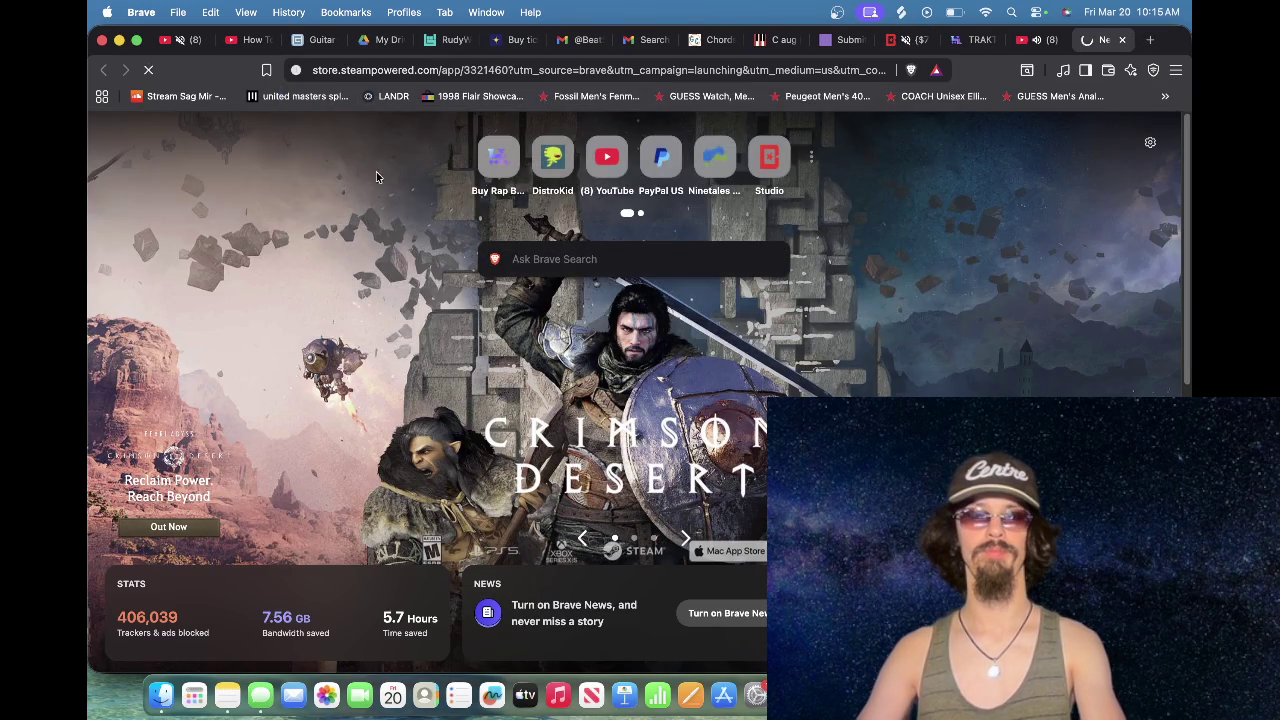
pyautogui.click(436, 70)
pyautogui.write('st')
pyautogui.press('Return')
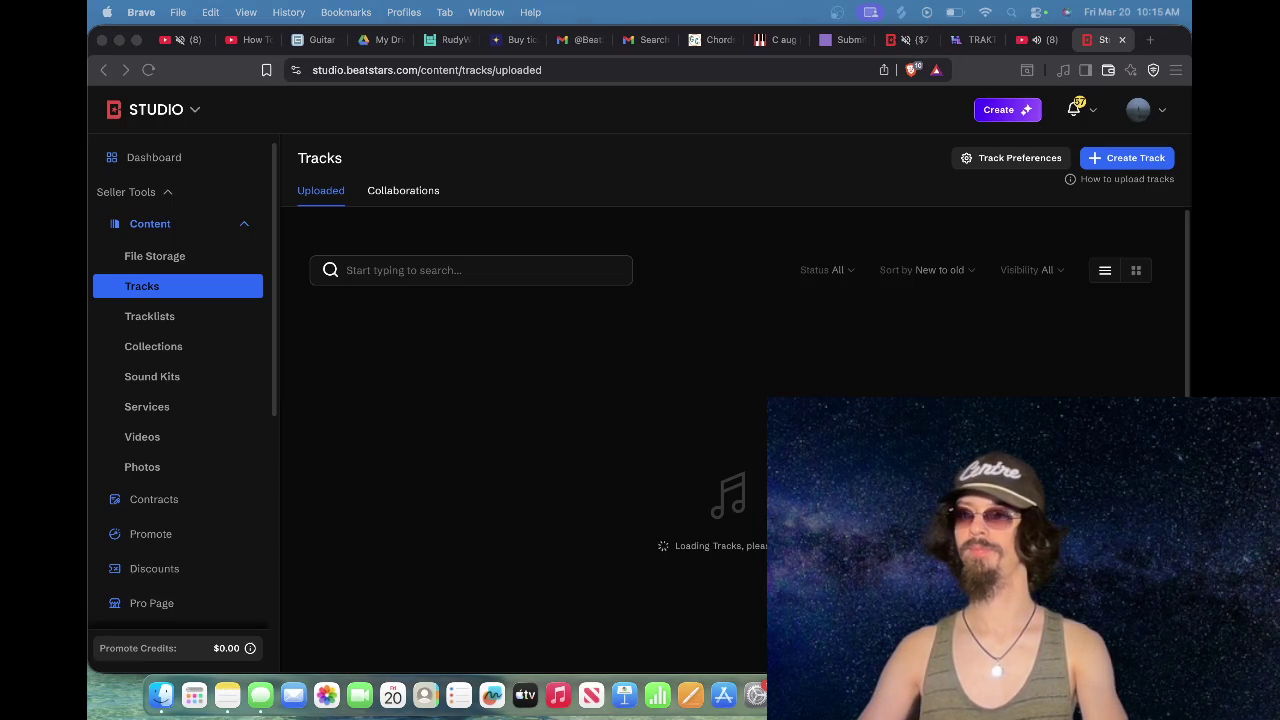
pyautogui.click(198, 438)
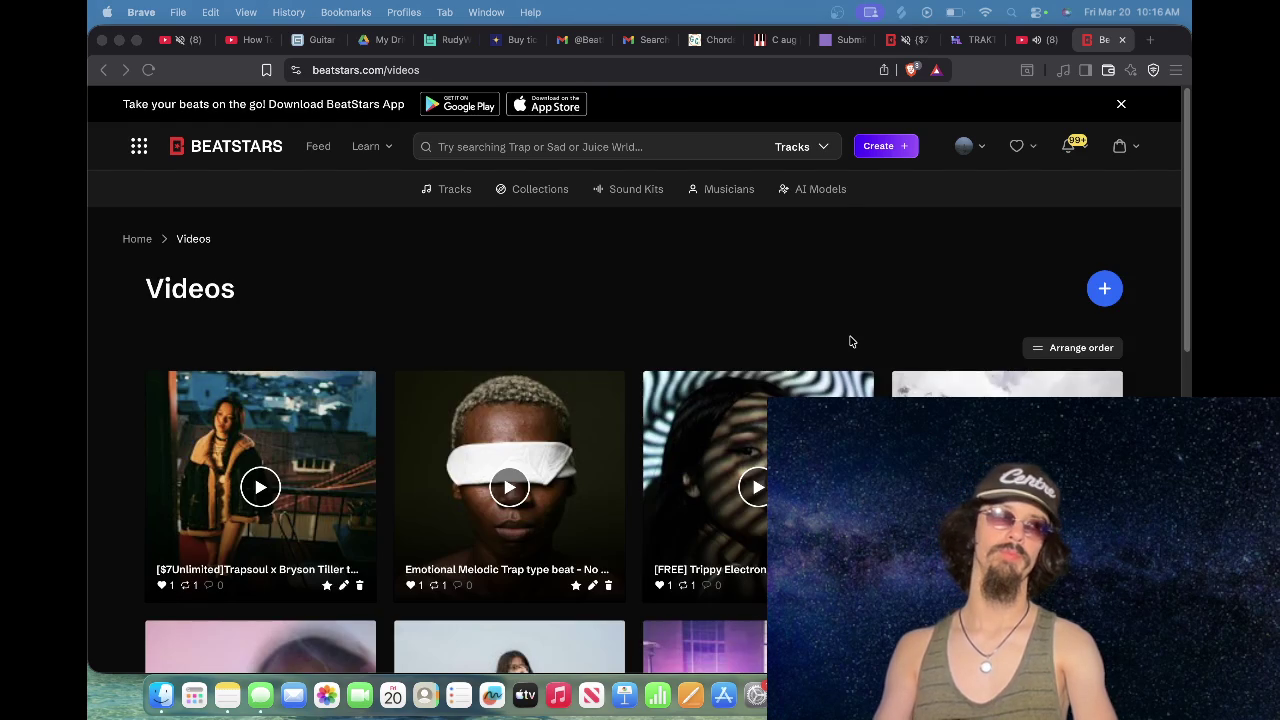
# Step: Import the Chains YouTube video into the gallery, linked to the Dark Diggy Graves - Chains track
pyautogui.click(1128, 289)
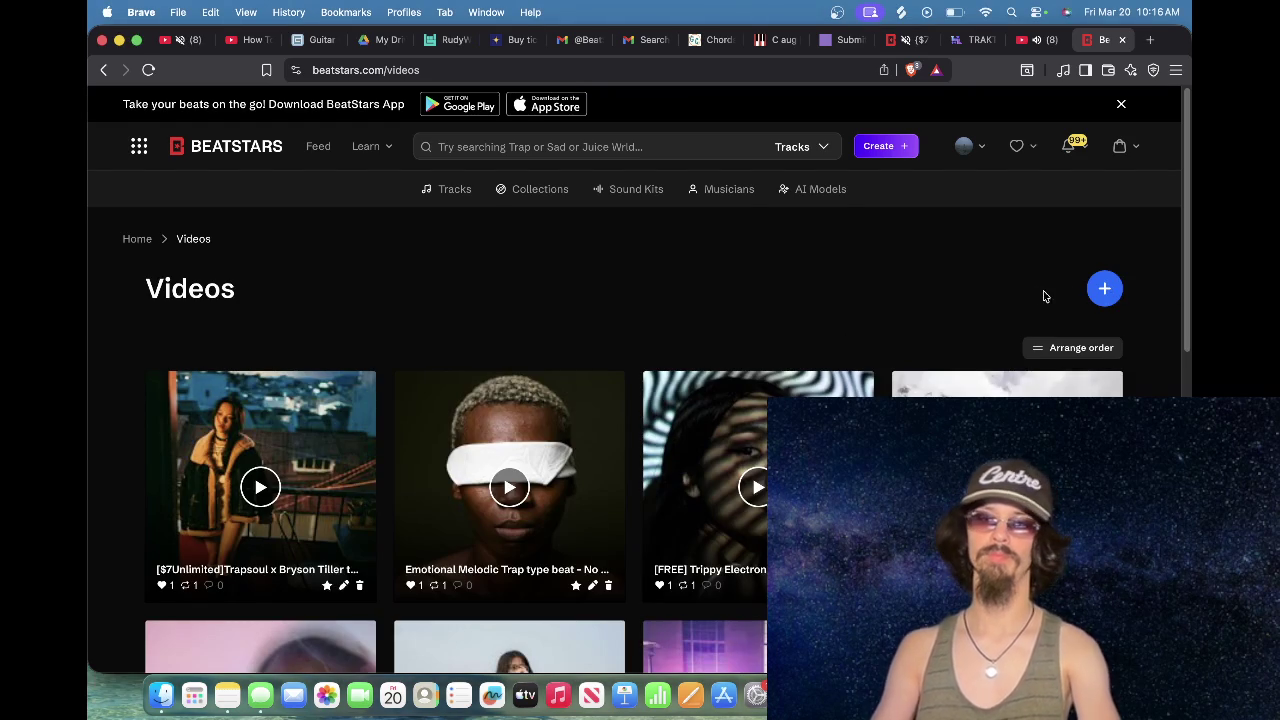
pyautogui.click(1112, 290)
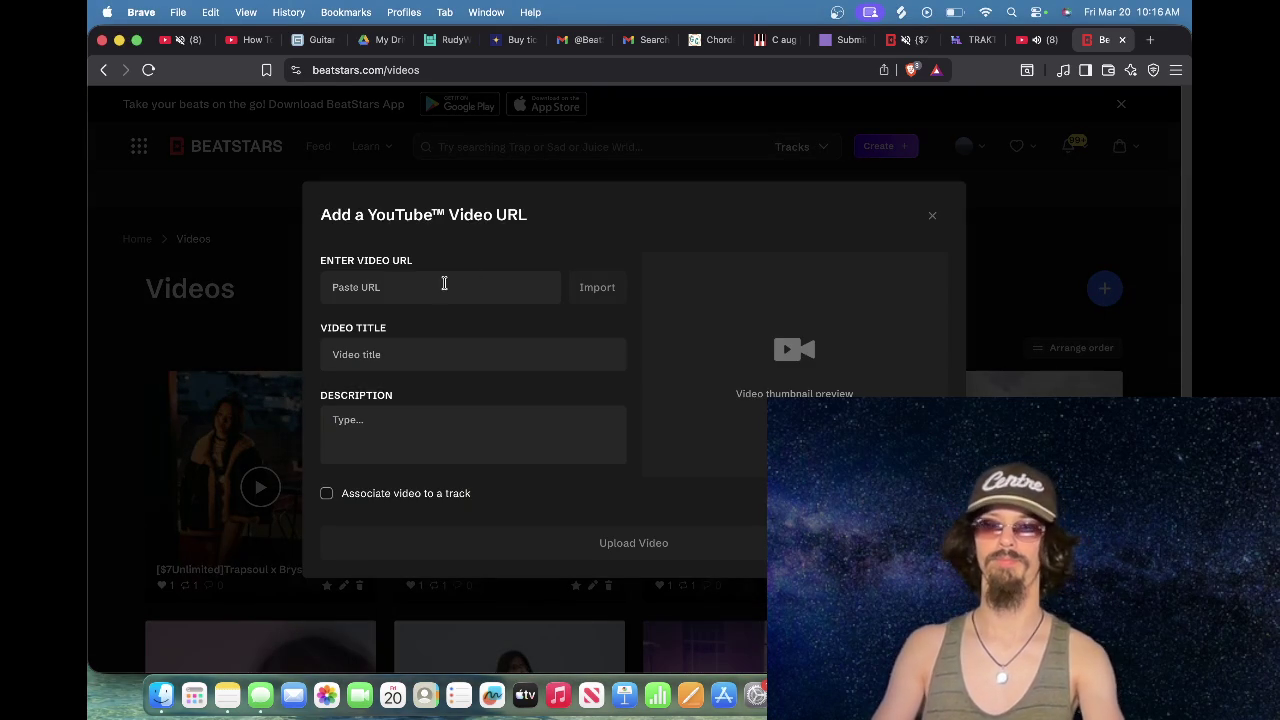
pyautogui.write('https://www.youtube.com/watch?v=BNQwm1wk8Ts')
pyautogui.click(326, 493)
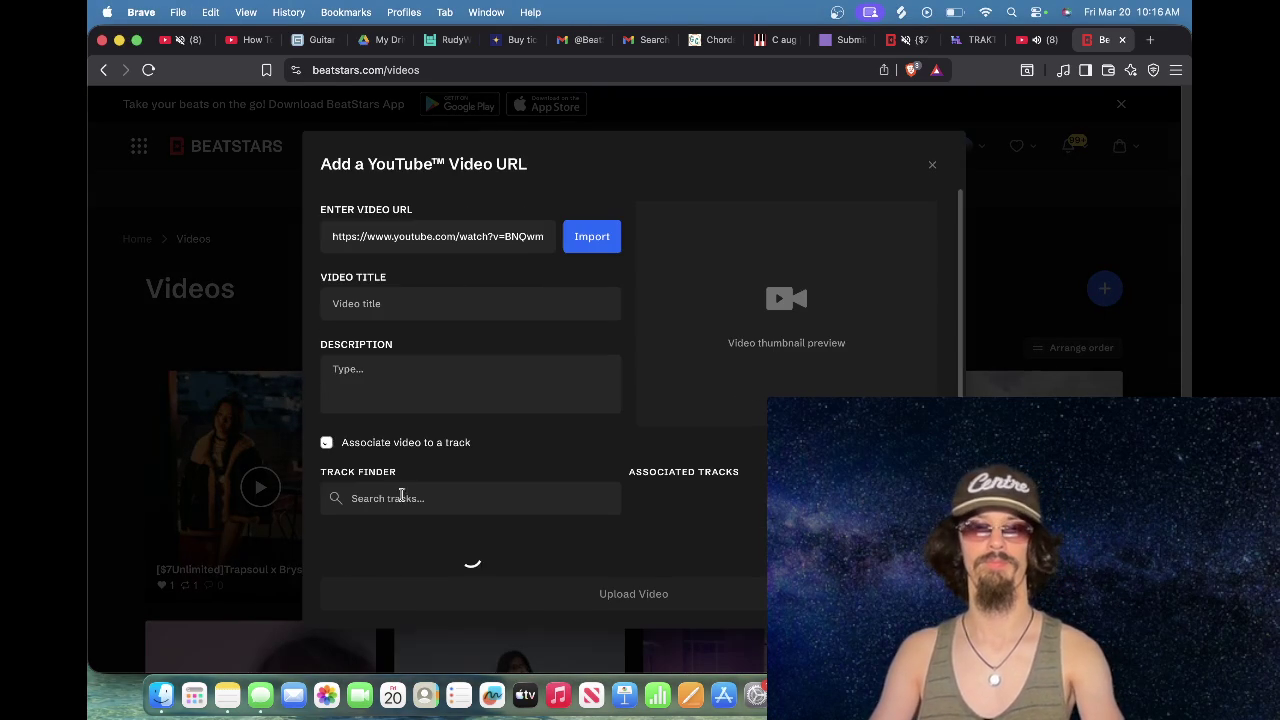
pyautogui.click(508, 543)
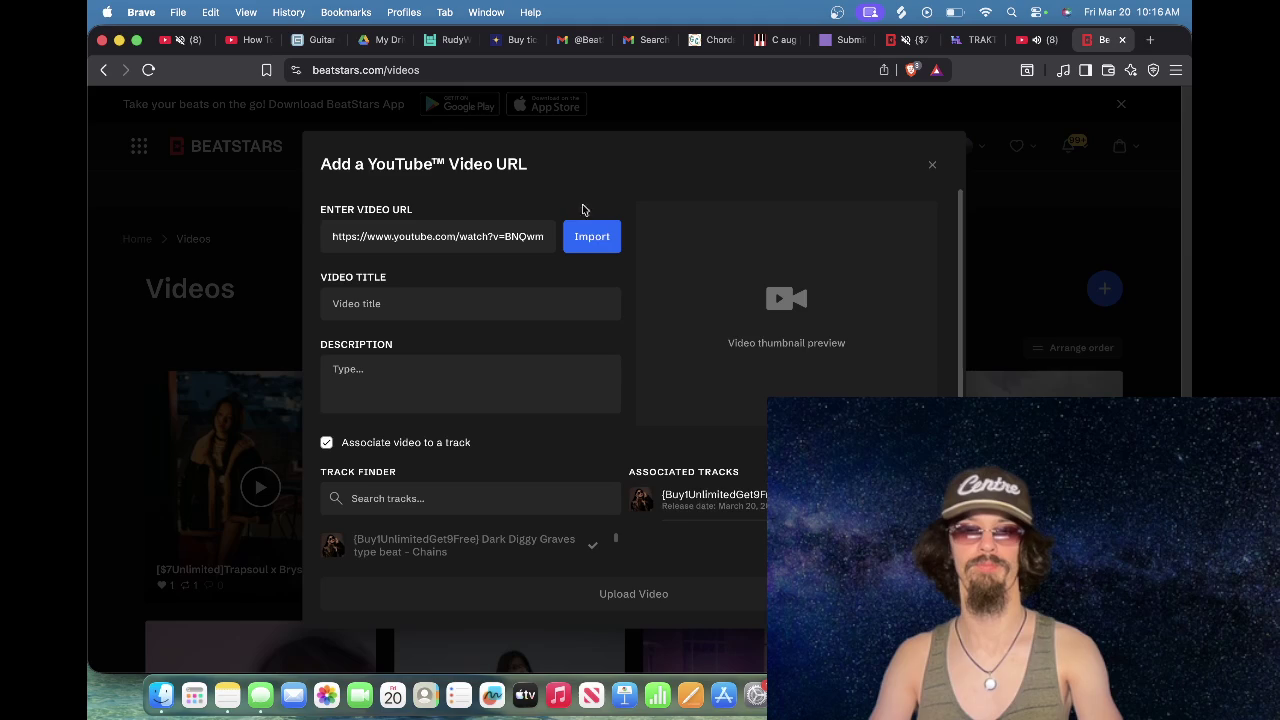
pyautogui.click(646, 600)
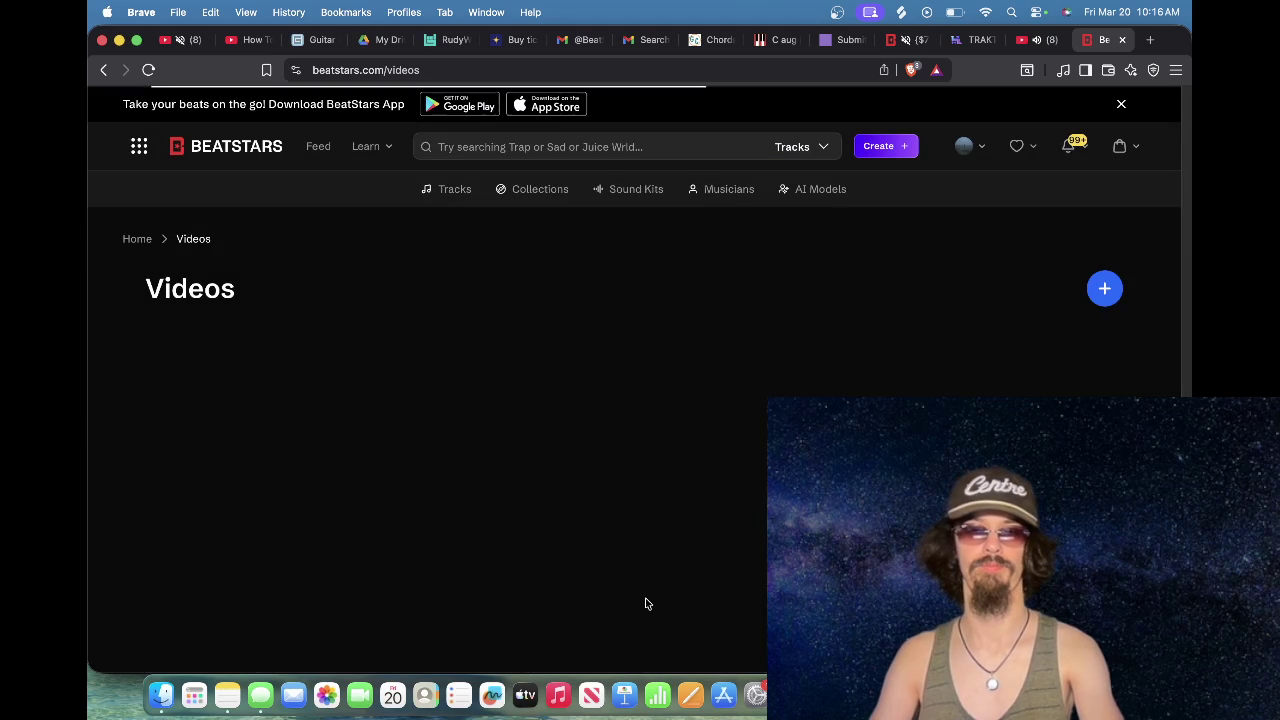
pyautogui.click(162, 585)
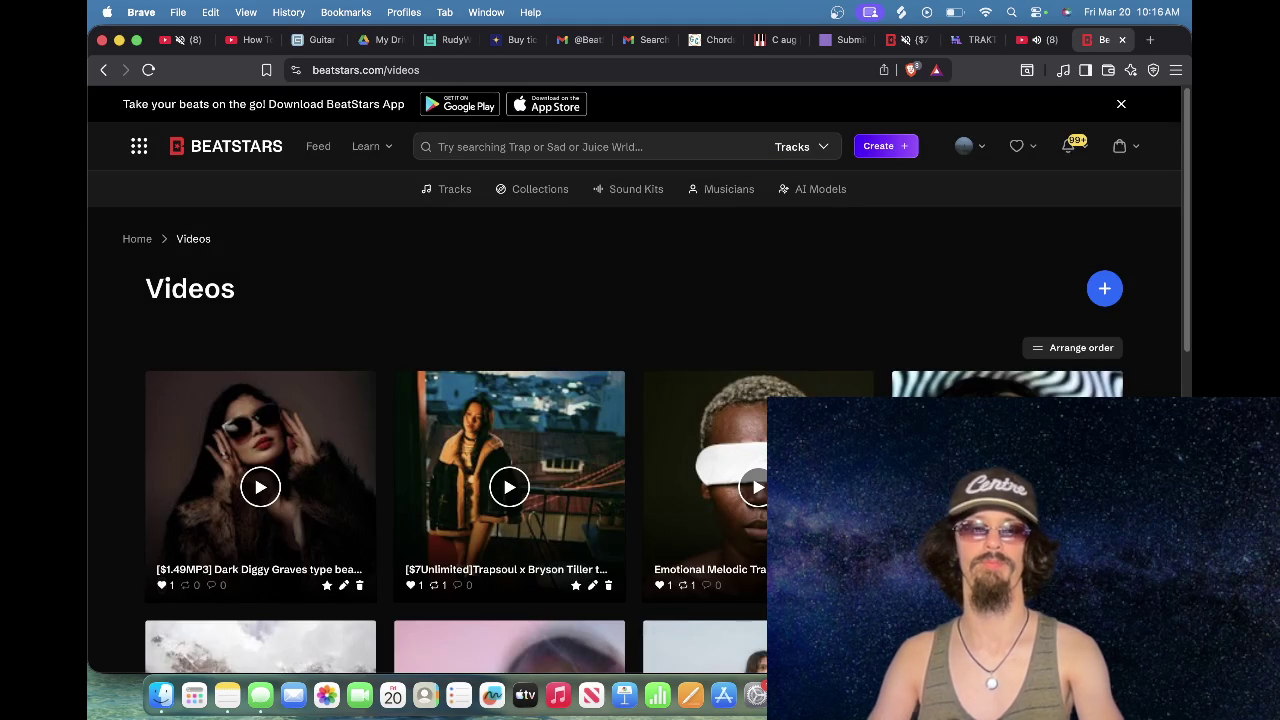
pyautogui.click(1035, 40)
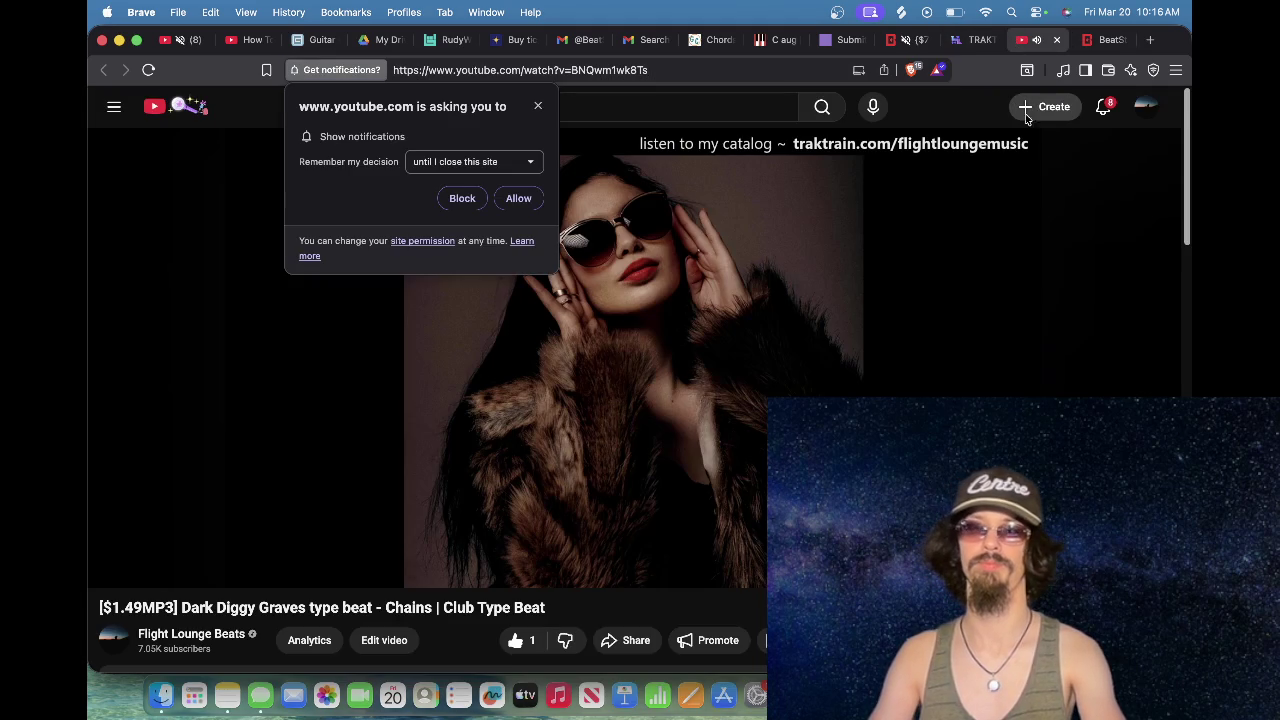
# Step: Open the Chains video's details and delete the first three description lines
pyautogui.scroll(-3, 800, 277)
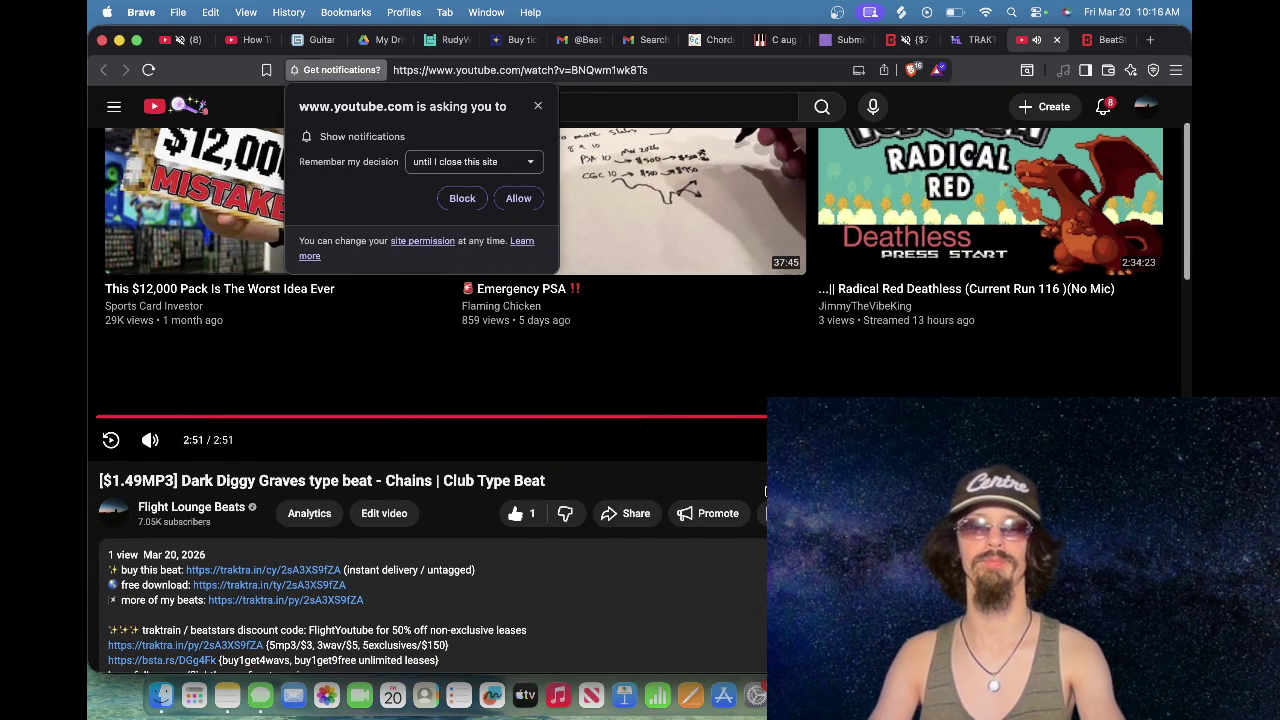
pyautogui.click(398, 511)
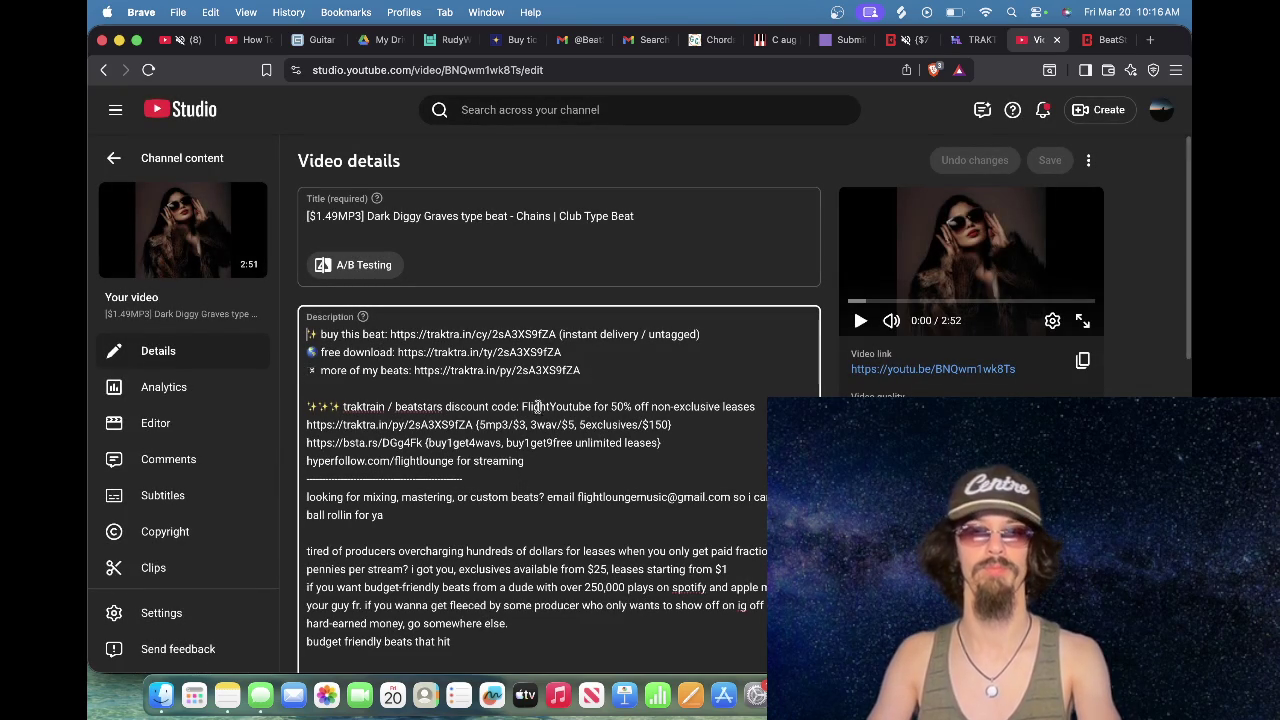
pyautogui.moveTo(308, 406); pyautogui.dragTo(302, 338)
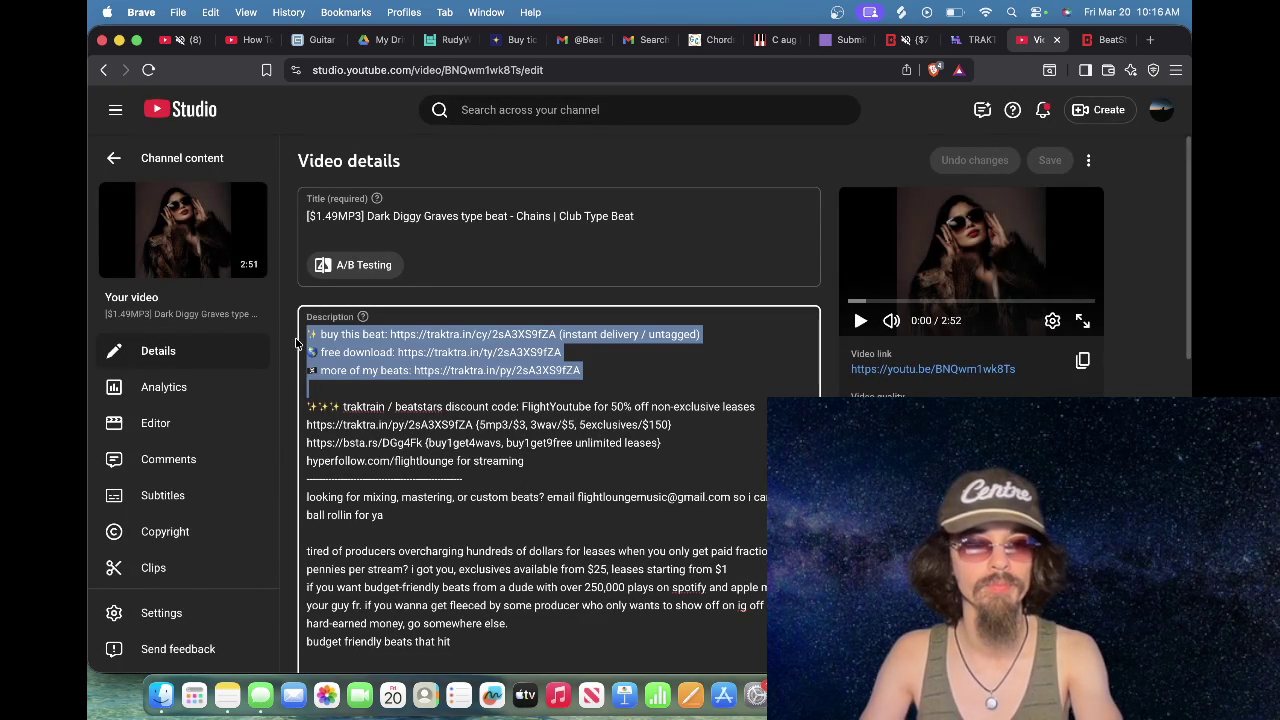
pyautogui.press('BackSpace')
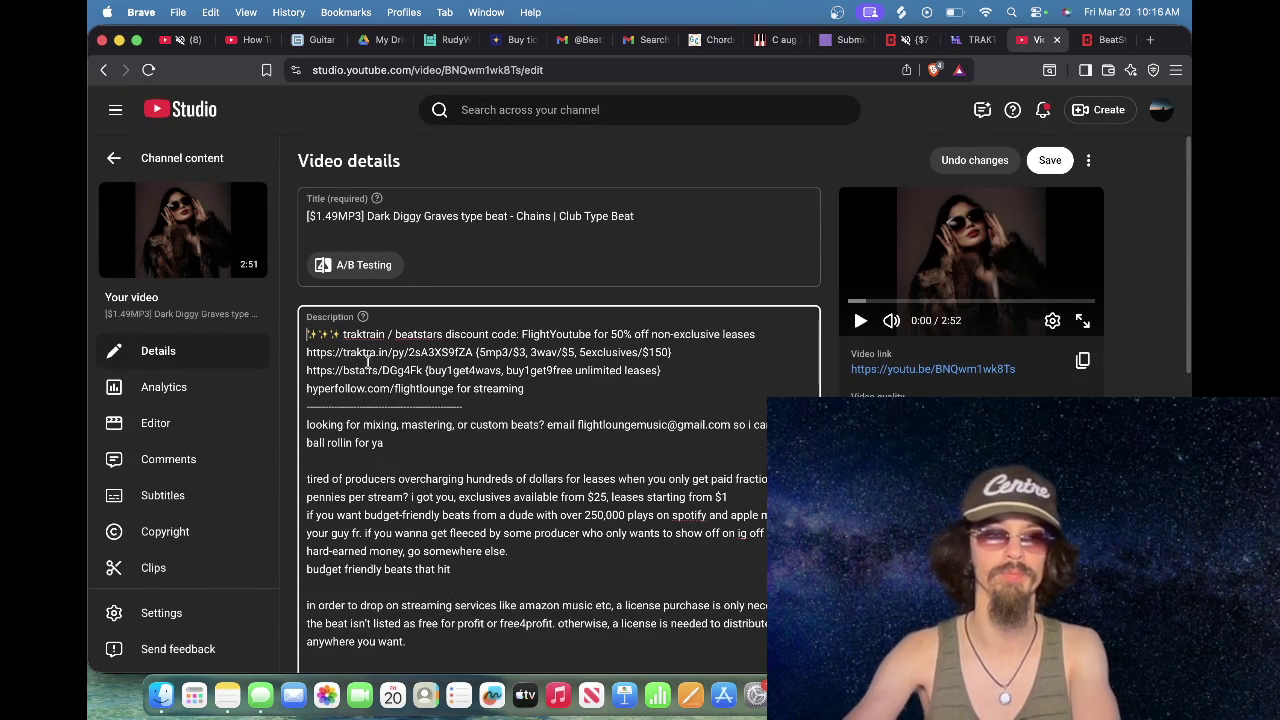
# Step: Replace 'Club' with 'Underground' in the title, append '| Affordable Beats | Hard', and save
pyautogui.click(724, 215)
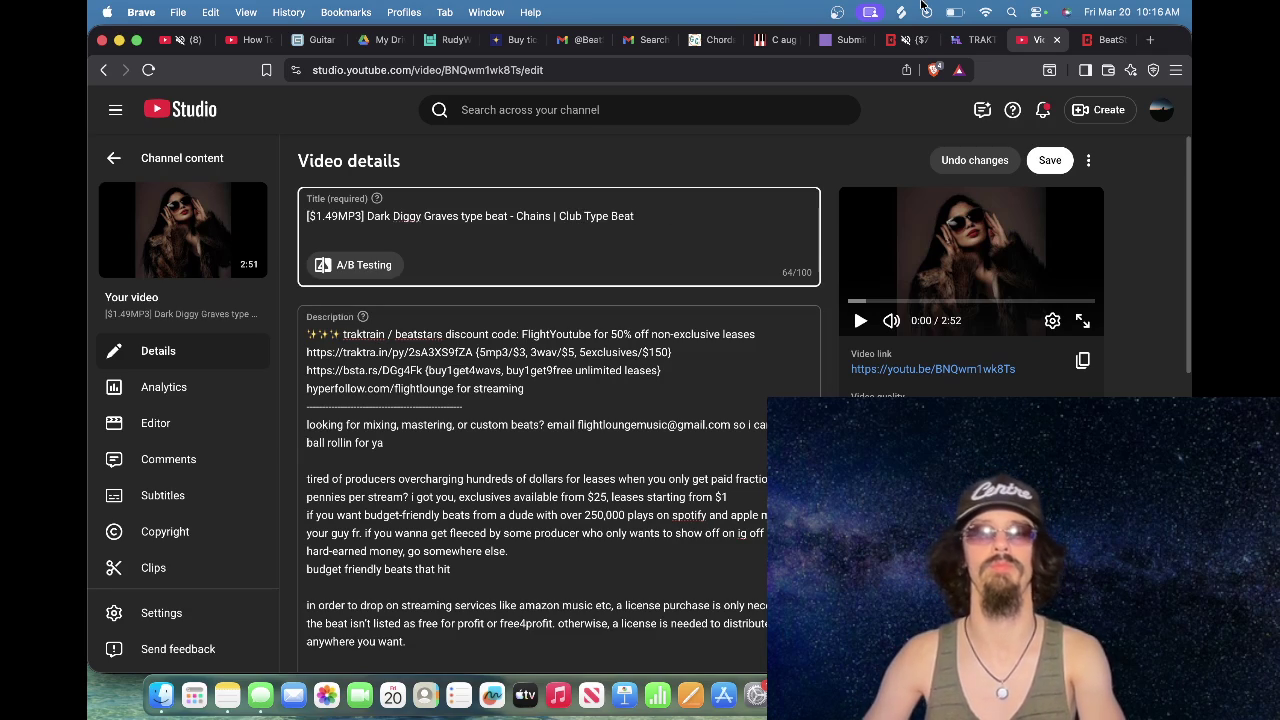
pyautogui.press('BackSpace')
pyautogui.press('BackSpace')
pyautogui.press('BackSpace')
pyautogui.write('Underground')
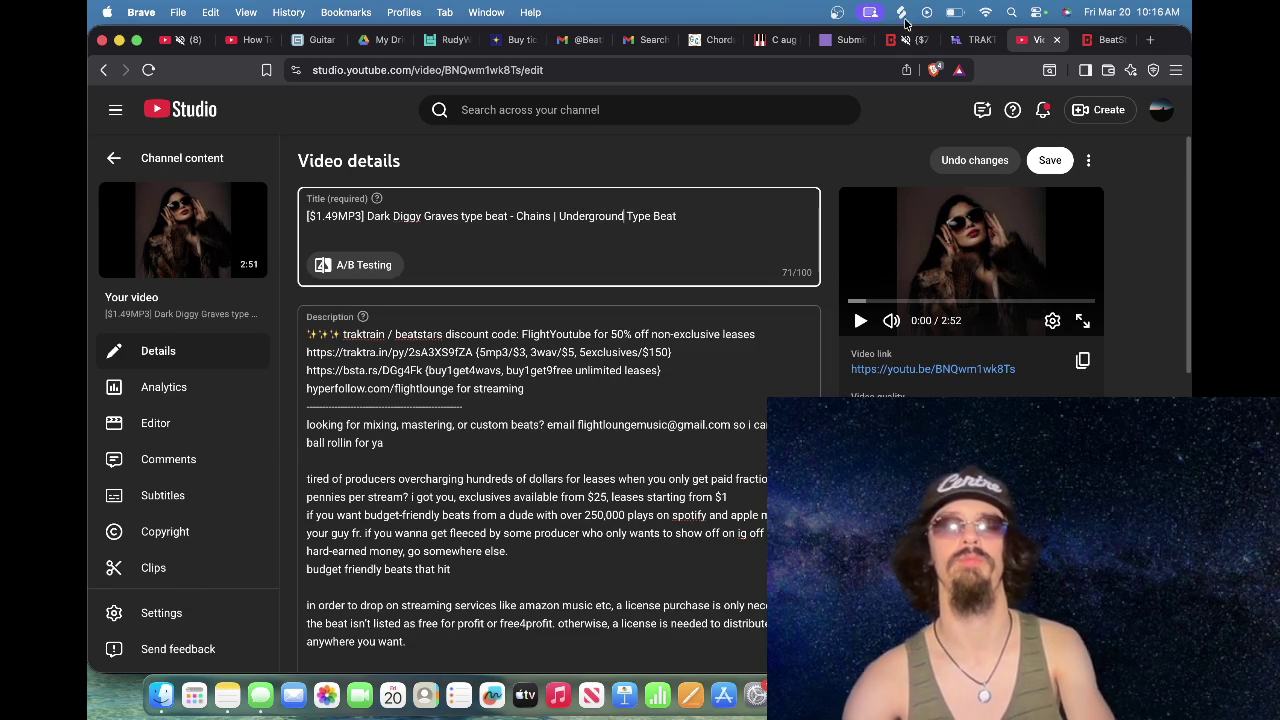
pyautogui.click(728, 213)
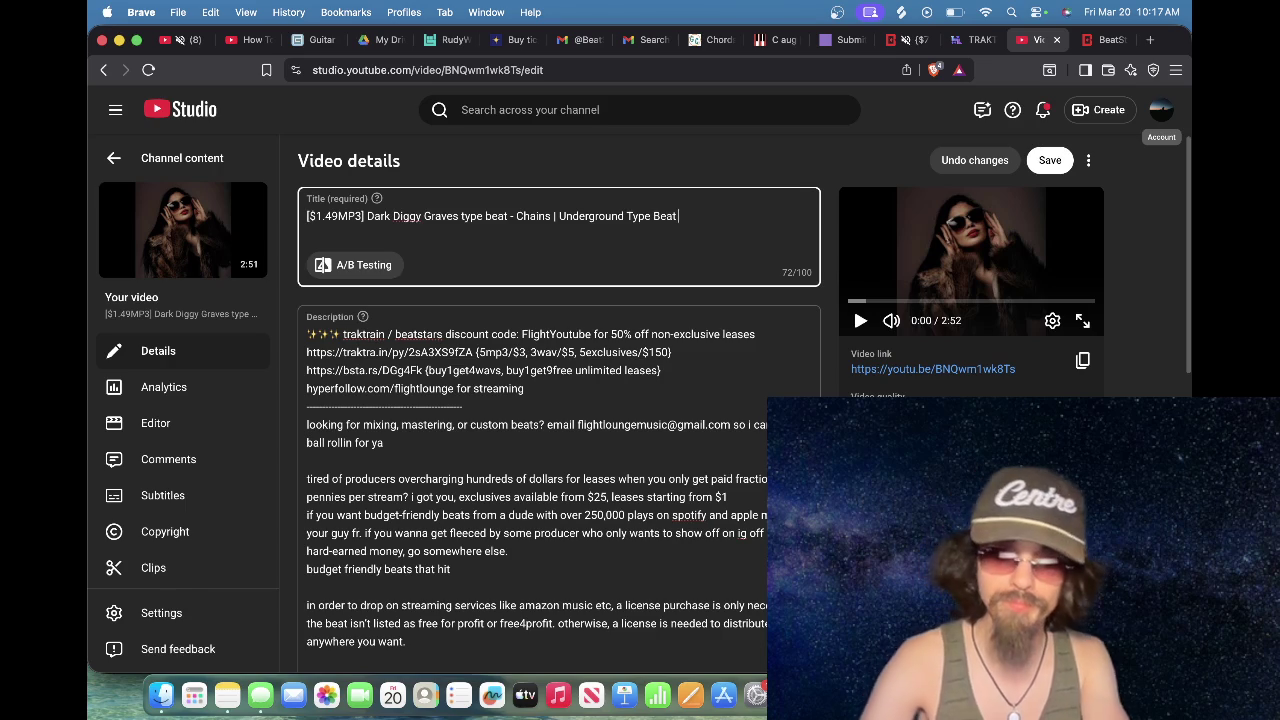
pyautogui.write('|')
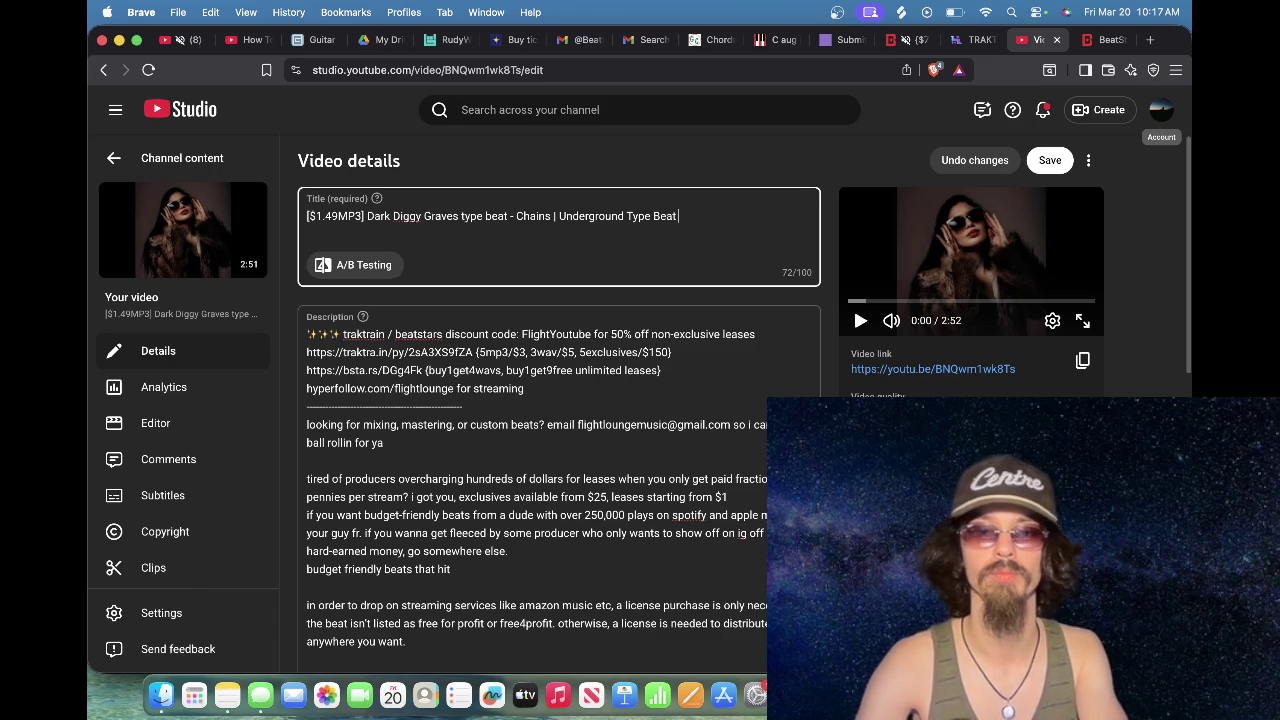
pyautogui.write(' A')
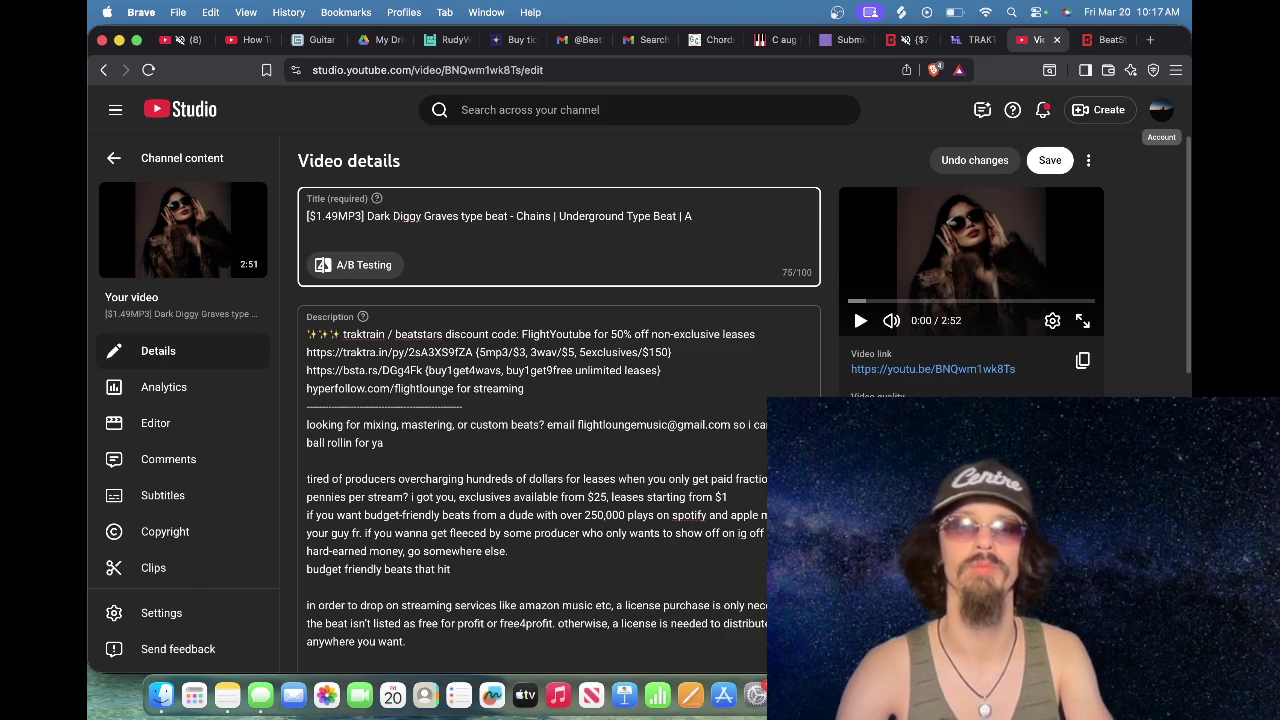
pyautogui.write('ffordable Beats')
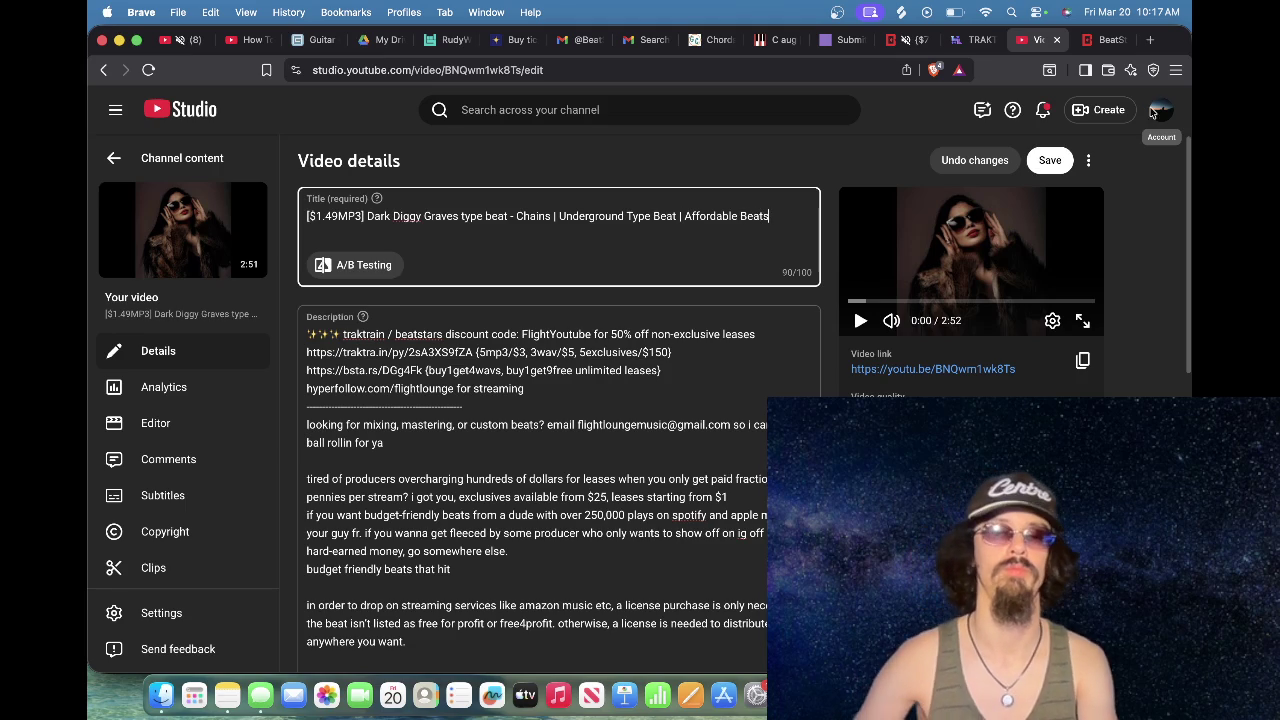
pyautogui.write(' |')
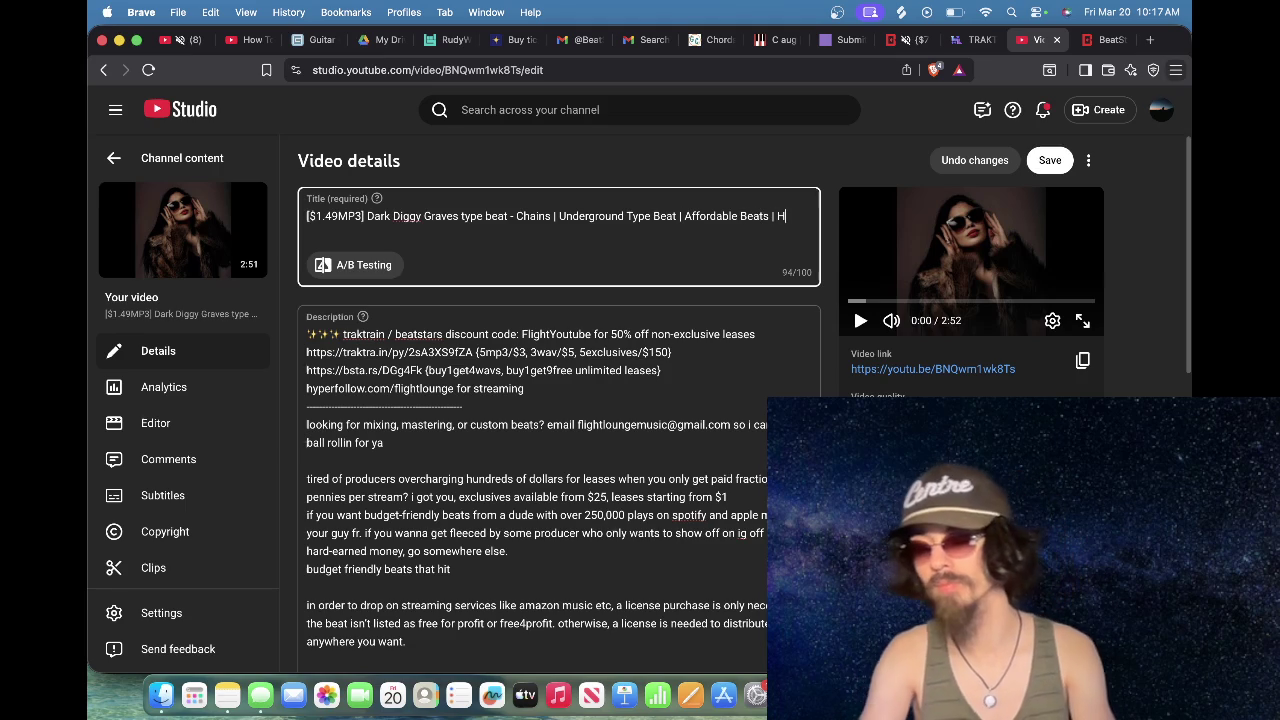
pyautogui.write(' Hard')
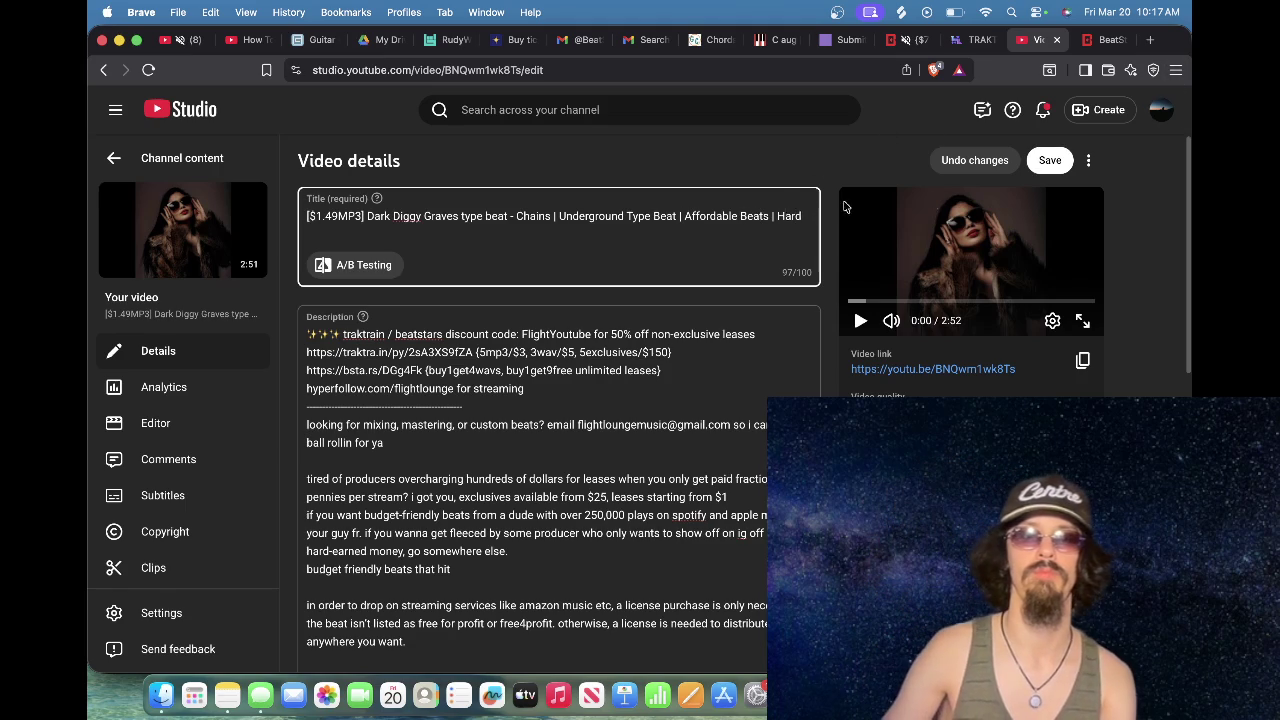
pyautogui.click(1060, 160)
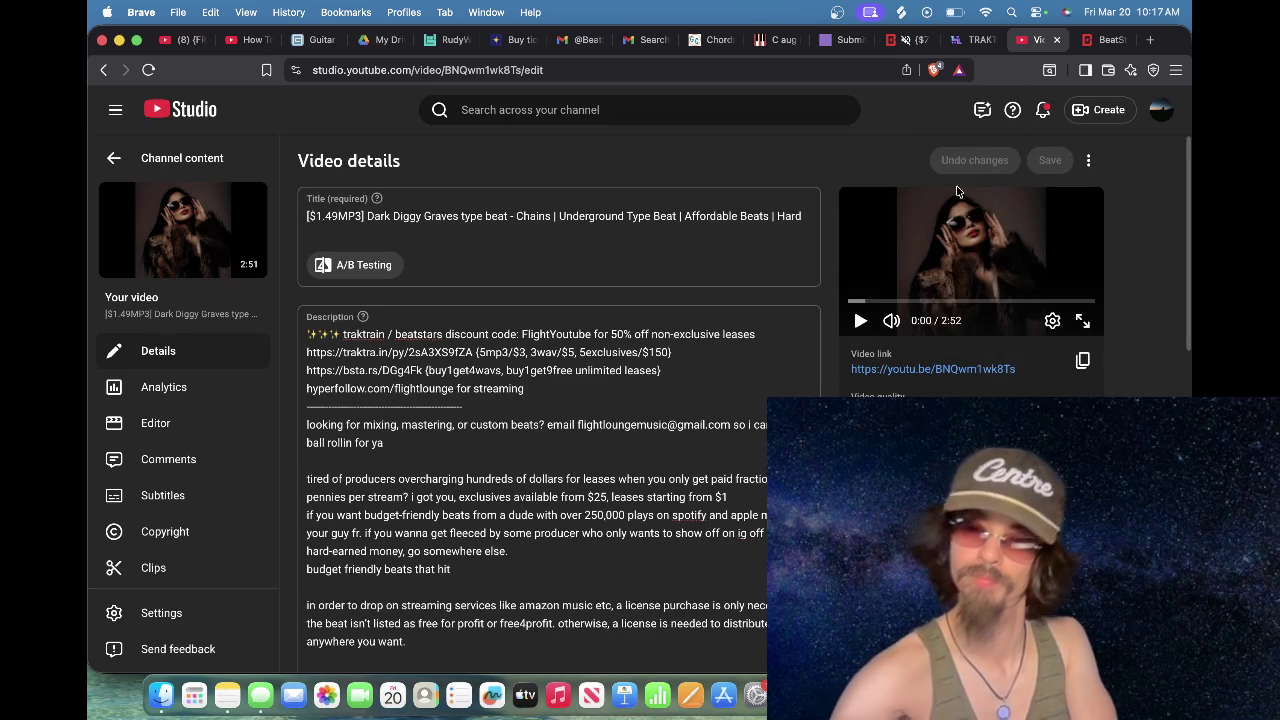
pyautogui.click(1057, 40)
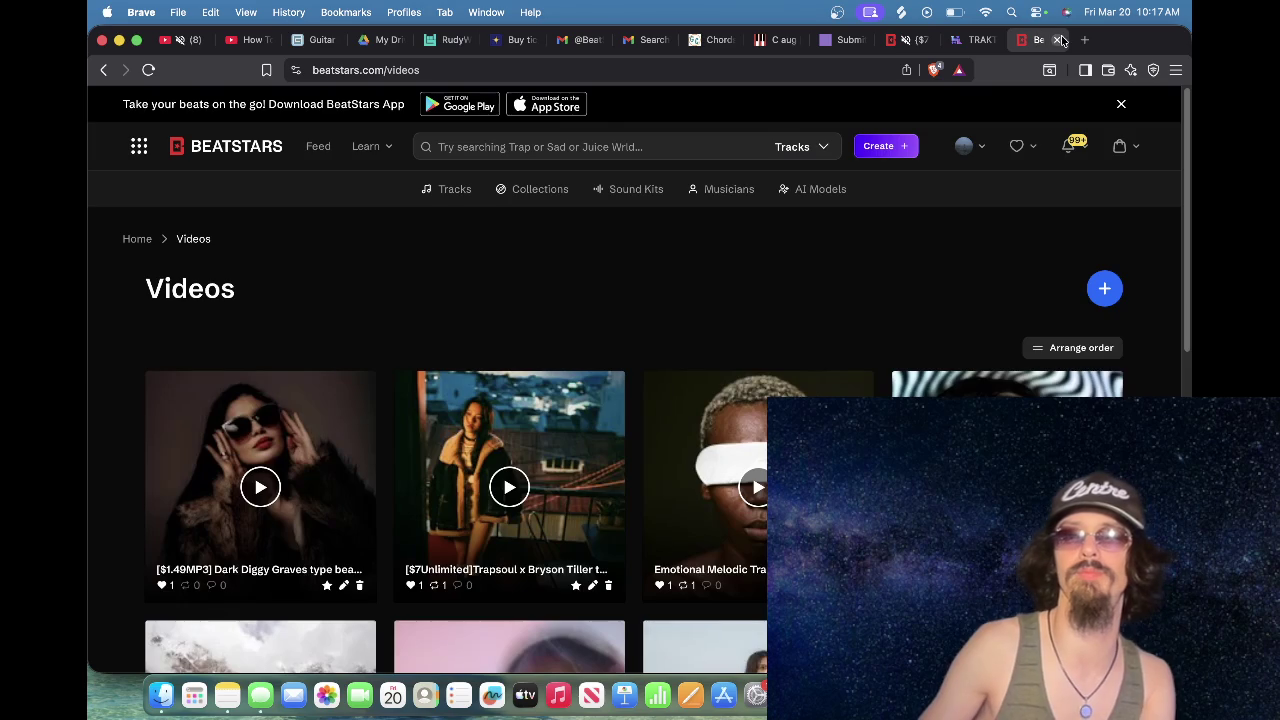
# Step: Close the BeatStars Videos tab, glance at the flight lounge beats profile, then close it and TrakTrain
pyautogui.click(1058, 40)
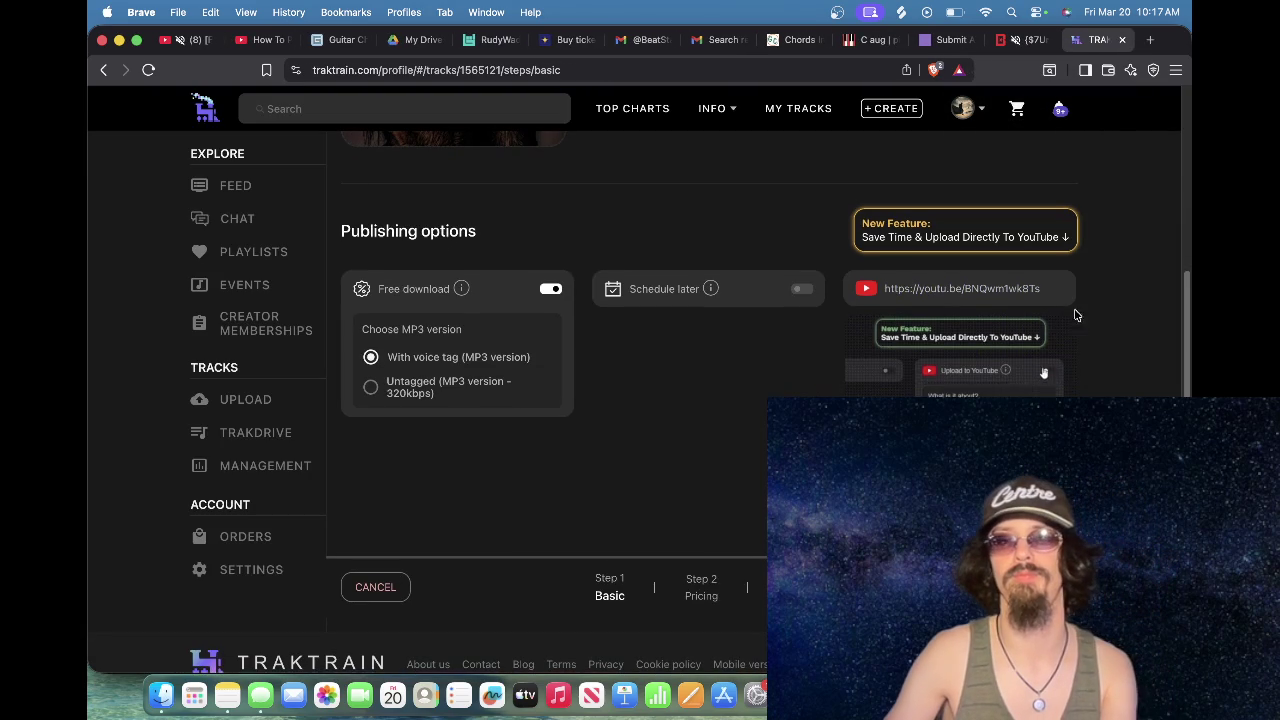
pyautogui.click(1151, 40)
pyautogui.click(955, 40)
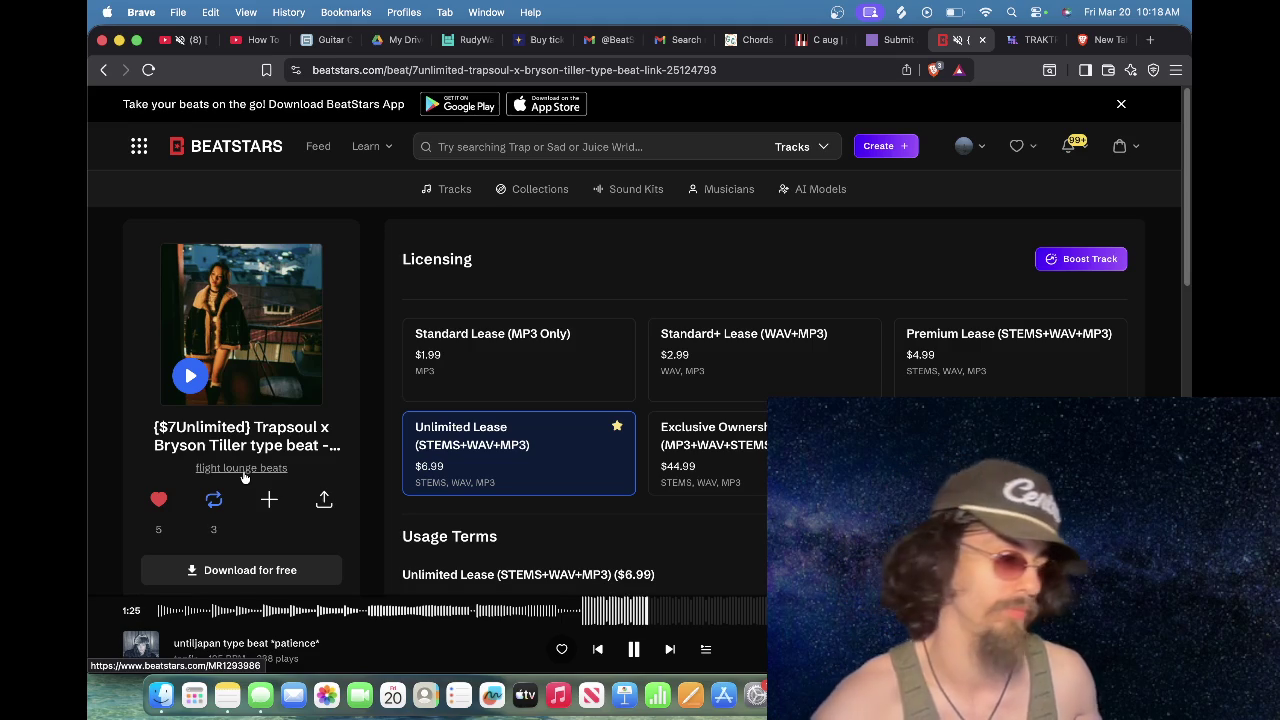
pyautogui.click(262, 467)
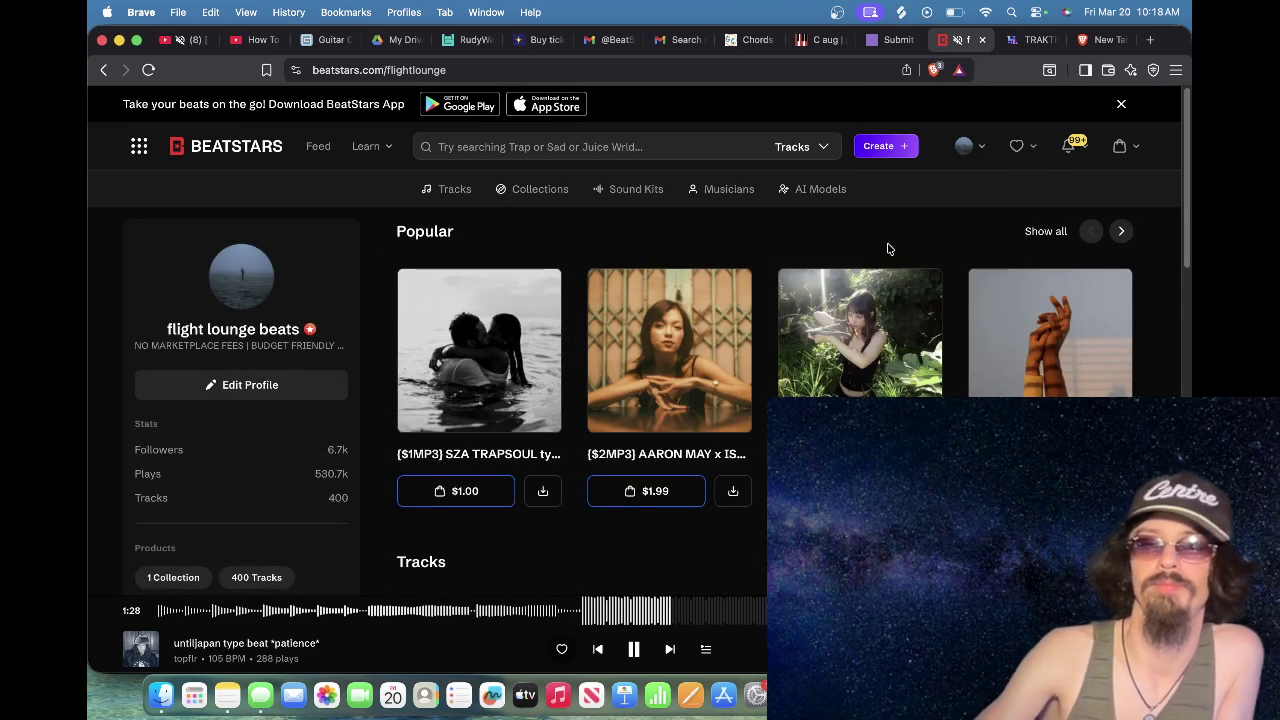
pyautogui.scroll(-1, 906, 254)
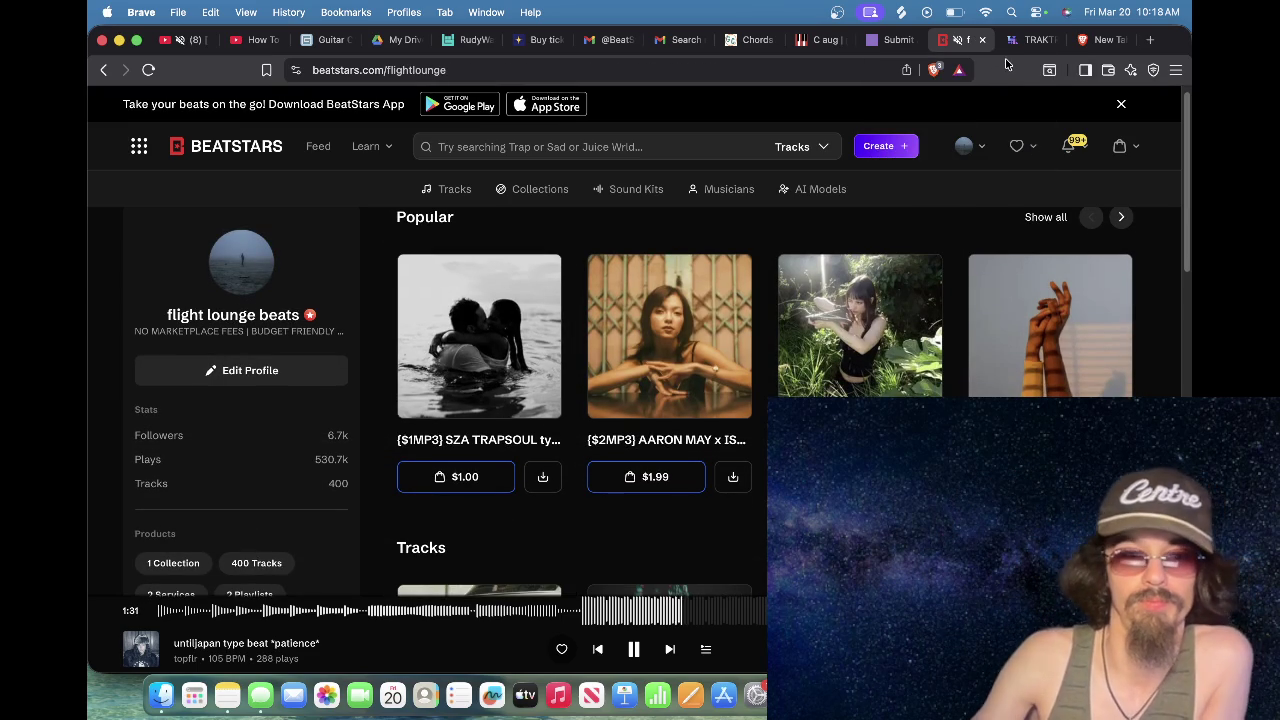
pyautogui.click(978, 40)
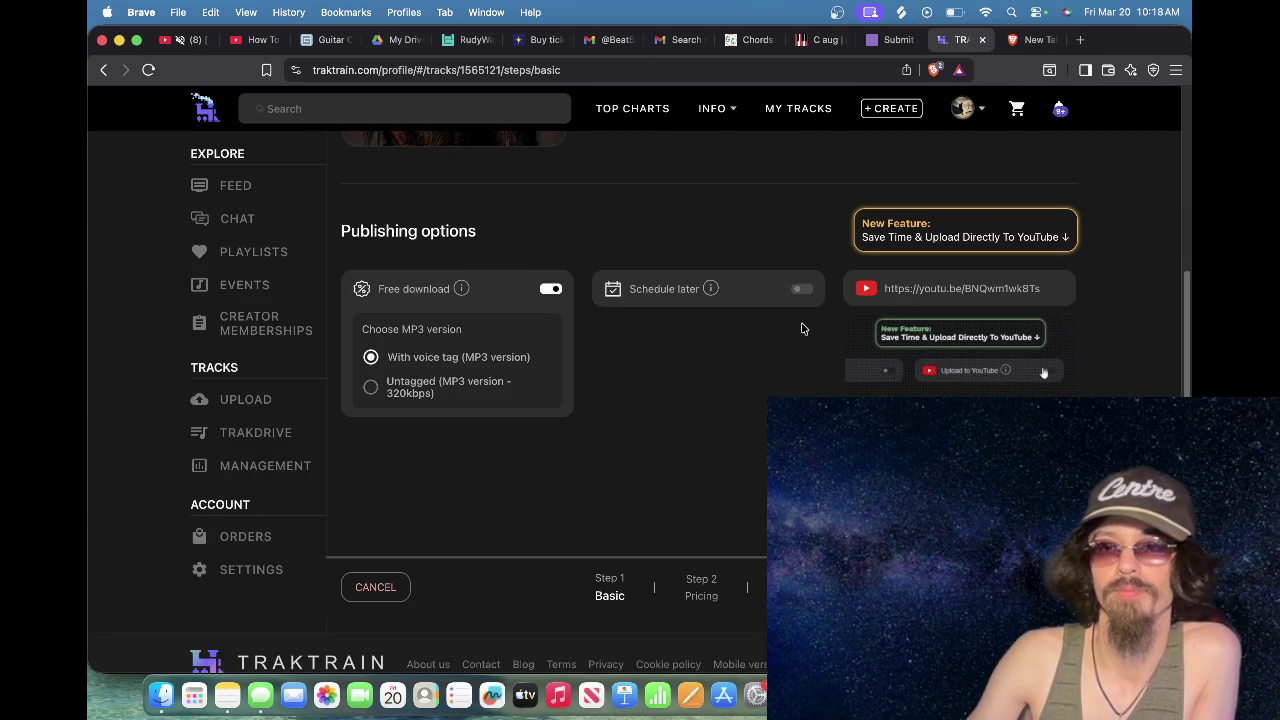
pyautogui.scroll(5, 803, 326)
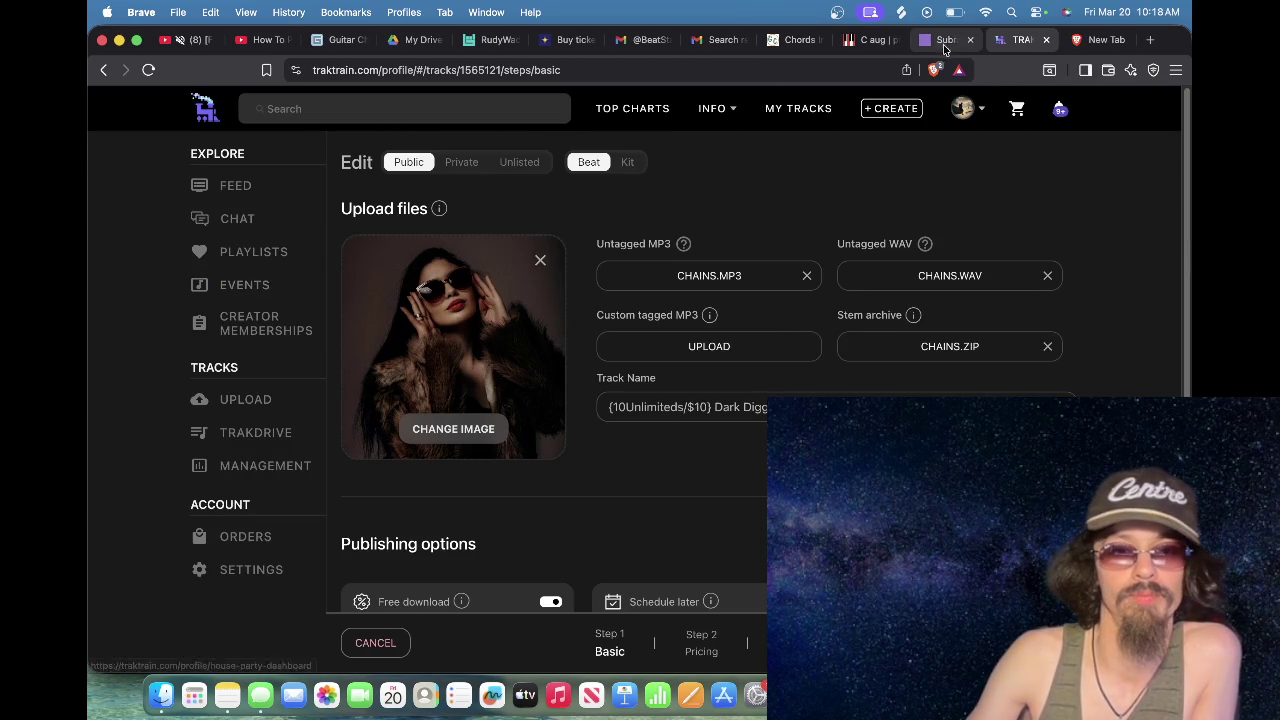
pyautogui.click(1047, 40)
# Step: Close the empty new tab and look through the chord, Gmail, concert and Drive tabs
pyautogui.click(1049, 40)
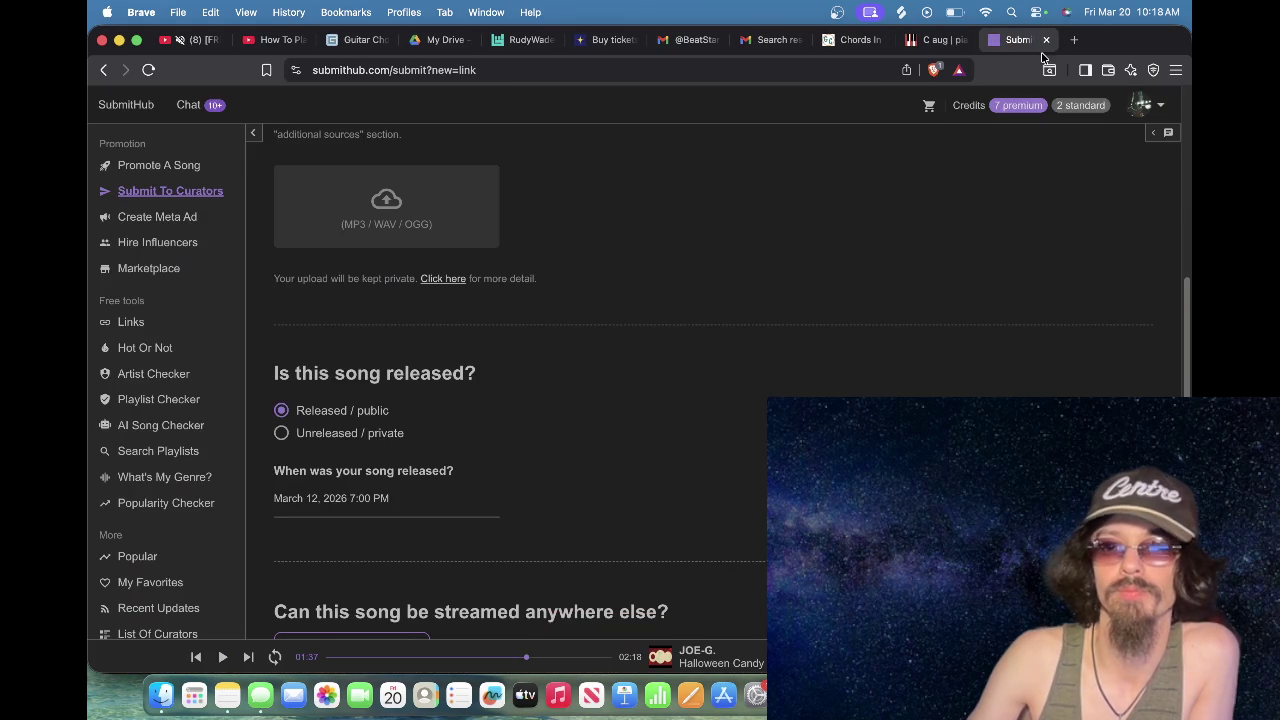
pyautogui.scroll(10, 976, 179)
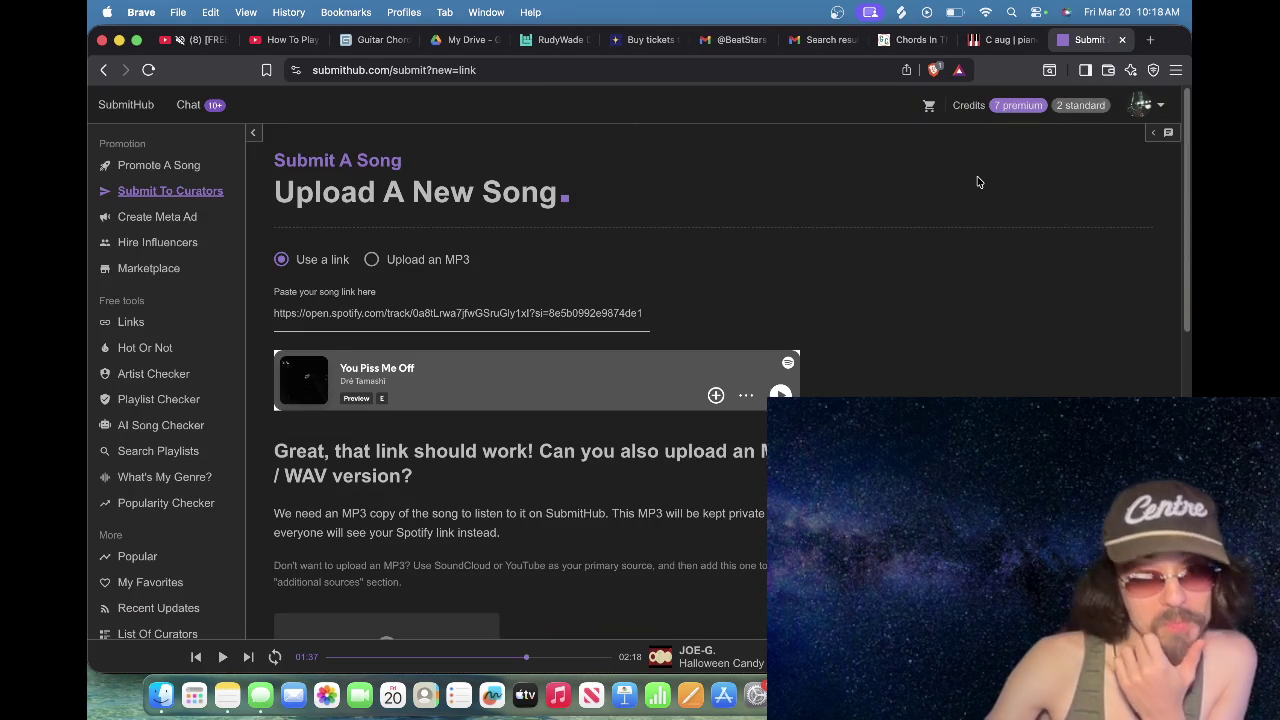
pyautogui.scroll(-1, 988, 176)
pyautogui.scroll(-3, 990, 174)
pyautogui.scroll(1, 995, 172)
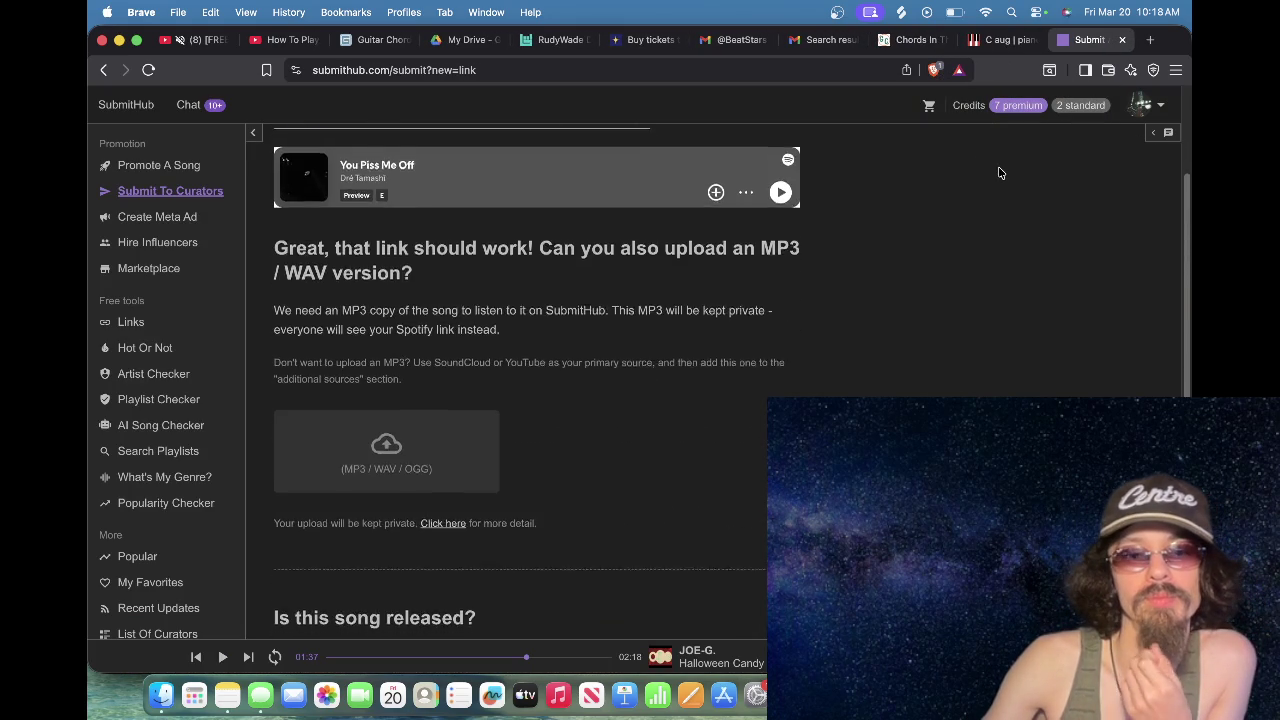
pyautogui.scroll(-1, 997, 171)
pyautogui.scroll(4, 1000, 171)
pyautogui.click(1003, 42)
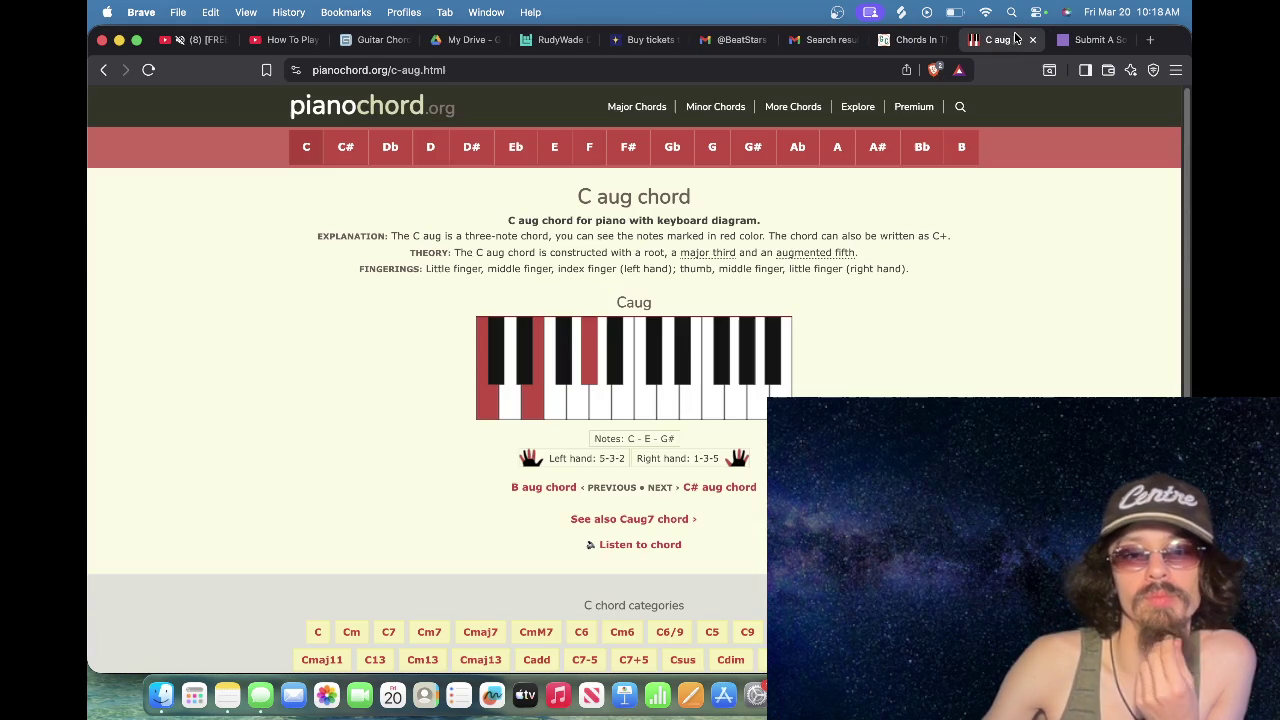
pyautogui.click(912, 40)
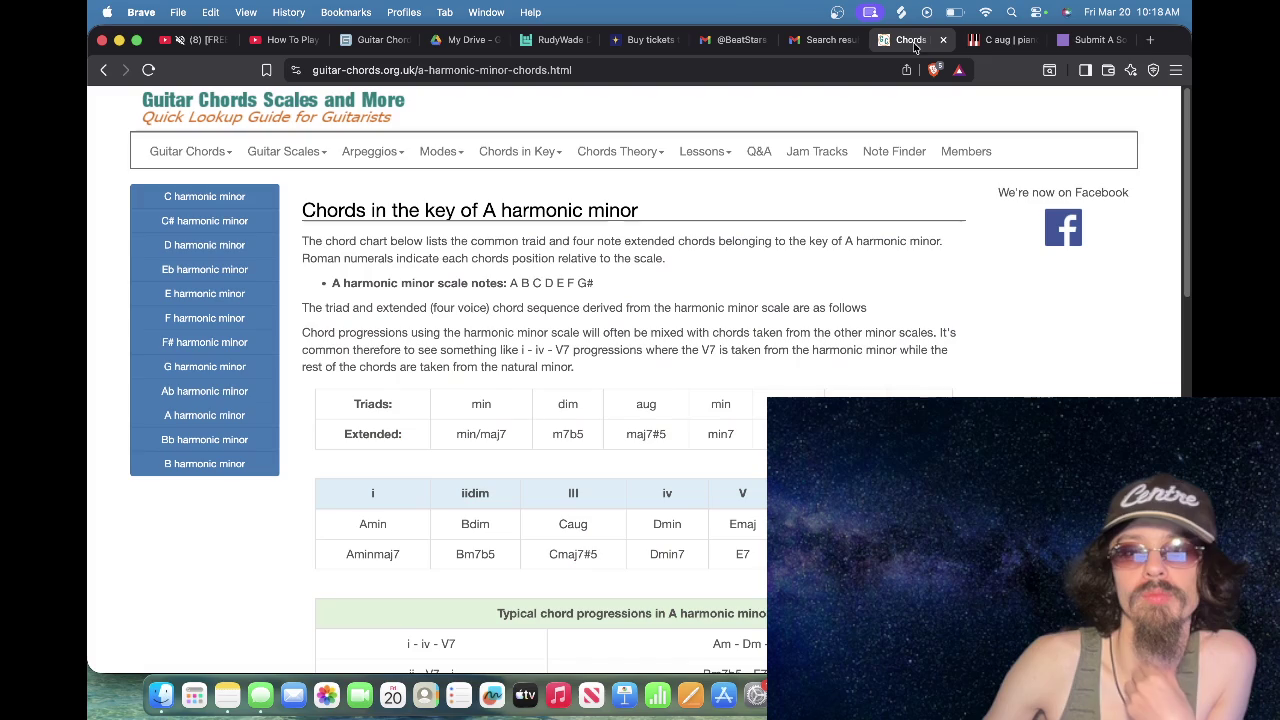
pyautogui.click(820, 42)
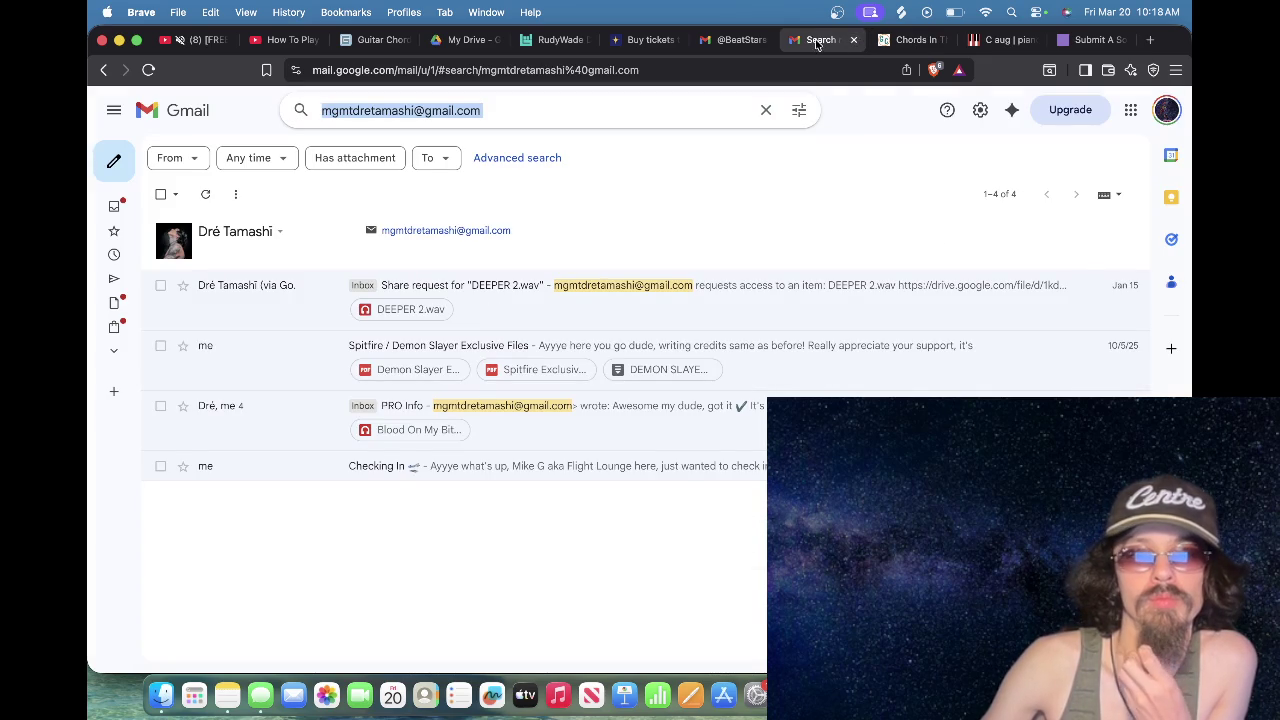
pyautogui.click(709, 44)
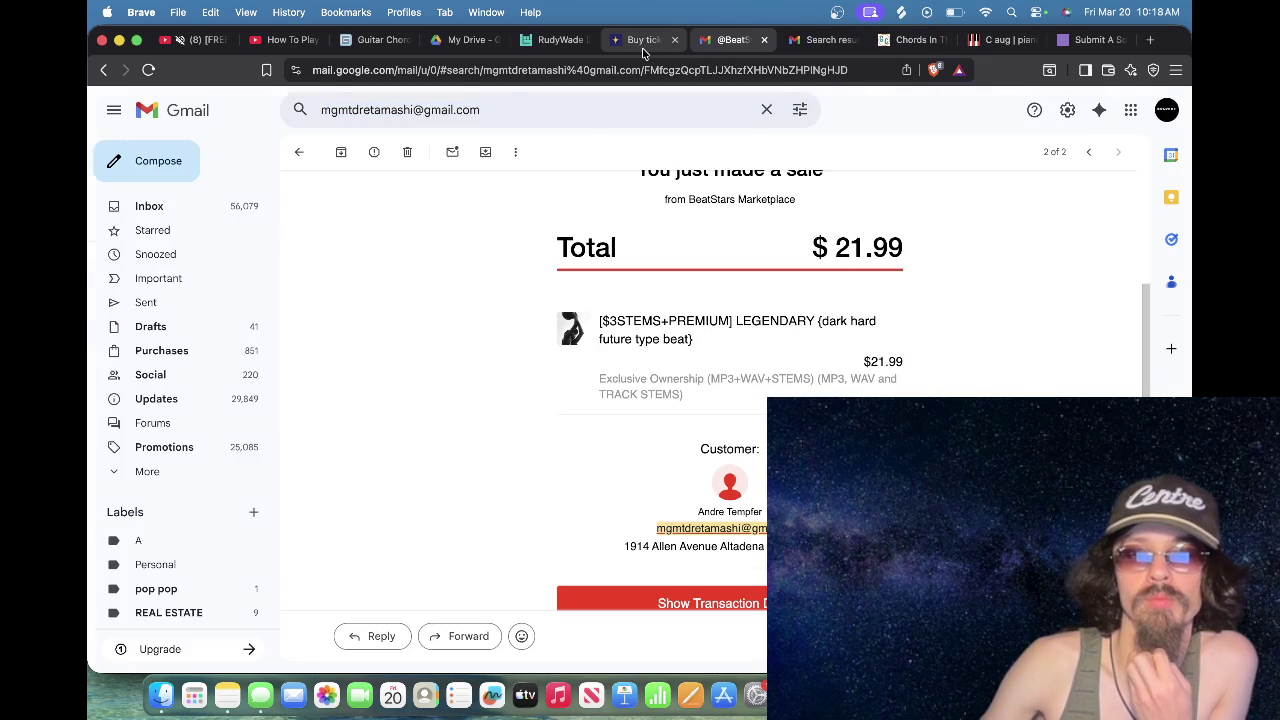
pyautogui.click(643, 40)
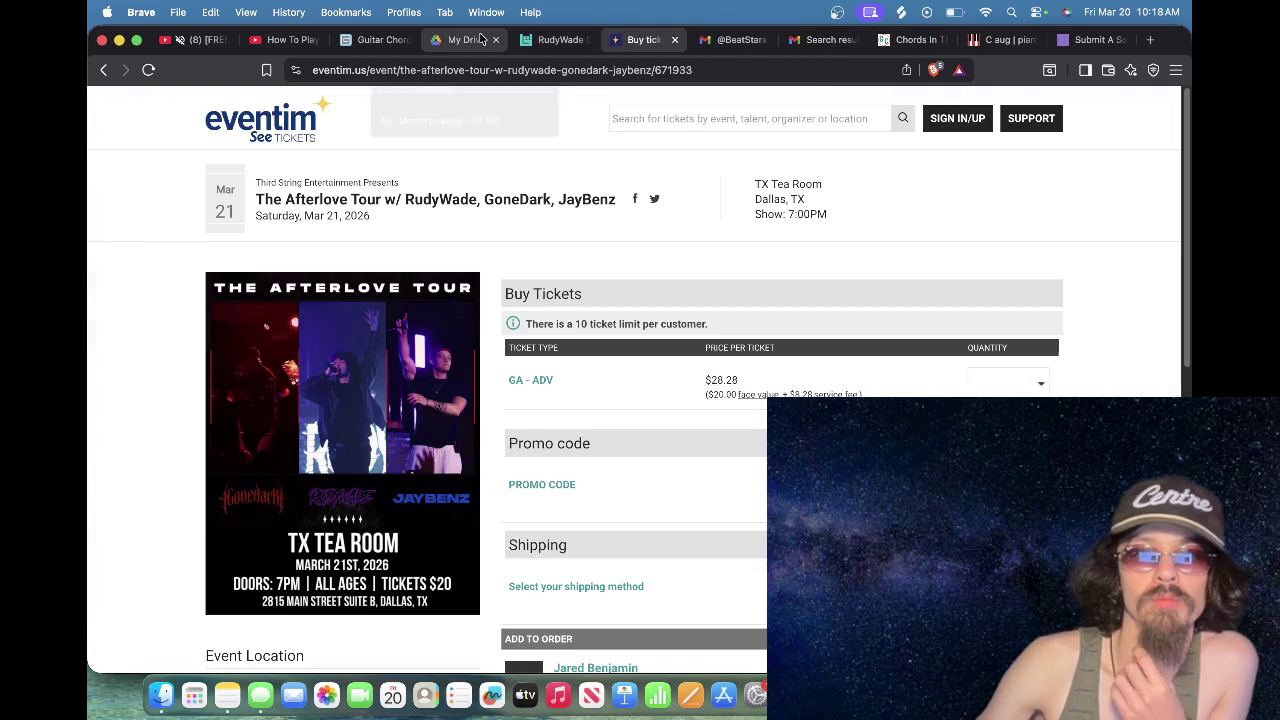
pyautogui.click(480, 39)
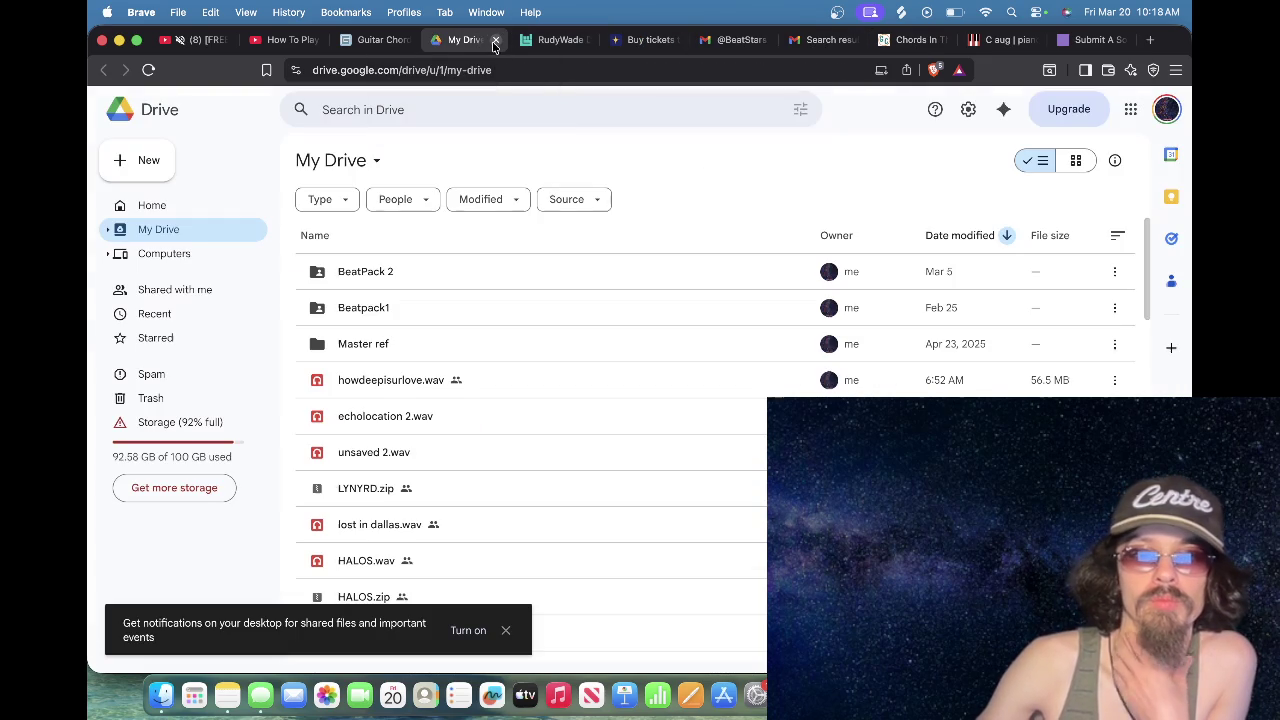
# Step: Close the guitar-chords and Google Drive tabs and return to the How To Play lofi video
pyautogui.click(390, 41)
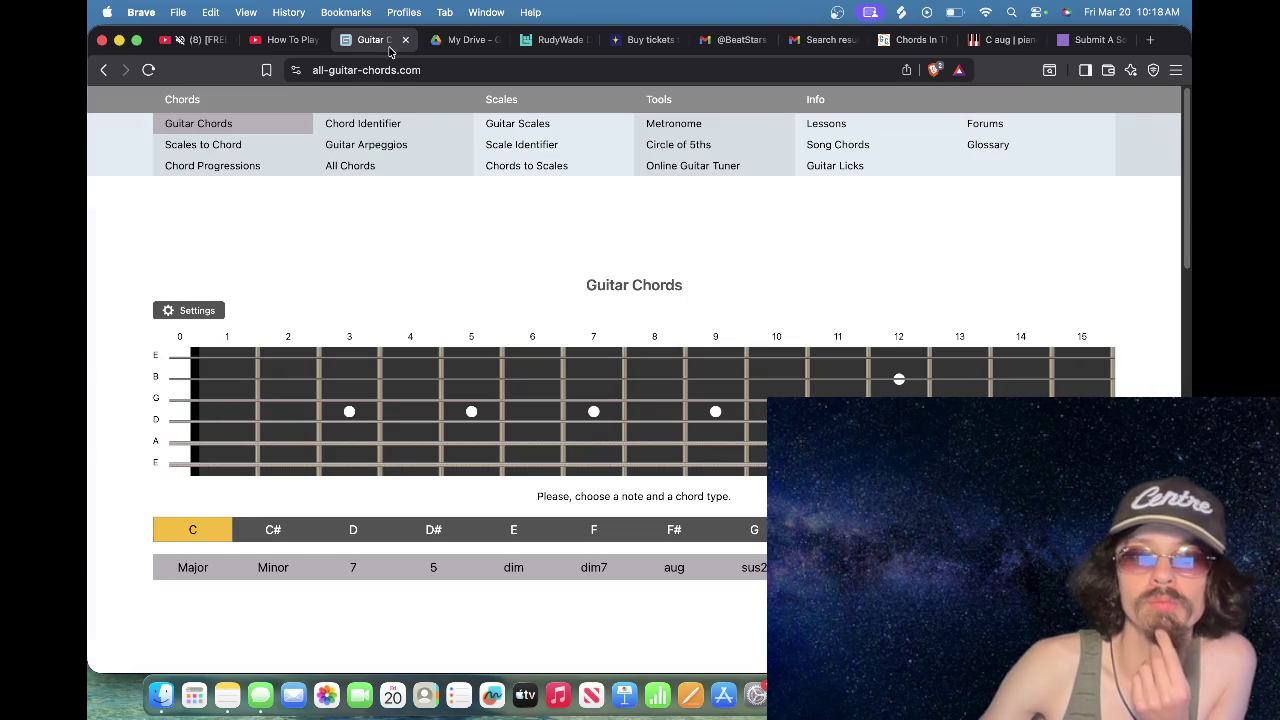
pyautogui.click(905, 40)
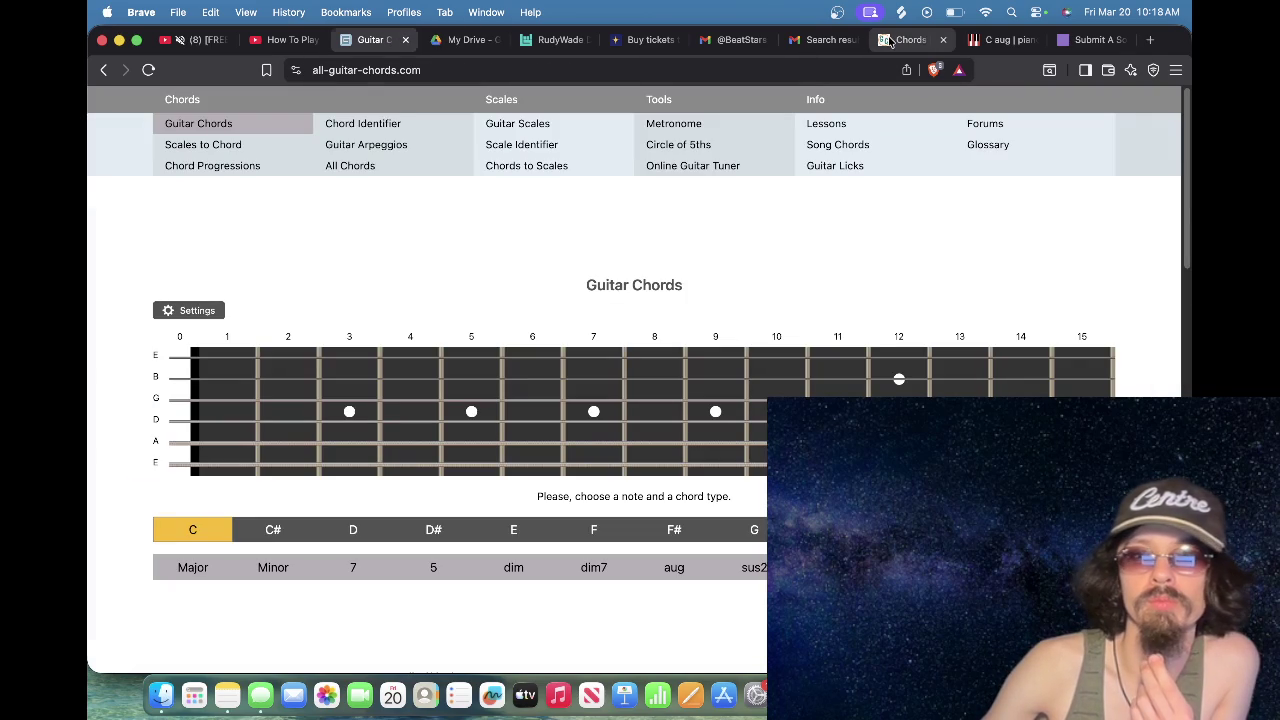
pyautogui.click(373, 38)
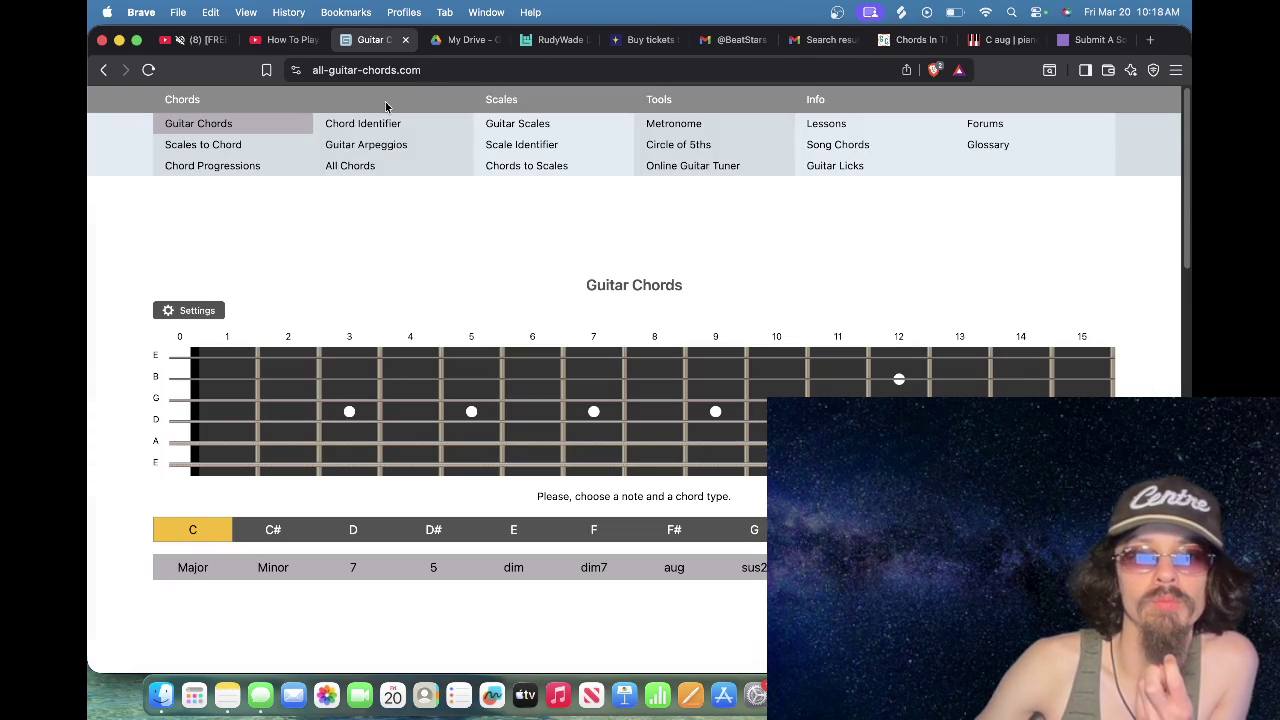
pyautogui.click(405, 40)
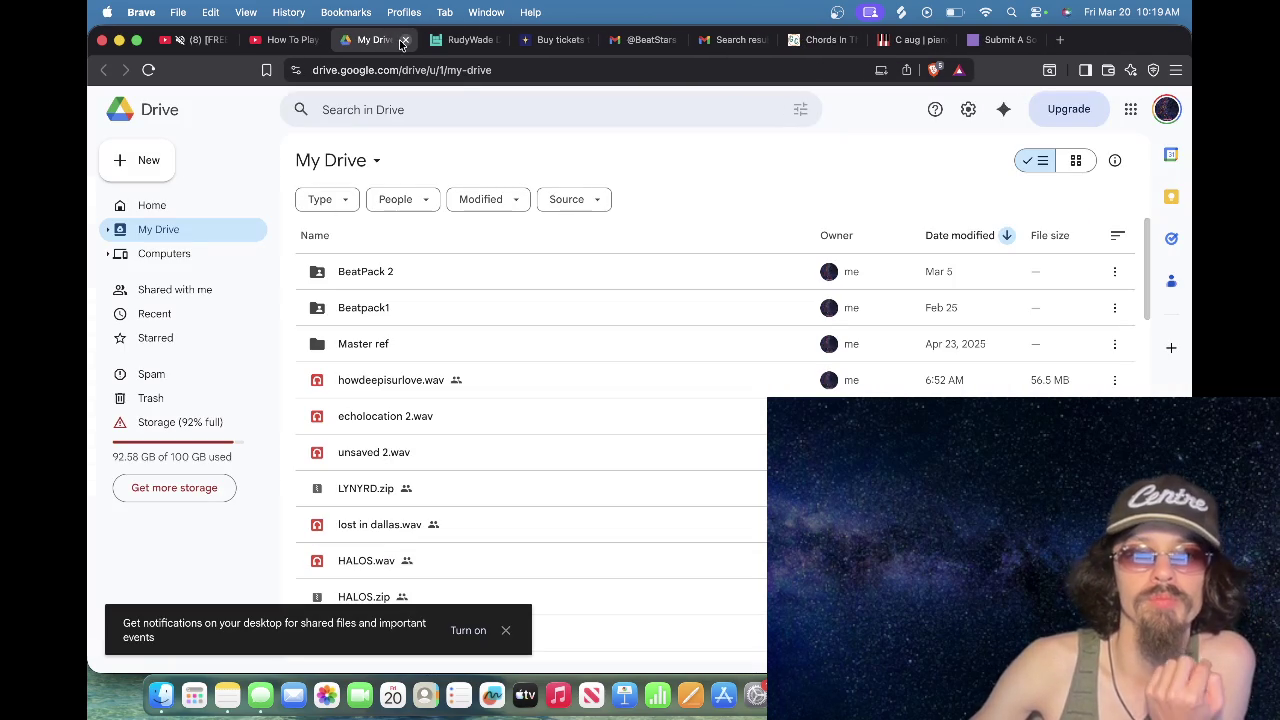
pyautogui.click(405, 40)
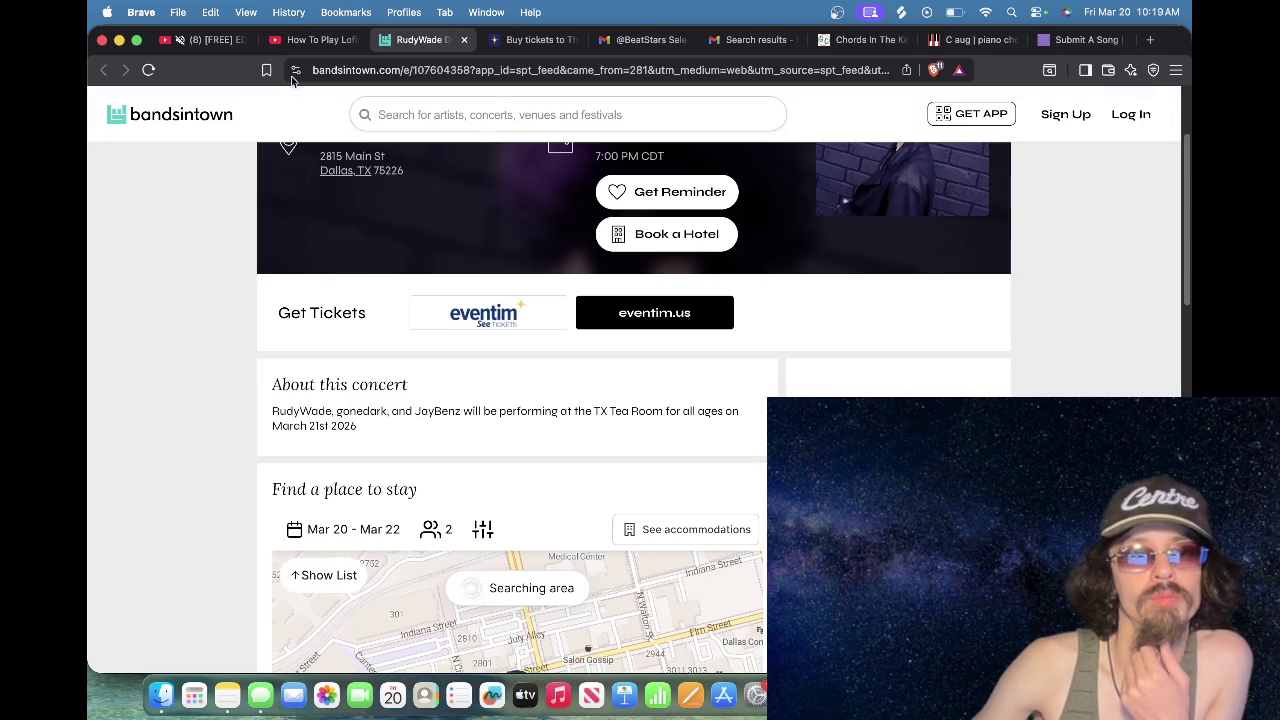
pyautogui.click(305, 40)
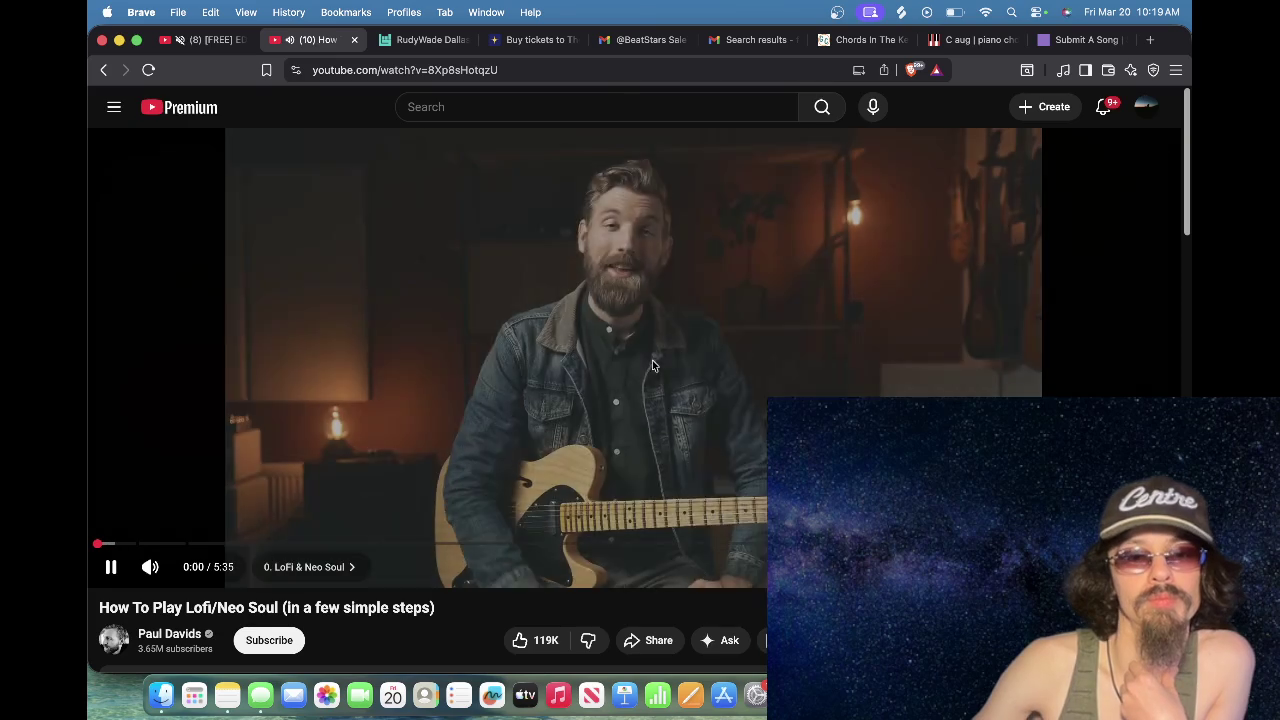
# Step: Pause the How To Play lesson, then pause the SINKING EDM x HOUSE type beat video in its tab
pyautogui.click(591, 310)
pyautogui.click(187, 41)
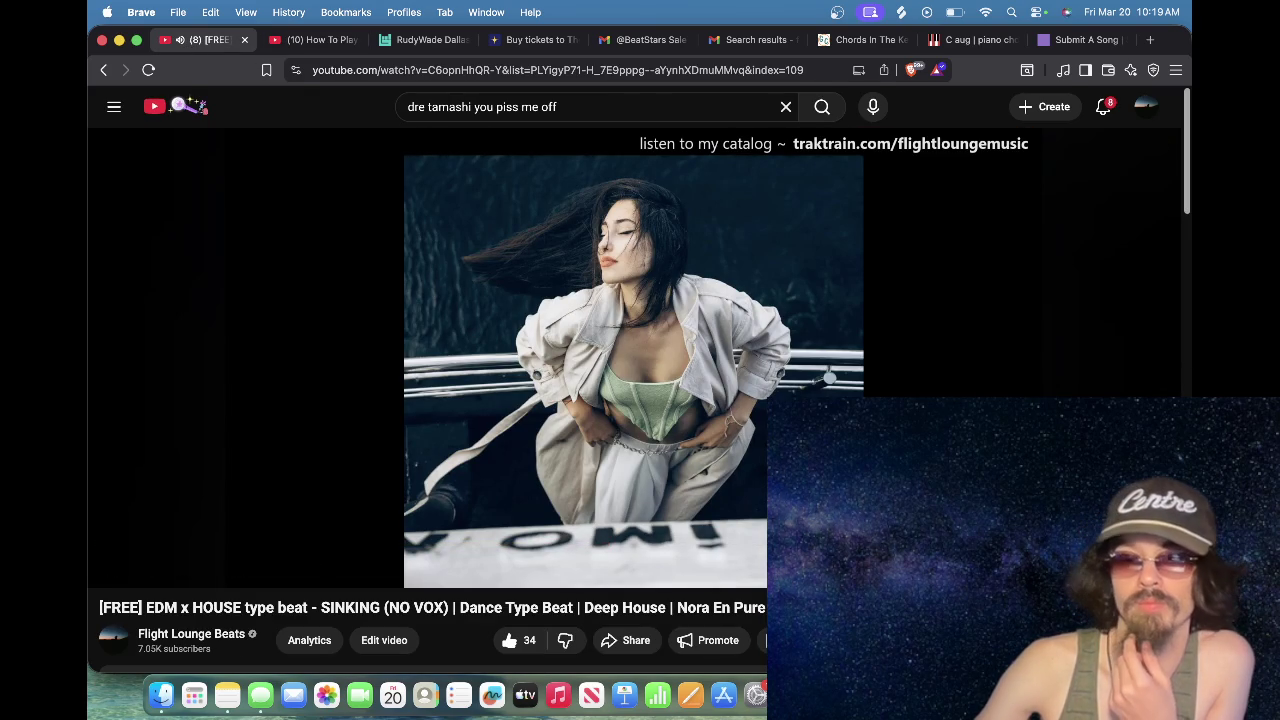
pyautogui.click(831, 396)
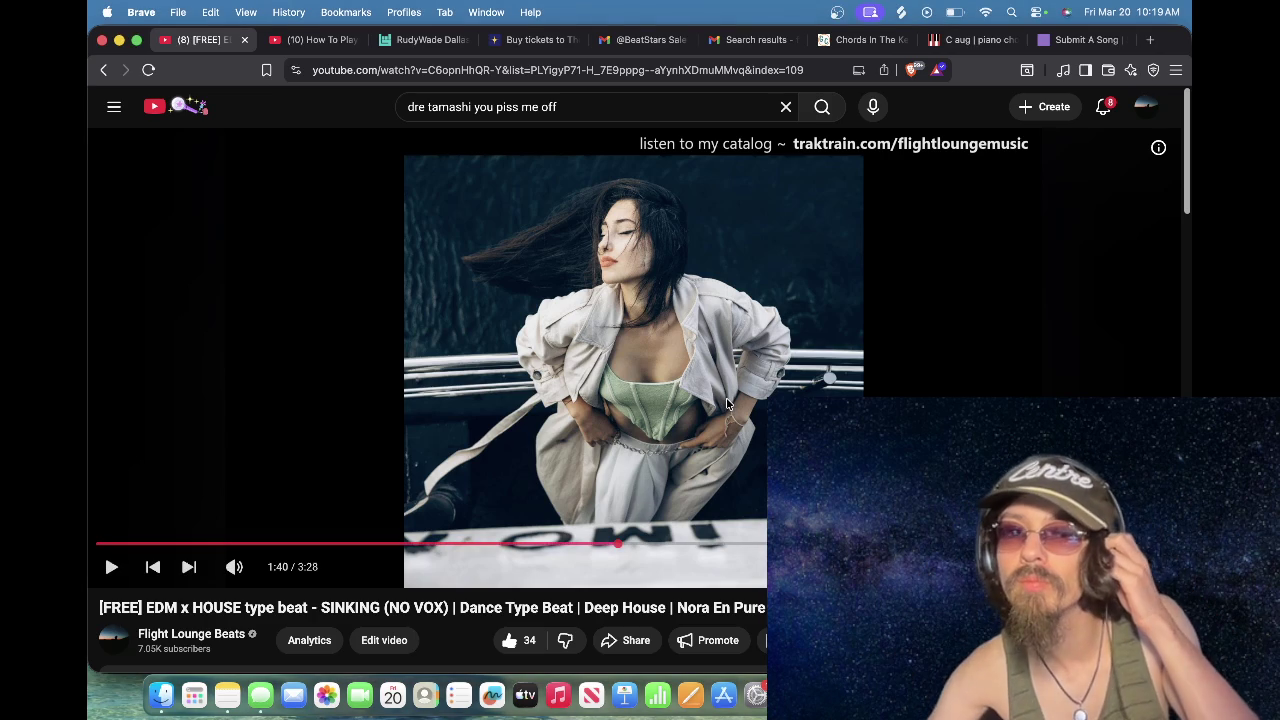
# Step: Resume playback and let the playlist run on to the CARRYON Afrobeat x Tems type beat
pyautogui.click(752, 412)
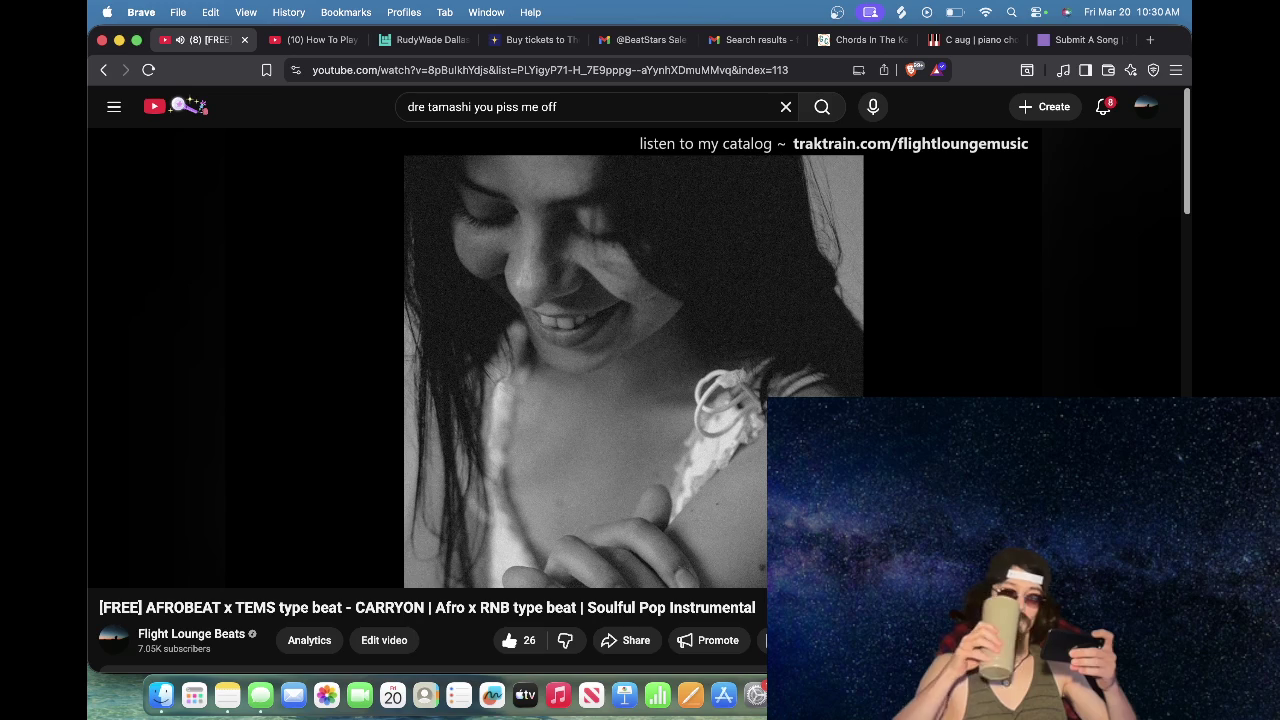
pyautogui.moveTo(806, 392)
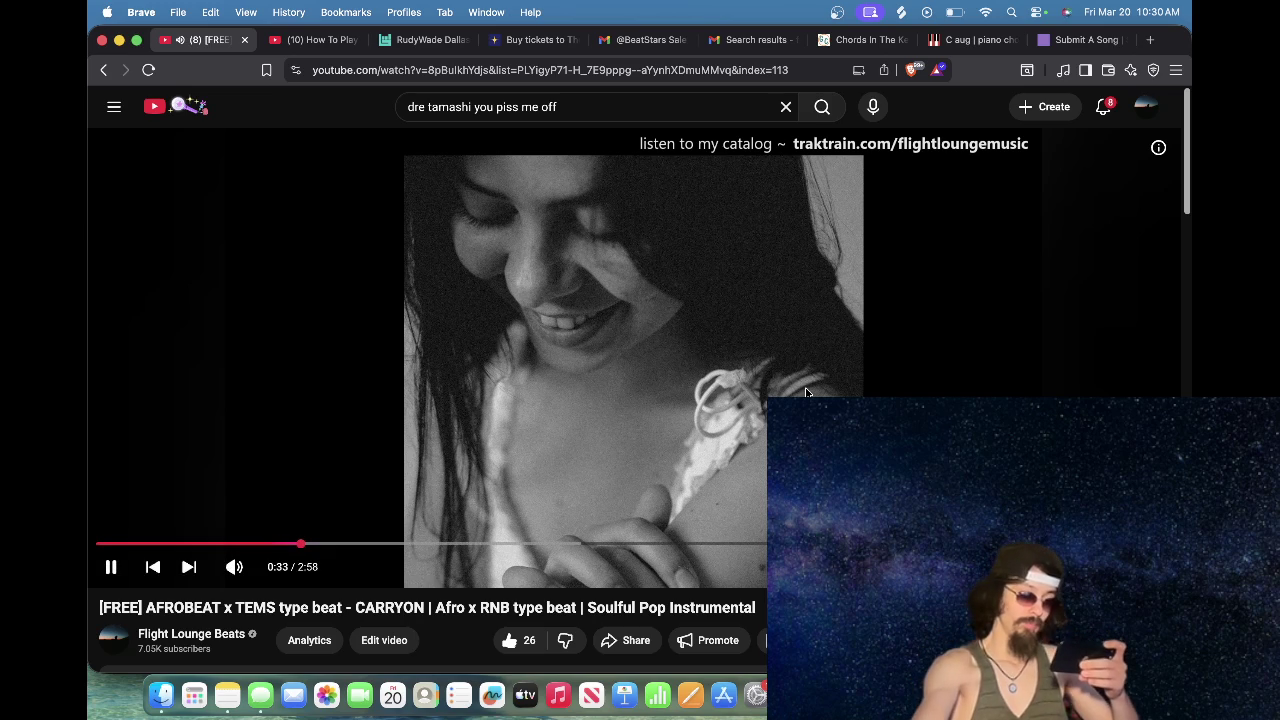